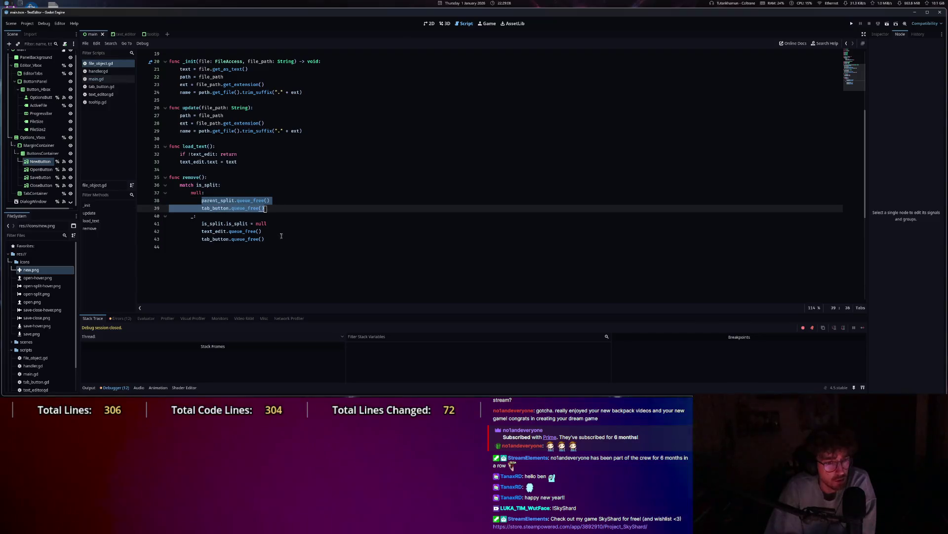
Review the Handler.activate(null) call in main.gd and the null check in handler.gd's activate function.
left_click(96, 79)
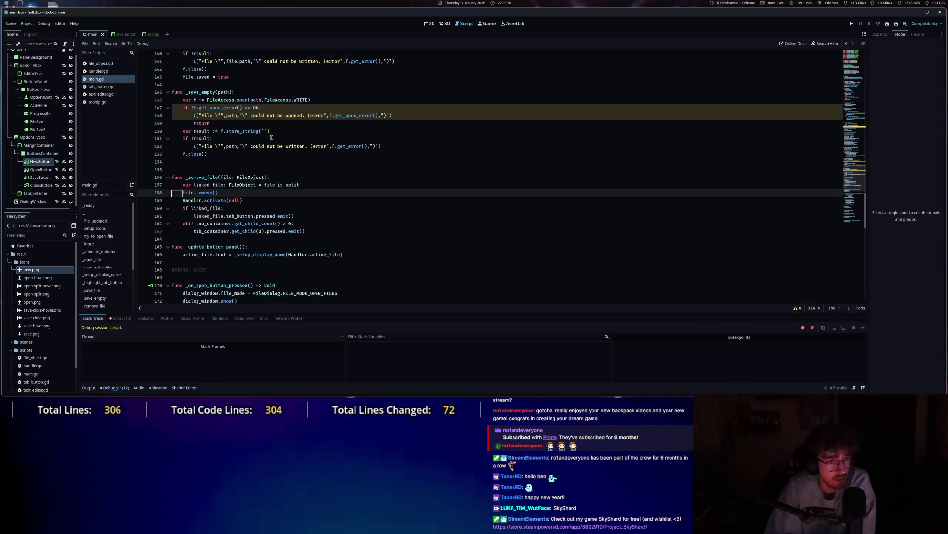
left_click_drag(182, 200, 251, 200)
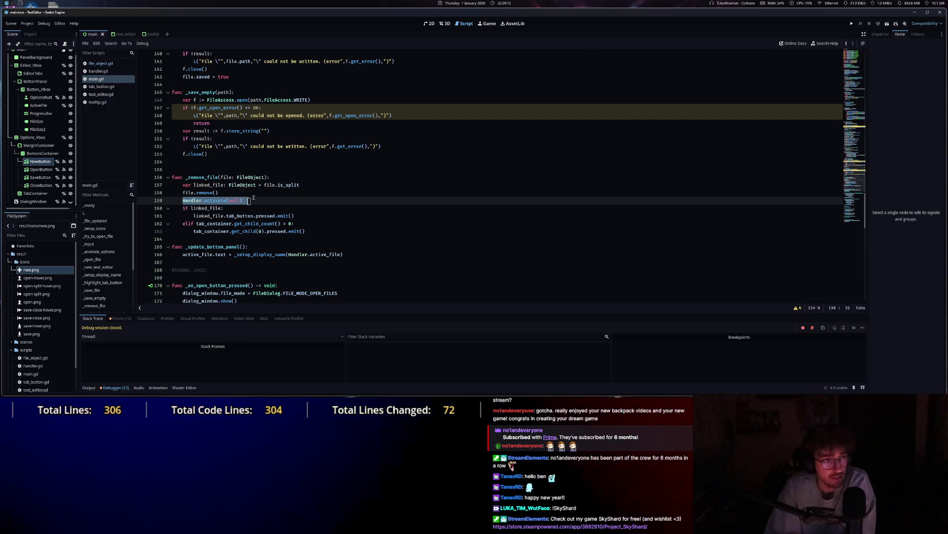
left_click(98, 71)
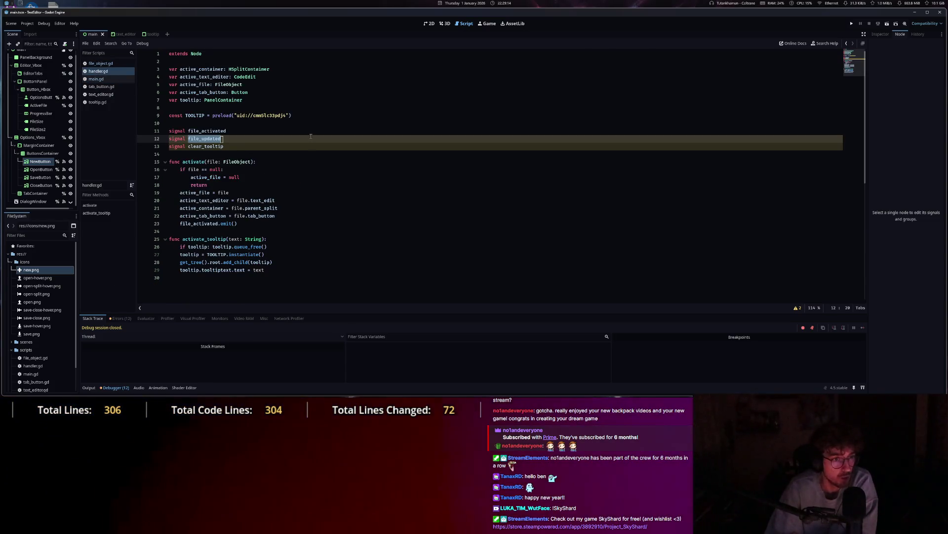
left_click(295, 162)
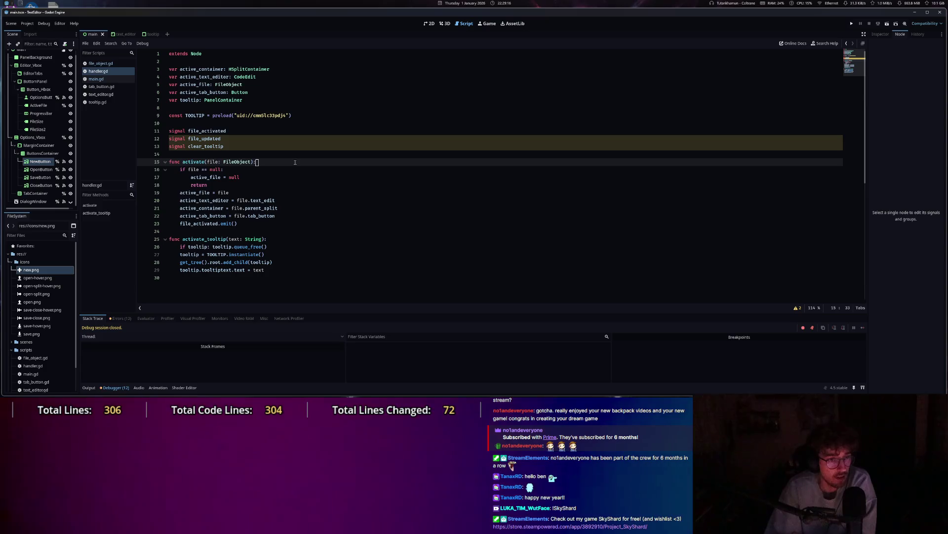
left_click_drag(179, 170, 290, 179)
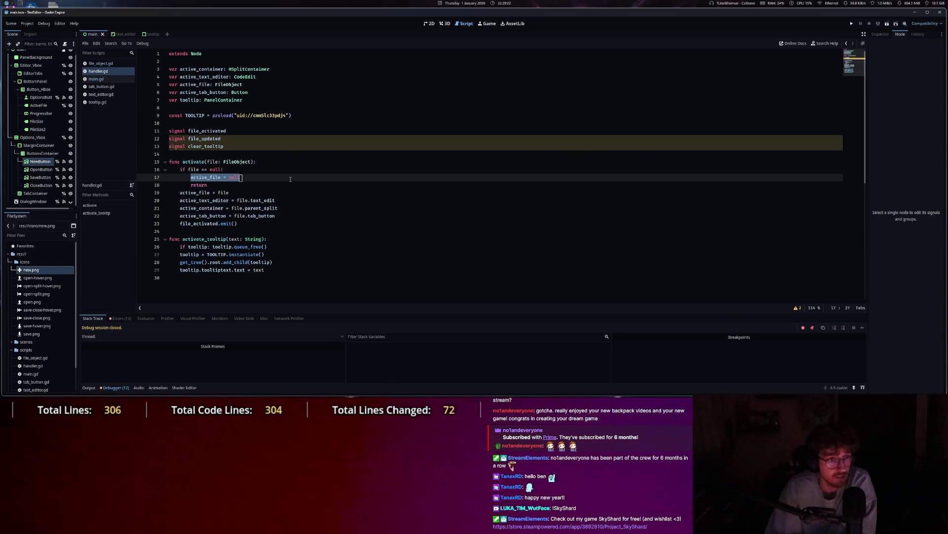
left_click(104, 79)
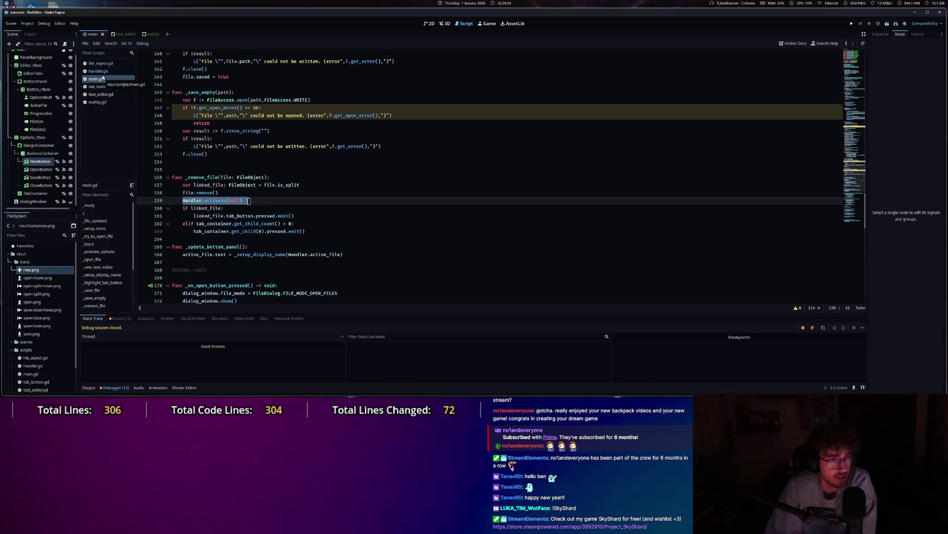
left_click(102, 72)
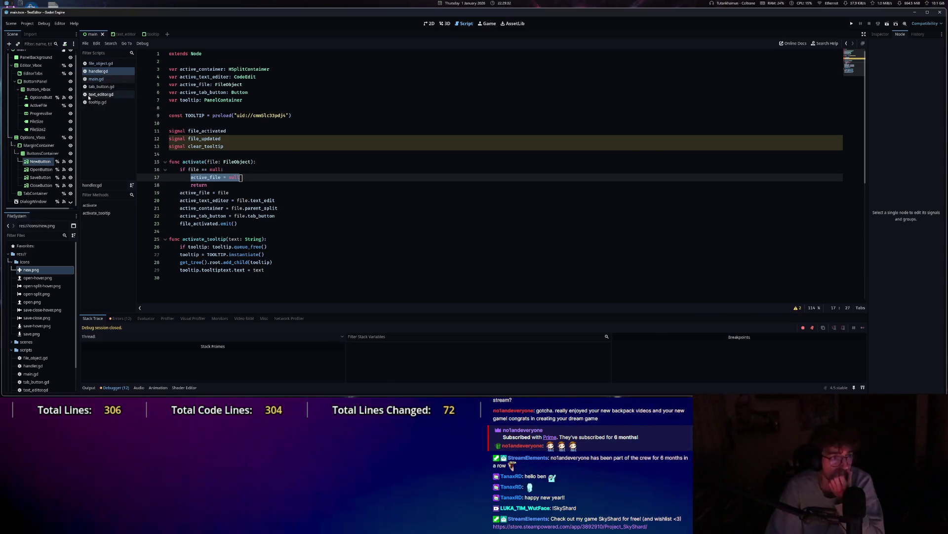
Jump to _on_close_button_pressed, inspect its null-file guard on line 200, and run the project with F5.
left_click(96, 79)
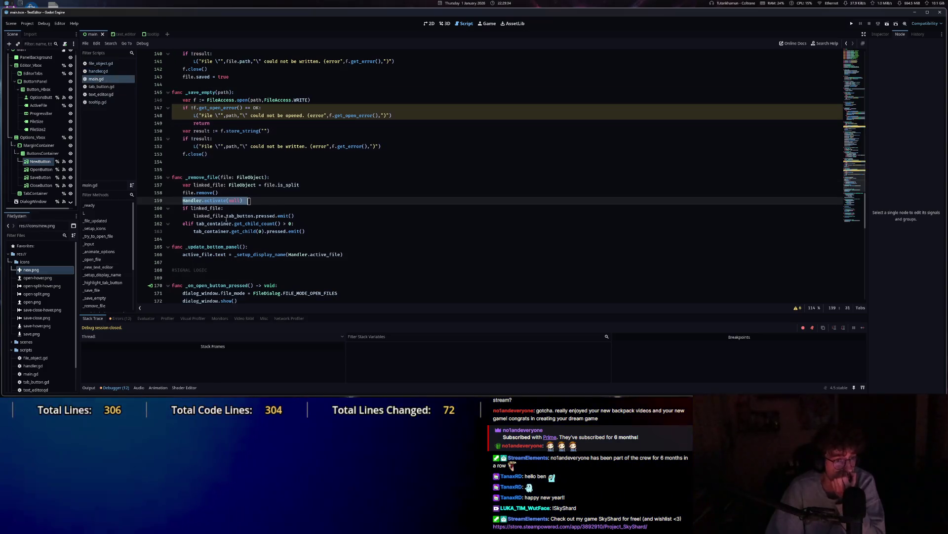
scroll(227, 198, "down", 10)
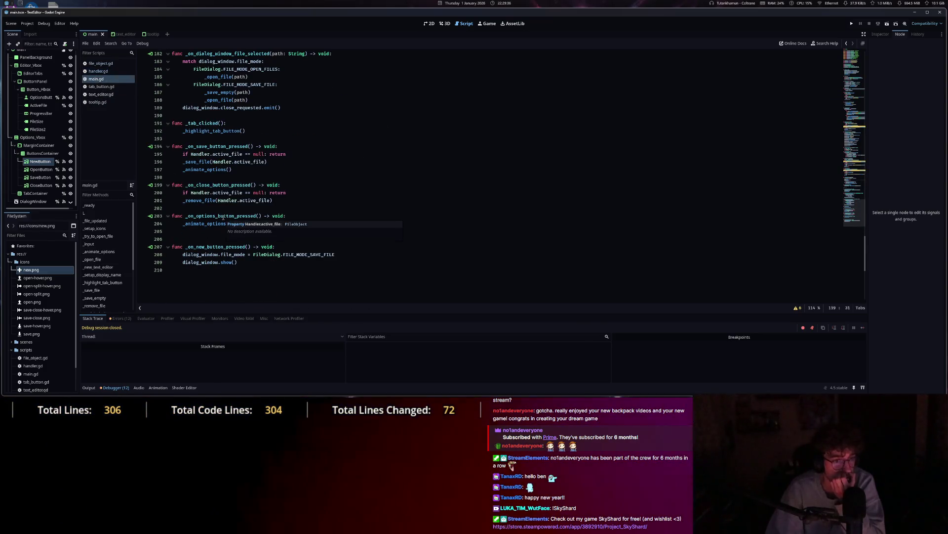
scroll(224, 217, "up", 9)
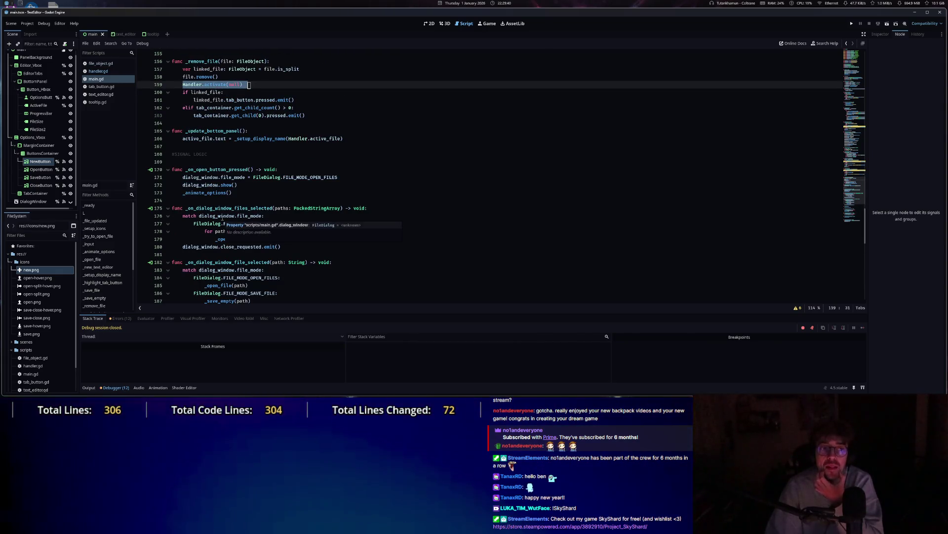
mouse_move(221, 222)
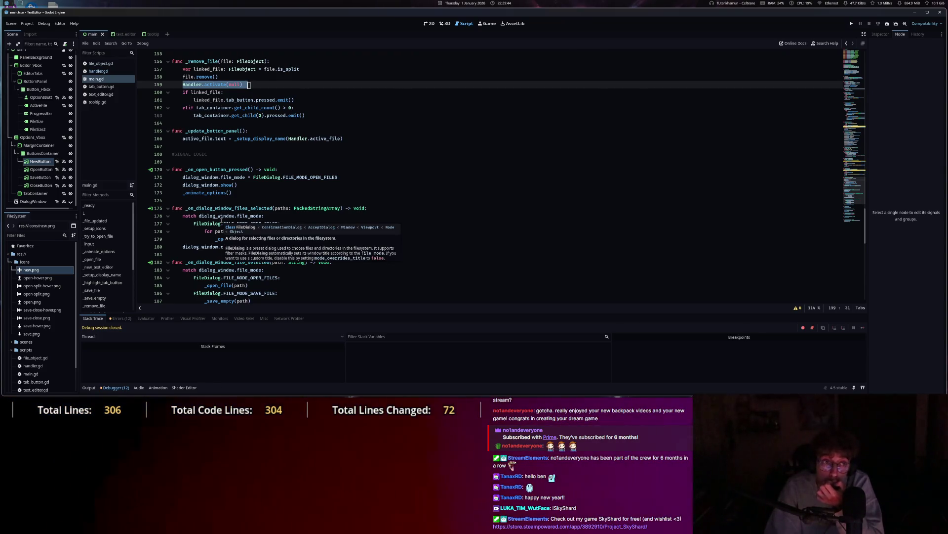
scroll(221, 222, "down", 5)
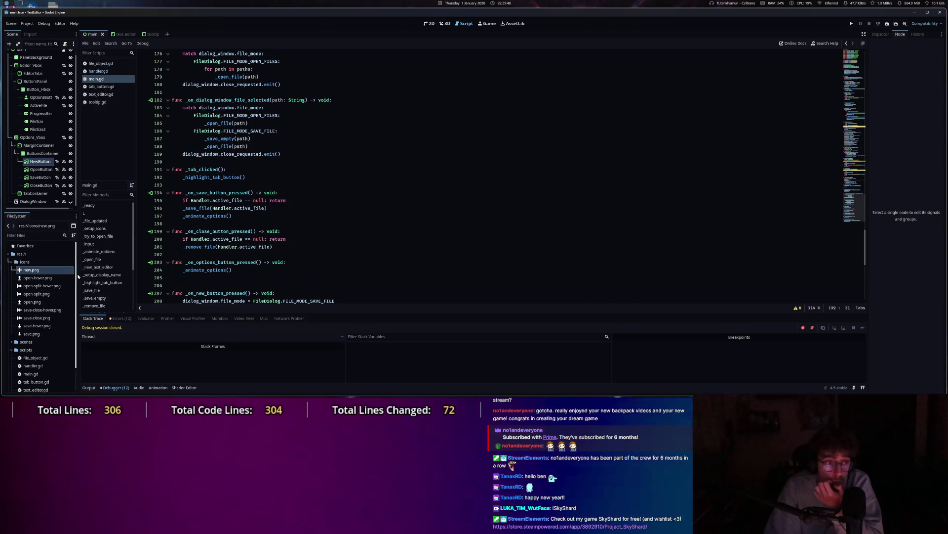
scroll(106, 282, "down", 2)
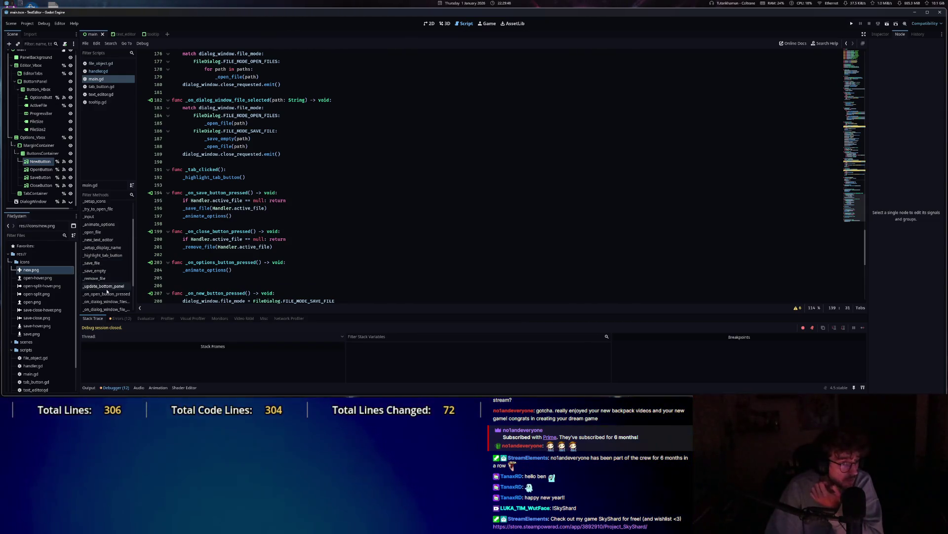
scroll(104, 261, "up", 2)
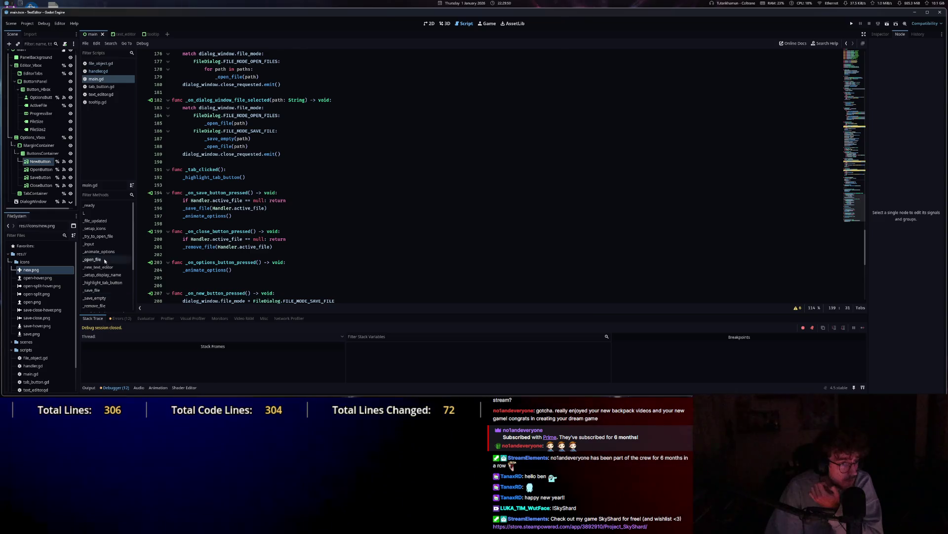
left_click(111, 292)
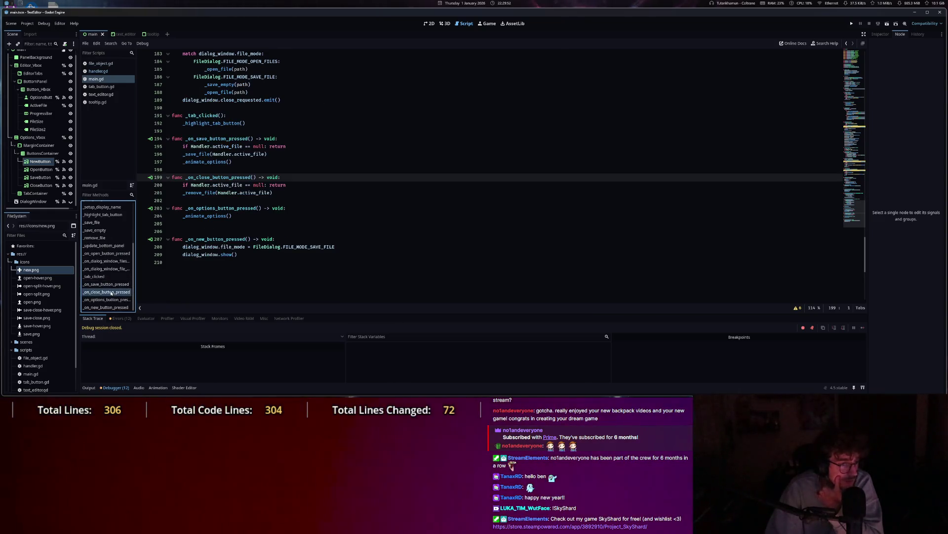
left_click_drag(183, 185, 285, 185)
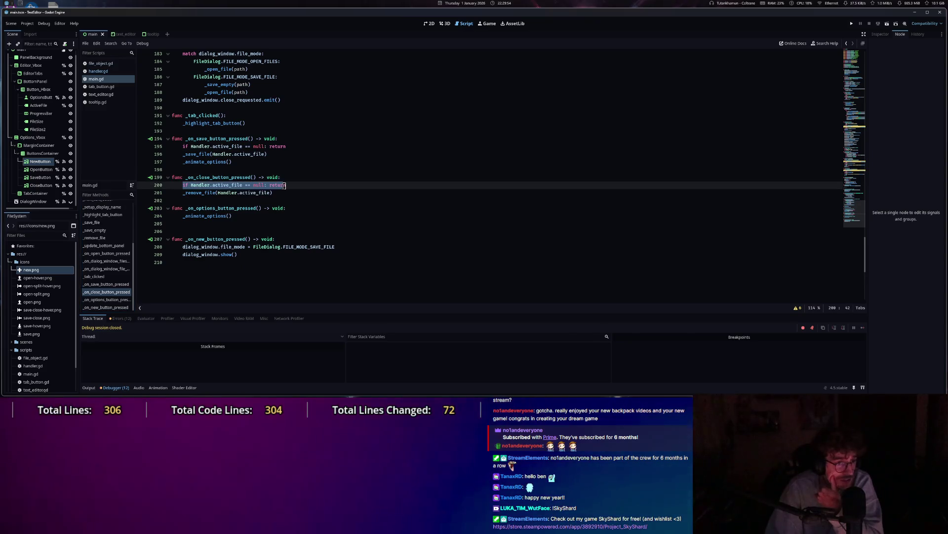
key("Down")
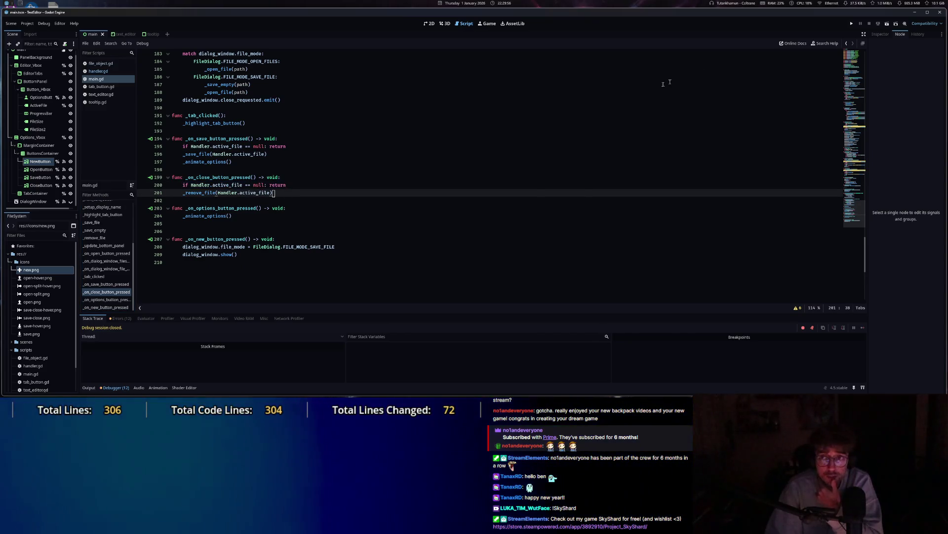
key("F5")
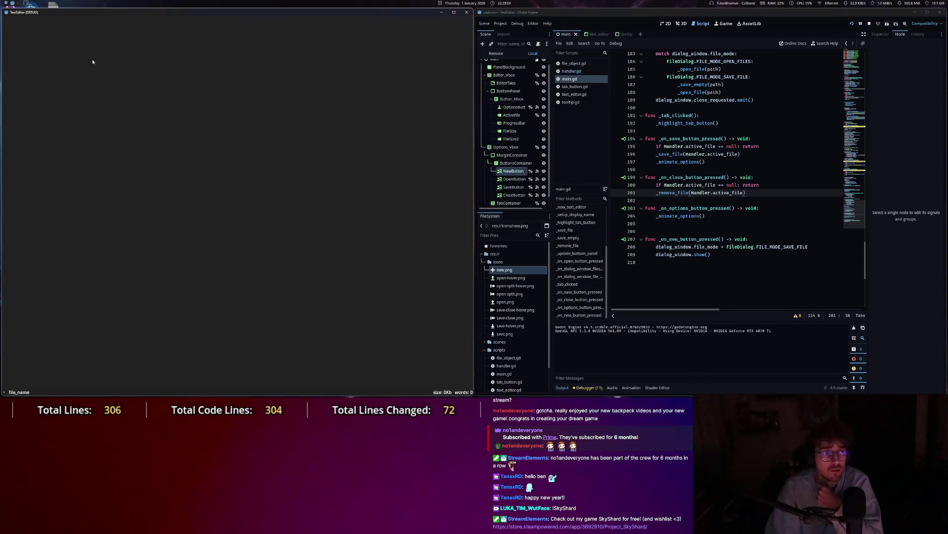
Inspect the running Handler in the Remote tree, then open the app's Open File(s) dialog on Desktop.
left_click(496, 54)
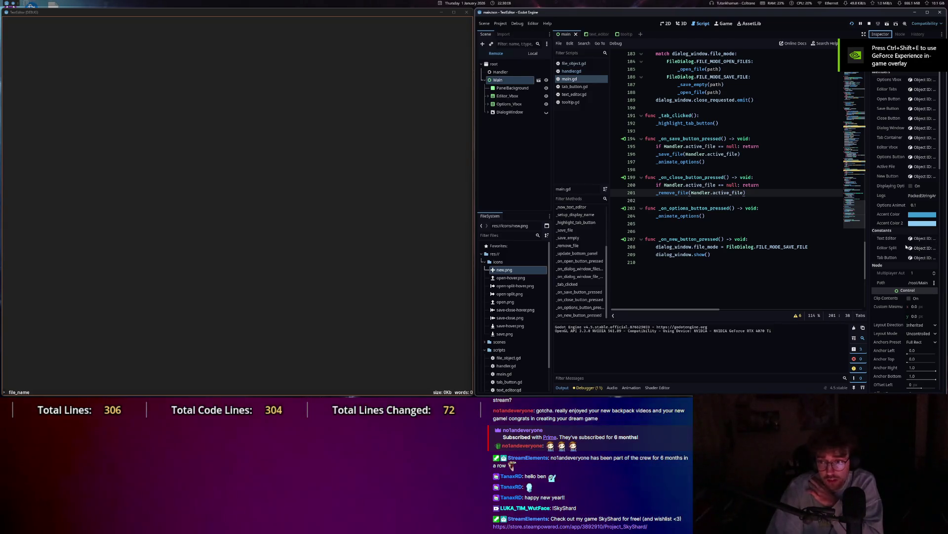
left_click(501, 72)
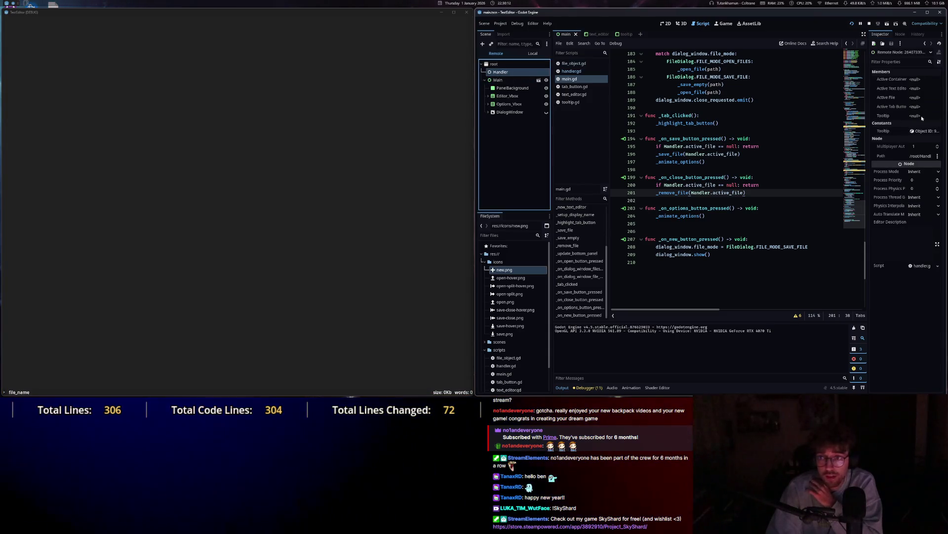
left_click(201, 127)
key("Escape")
left_click(17, 21)
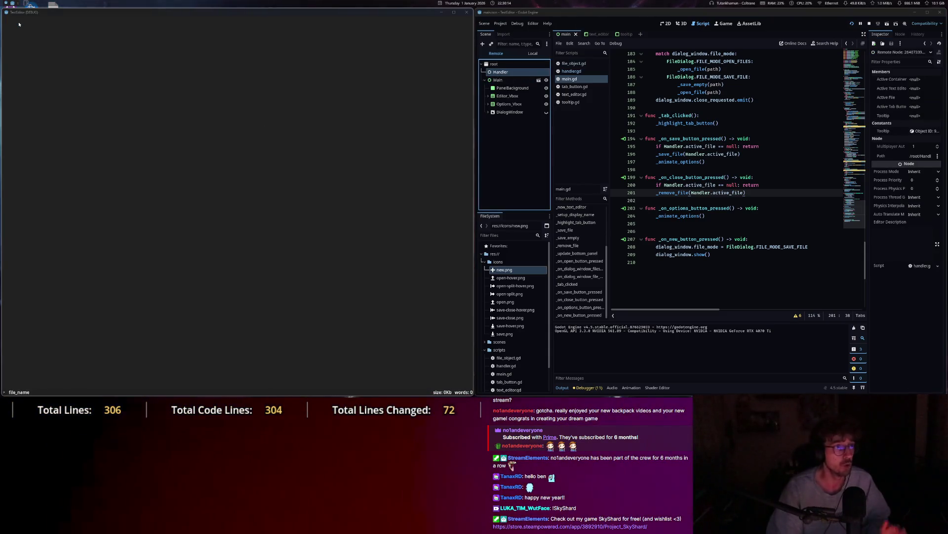
scroll(108, 162, "down", 1)
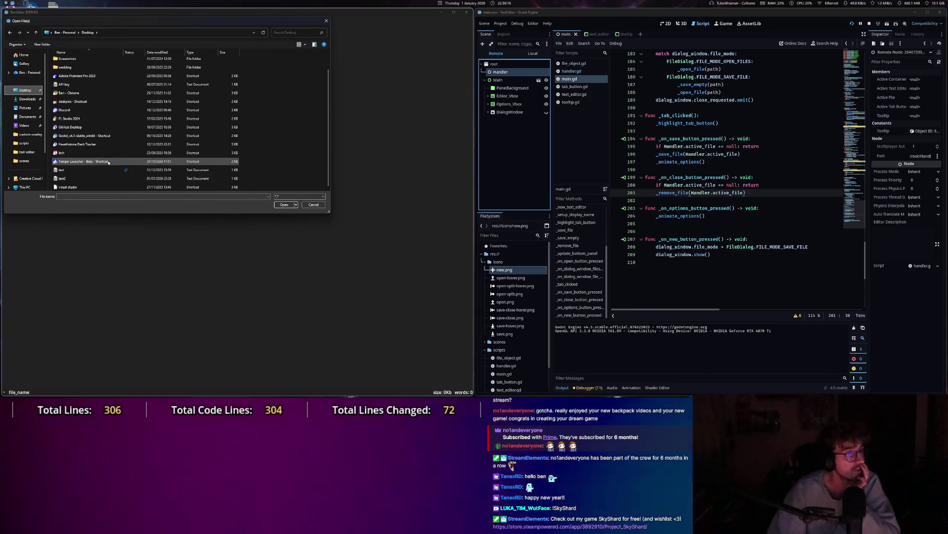
Open test2, delete the final z from its second line, and save it.
double_click(89, 178)
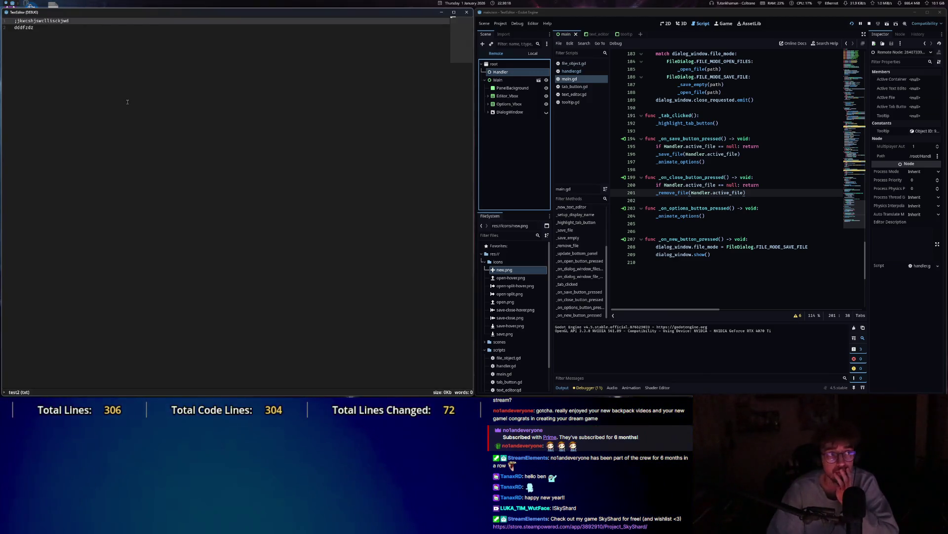
left_click(908, 15)
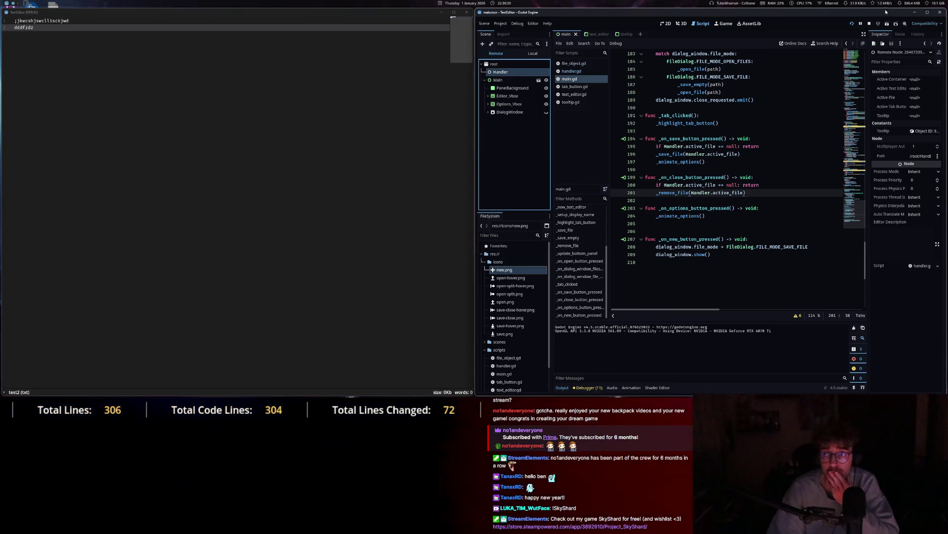
left_click(220, 59)
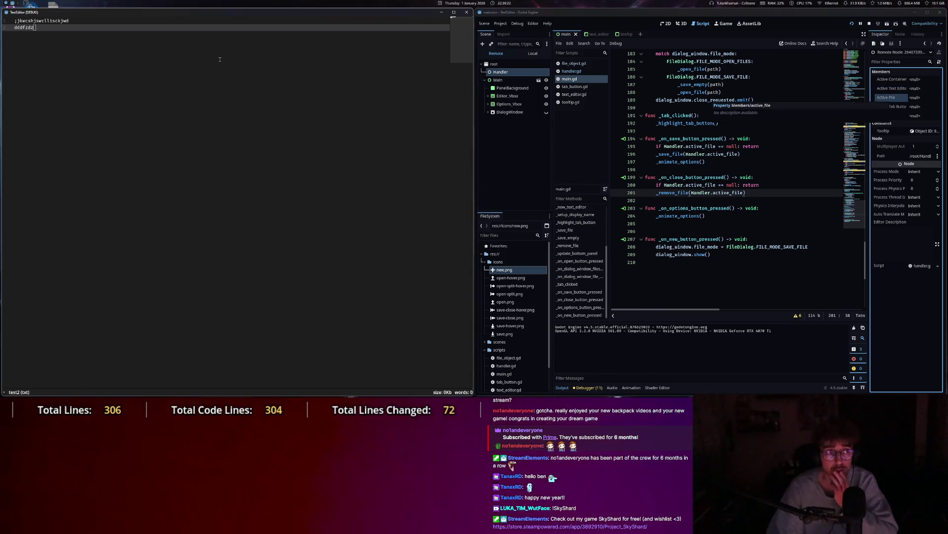
key("BackSpace")
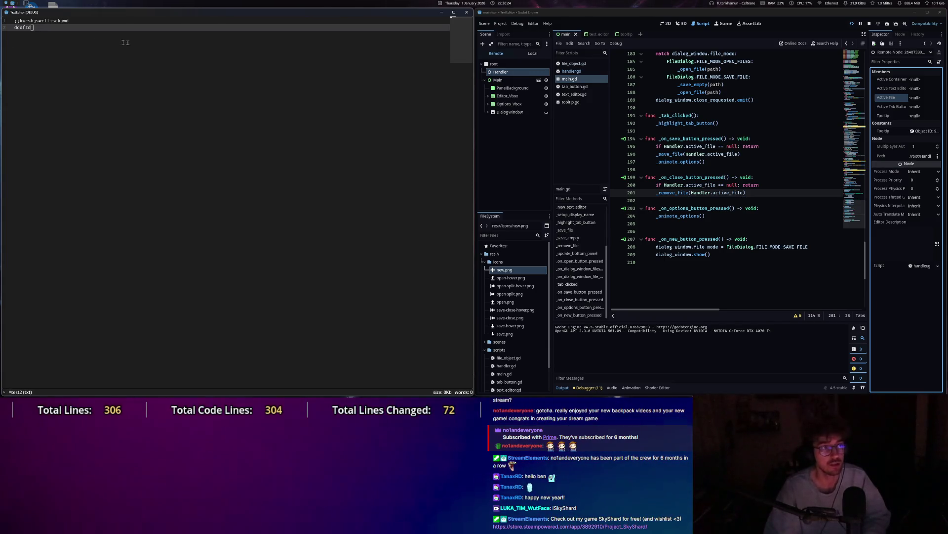
key("Escape")
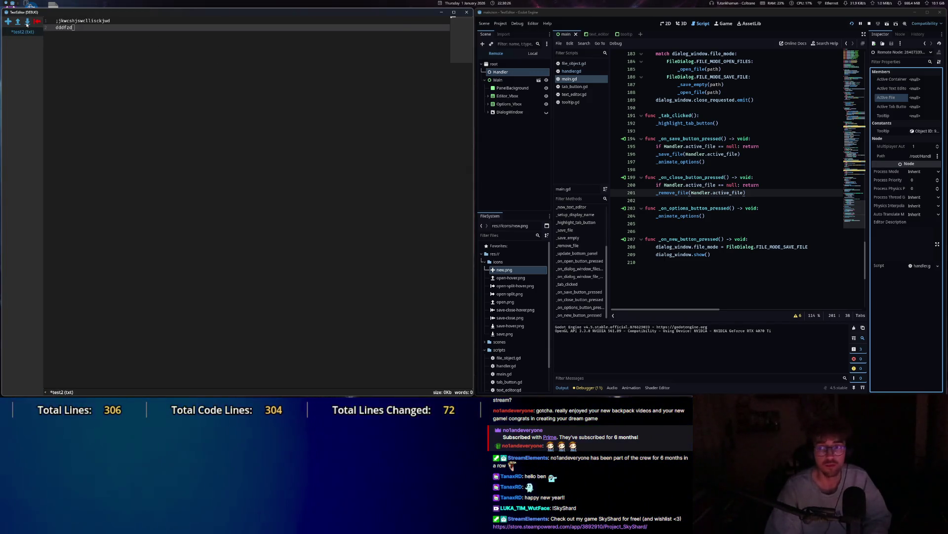
left_click(27, 22)
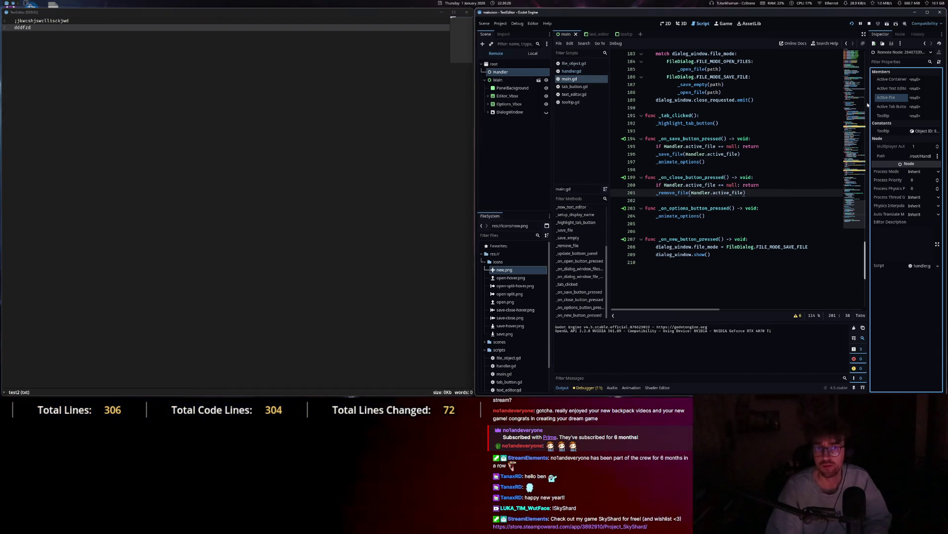
Inspect the Handler's active file object remotely, then close the test2 tab.
left_click(505, 73)
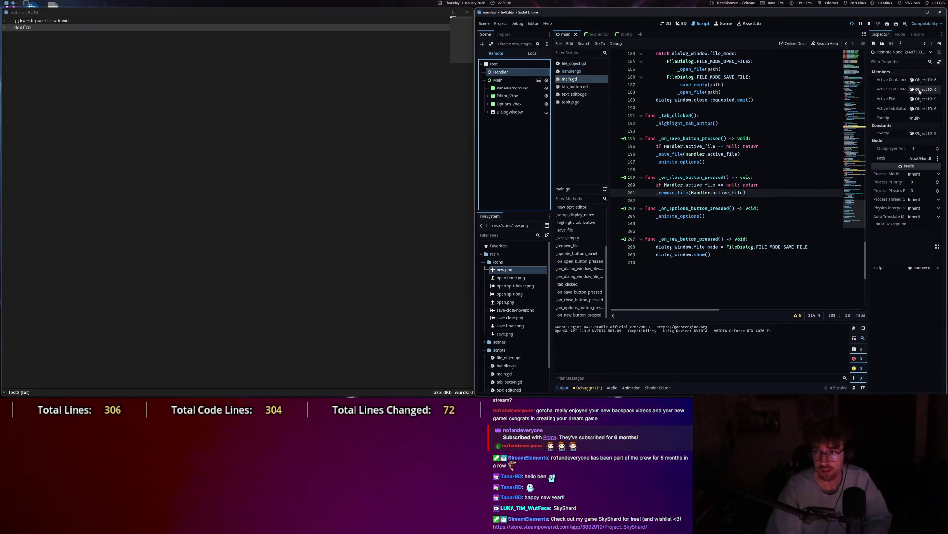
left_click(926, 101)
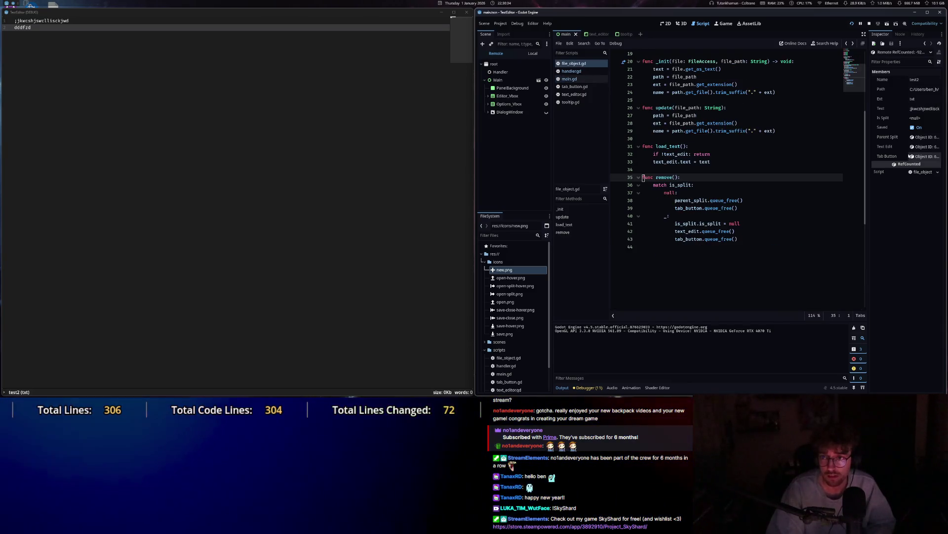
left_click(501, 73)
key("Escape")
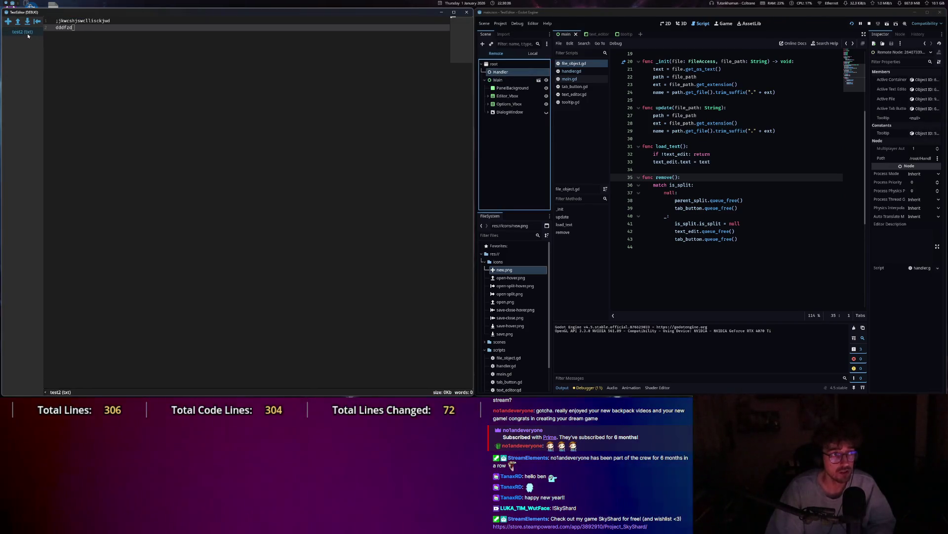
left_click(37, 22)
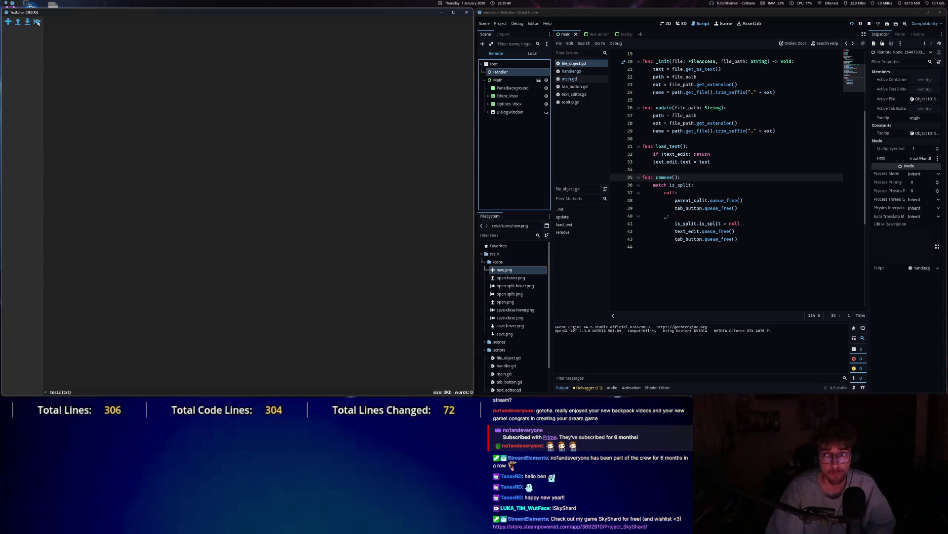
Check the Handler's cleared references, review FileObject's remove() body, and follow _remove_file in main.gd to activate.
left_click(895, 106)
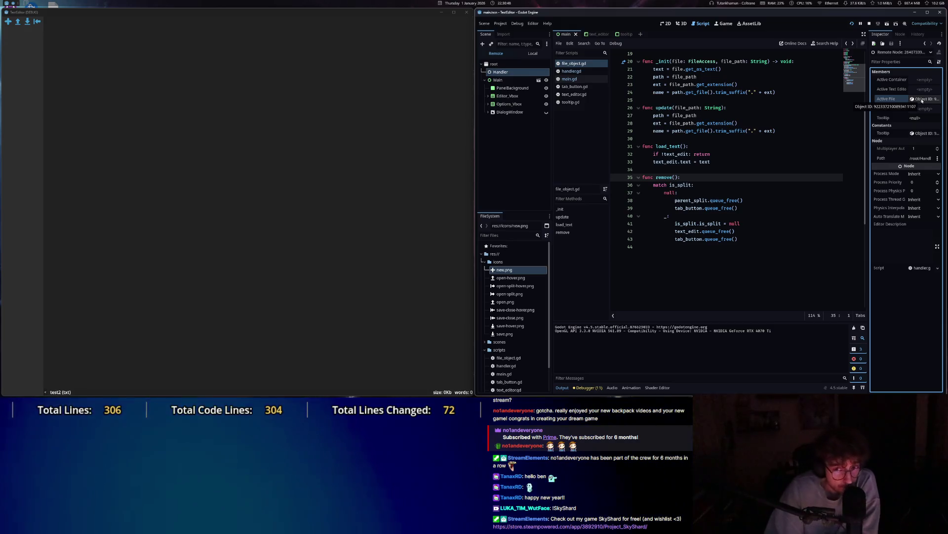
mouse_move(653, 185)
left_mouse_down()
mouse_move(682, 220)
mouse_move(717, 231)
left_mouse_up()
mouse_move(717, 232)
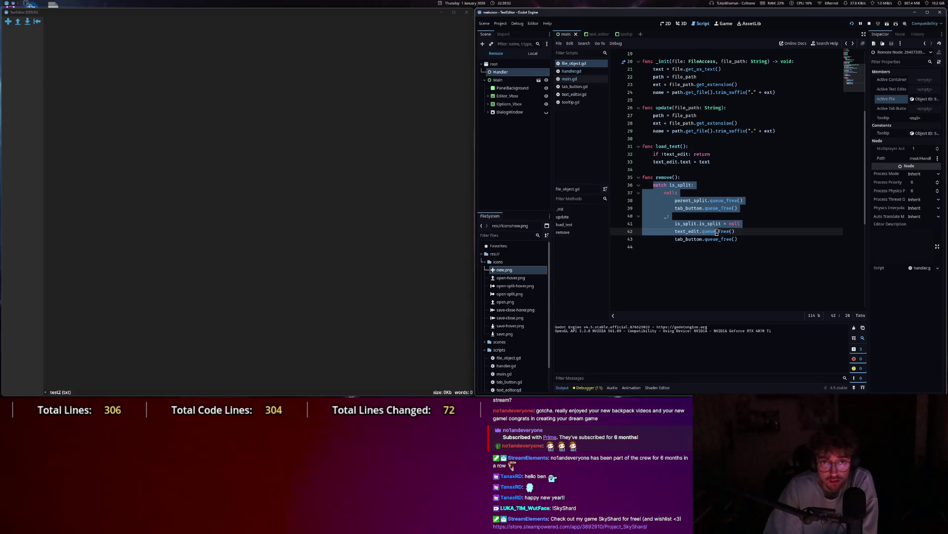
left_click(572, 79)
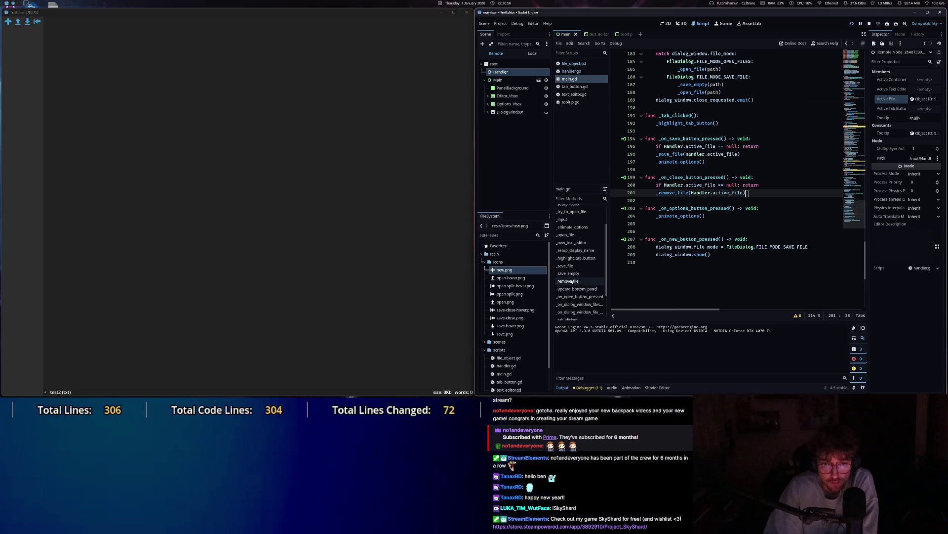
left_click(570, 281)
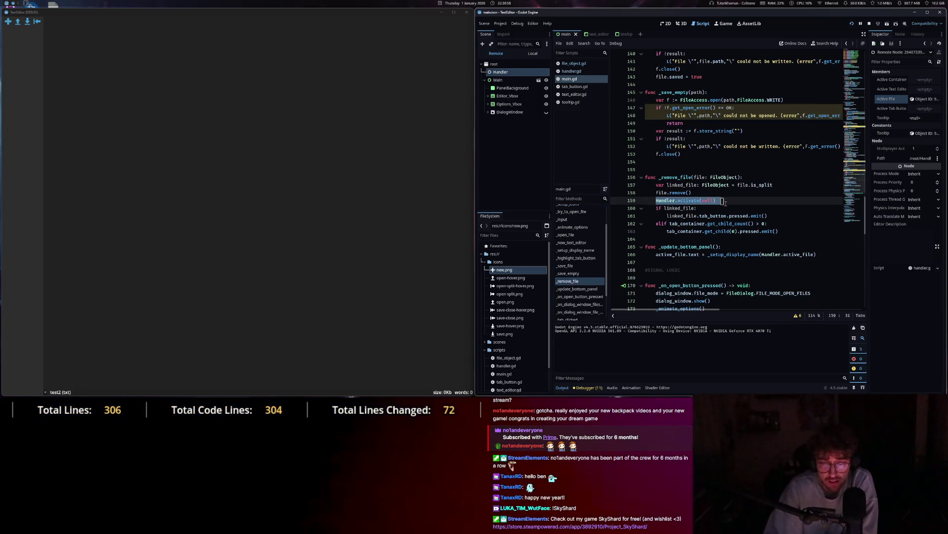
left_click(693, 200, "ctrl")
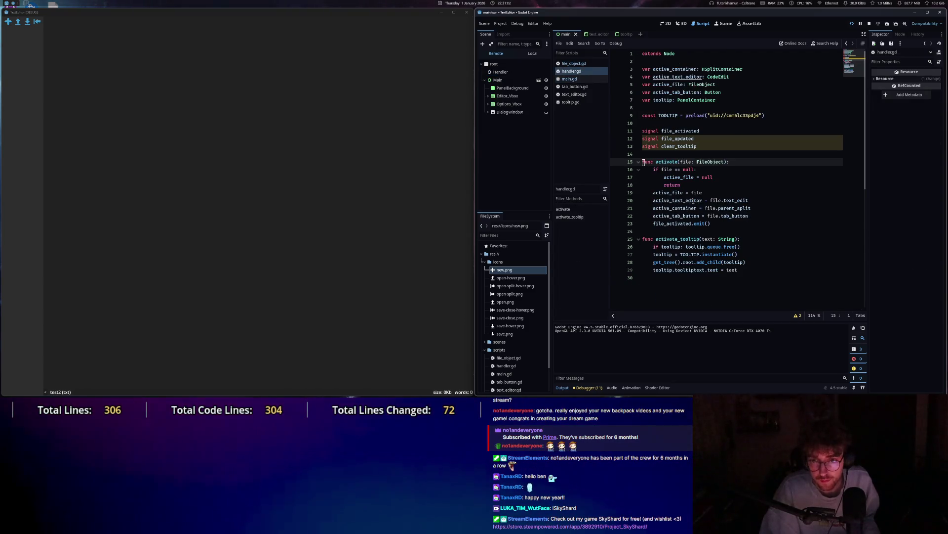
Delete the null-check lines 16–18 from handler.gd's activate function.
left_click_drag(681, 162, 724, 161)
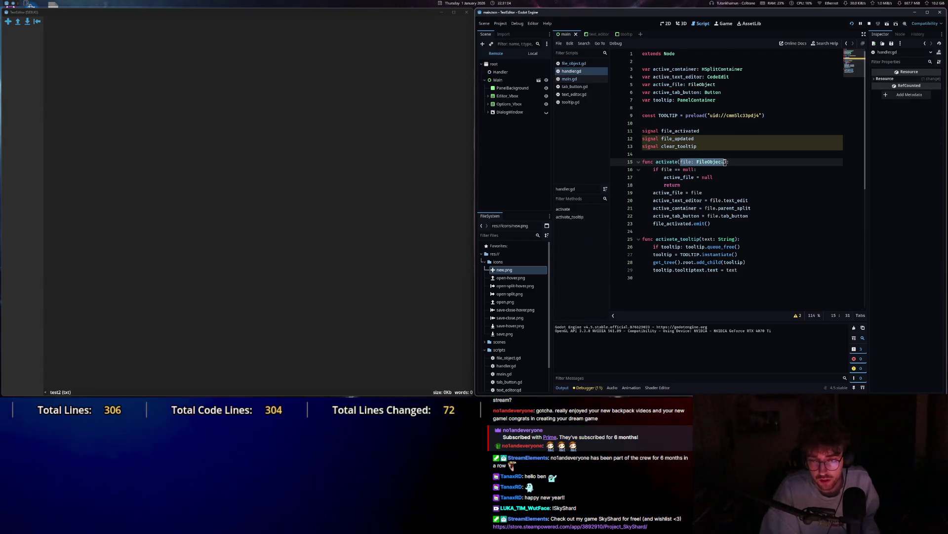
left_click_drag(665, 178, 715, 177)
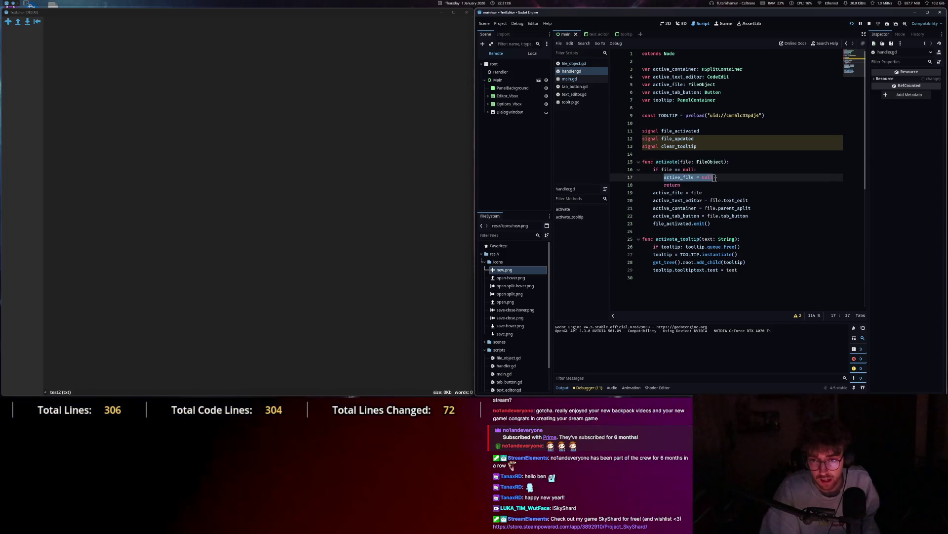
left_click(665, 186)
left_click(576, 80)
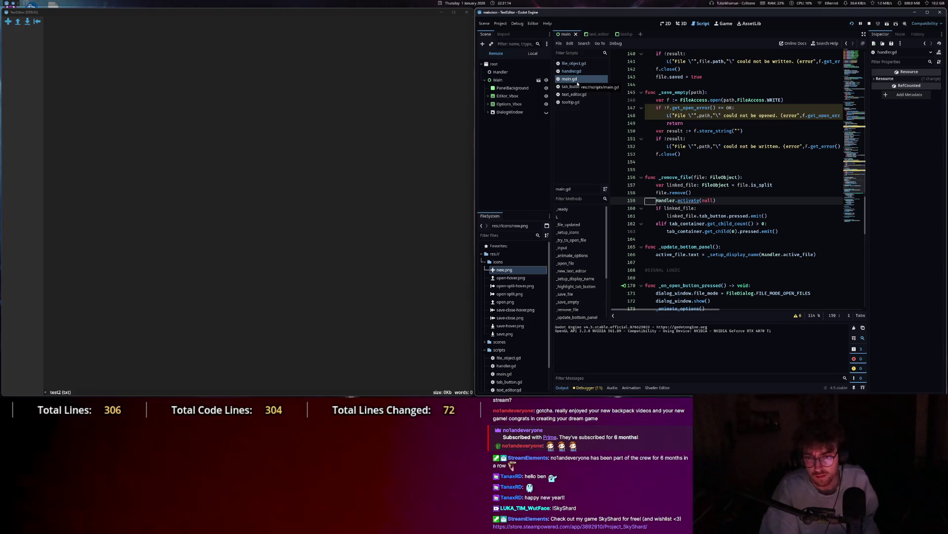
left_click(716, 201)
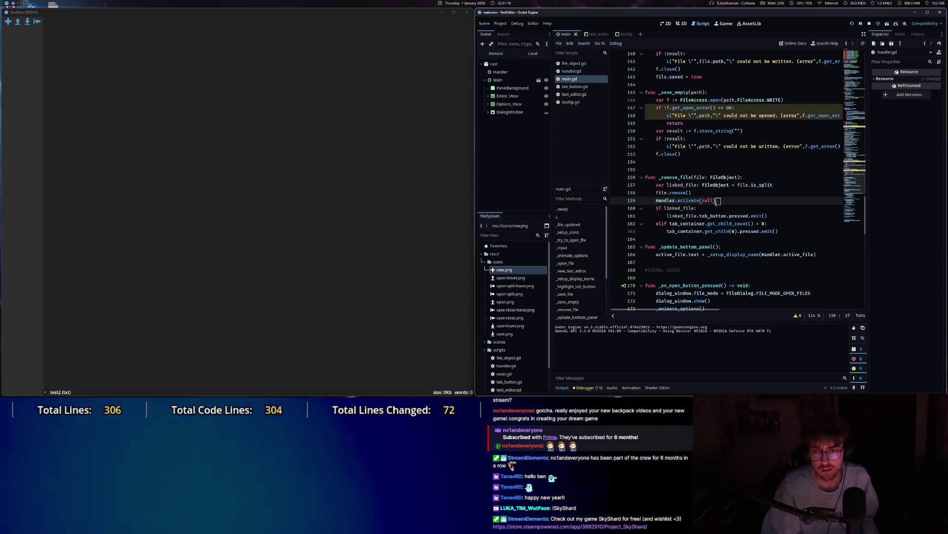
left_click(573, 72)
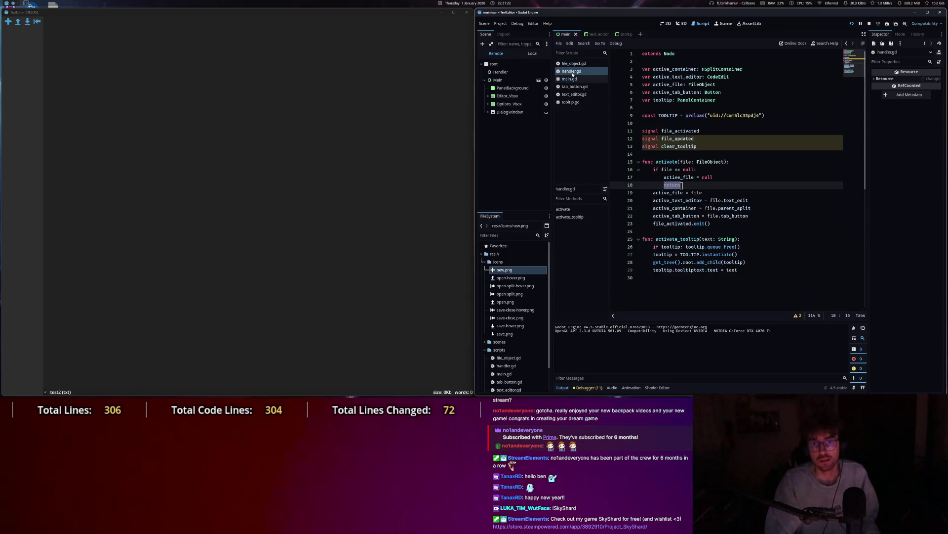
left_click(626, 174, "shift")
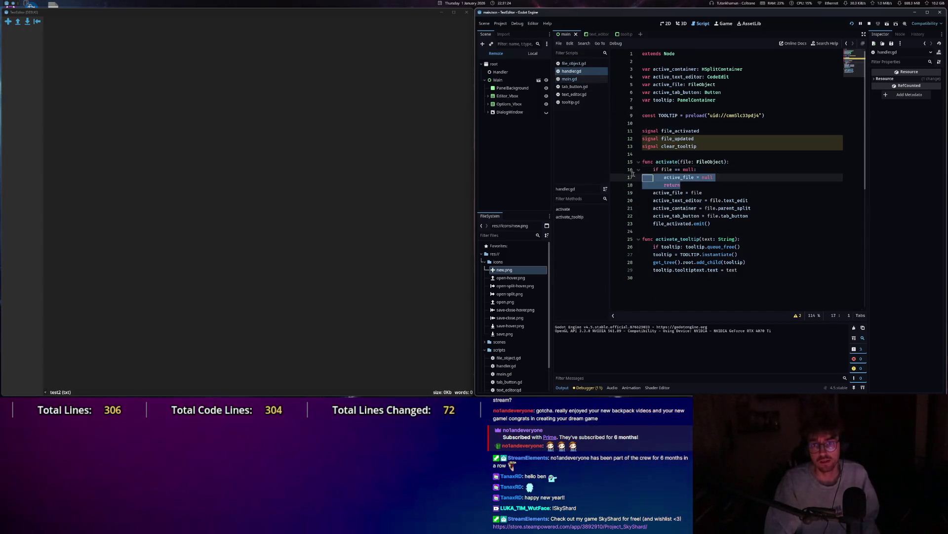
key("Return")
key("Return")
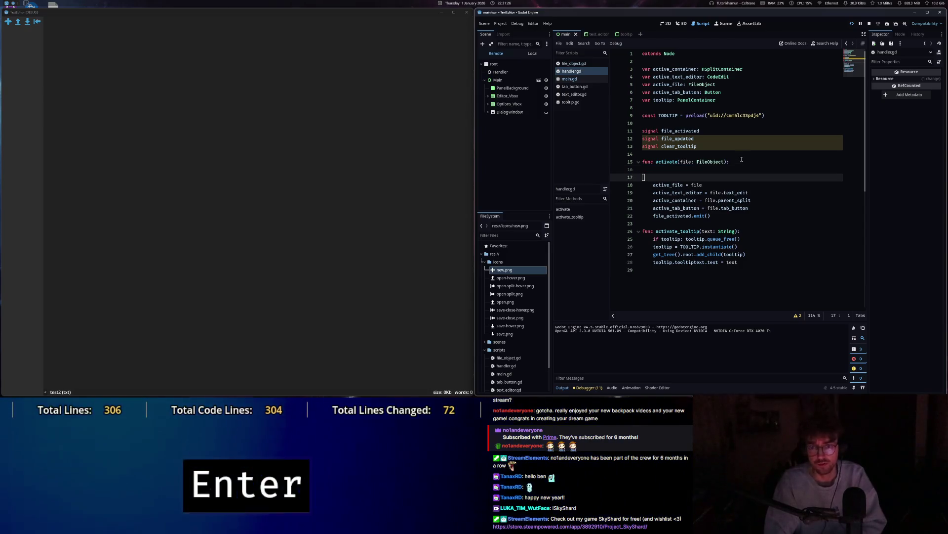
key("BackSpace")
key("BackSpace")
key("BackSpace")
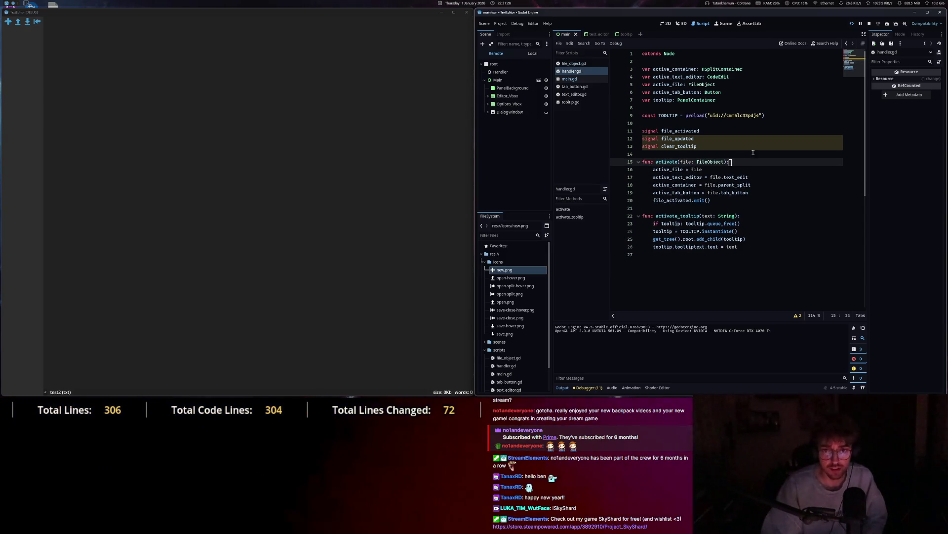
Replace the activate(null) call on main.gd line 159 with Handler.active_file = null and save.
left_click(569, 79)
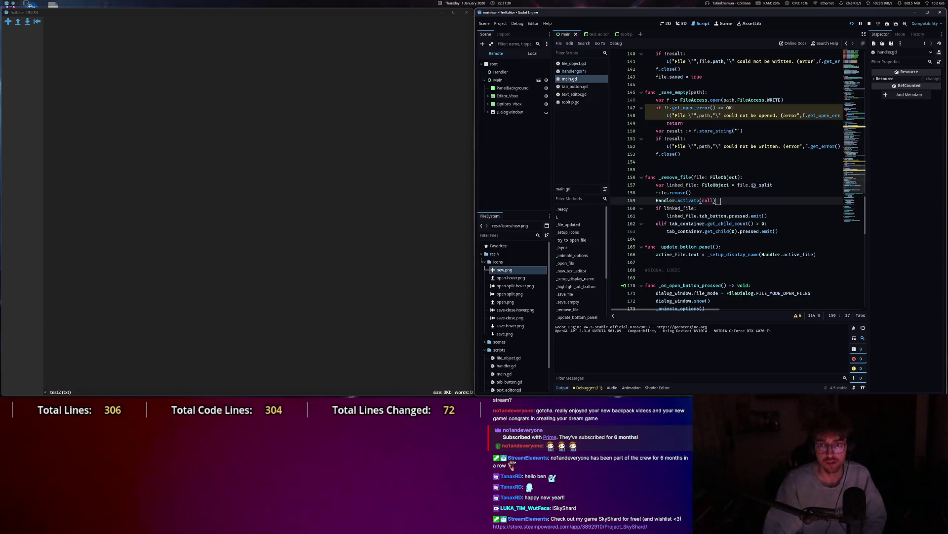
key("ctrl+shift+Left")
key("ctrl+shift+Left")
key("ctrl+shift+Left")
type("ac")
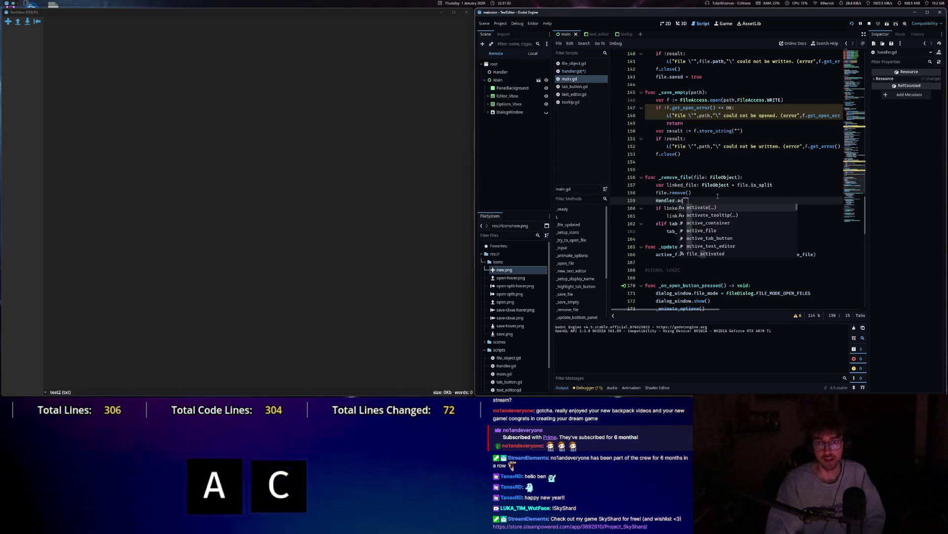
type("t")
key("Return")
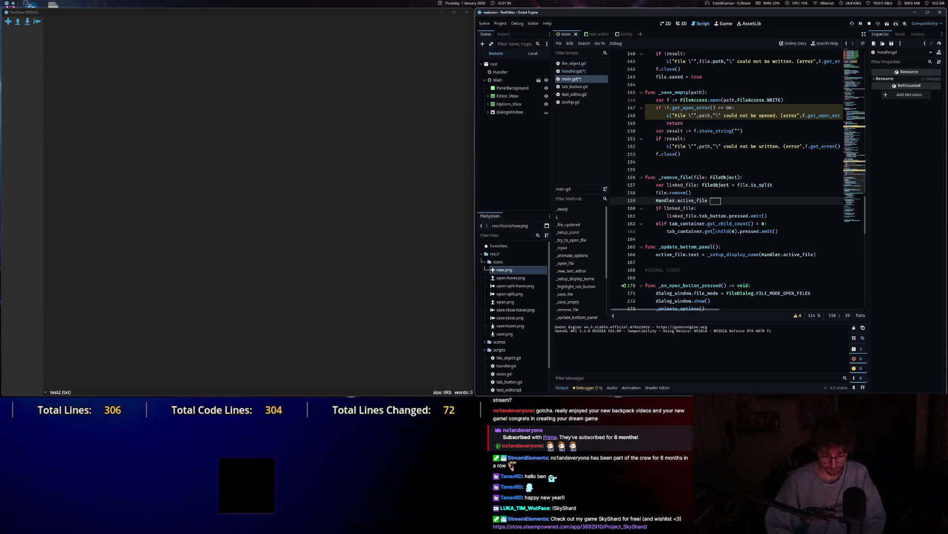
type("= null")
key("ctrl+s")
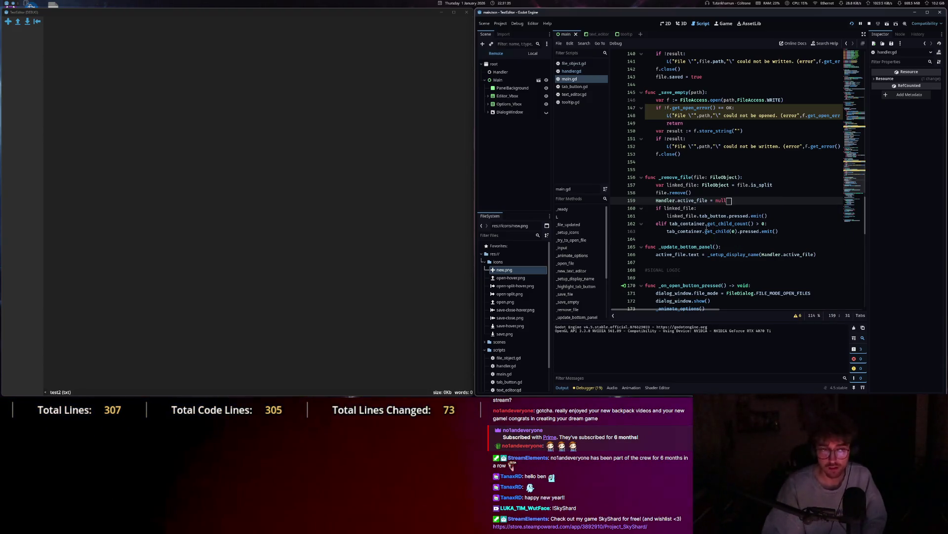
left_click(455, 24)
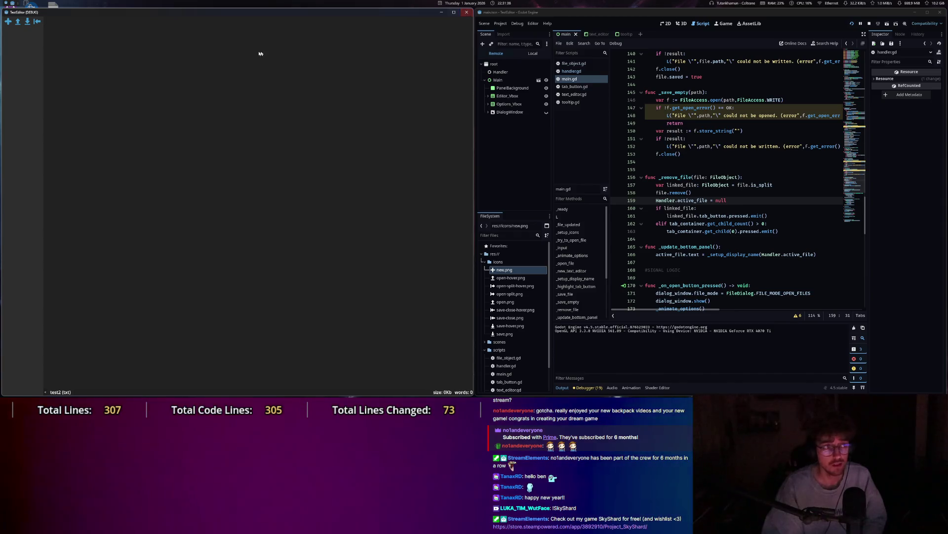
Relaunch the project with F5, select Handler in the Remote tree, and open test2 from Desktop.
left_click(467, 11)
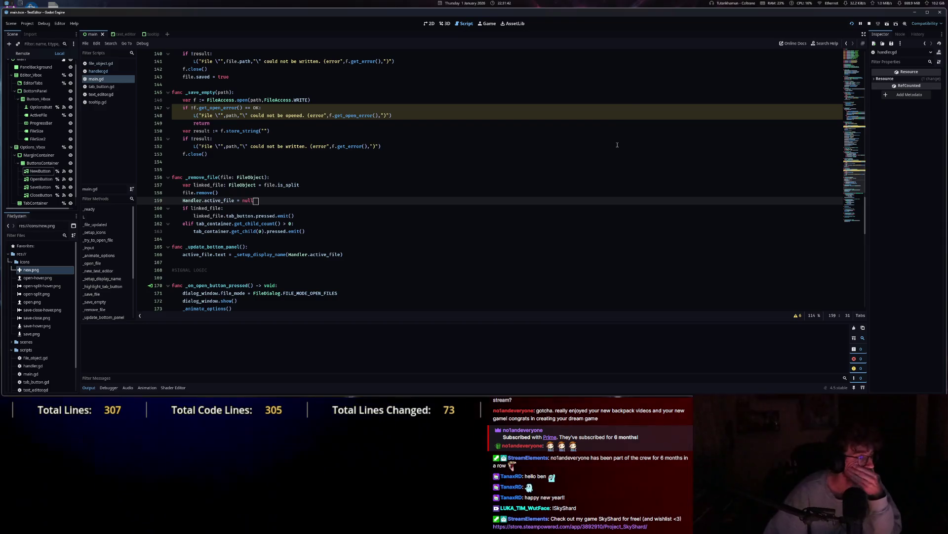
key("F5")
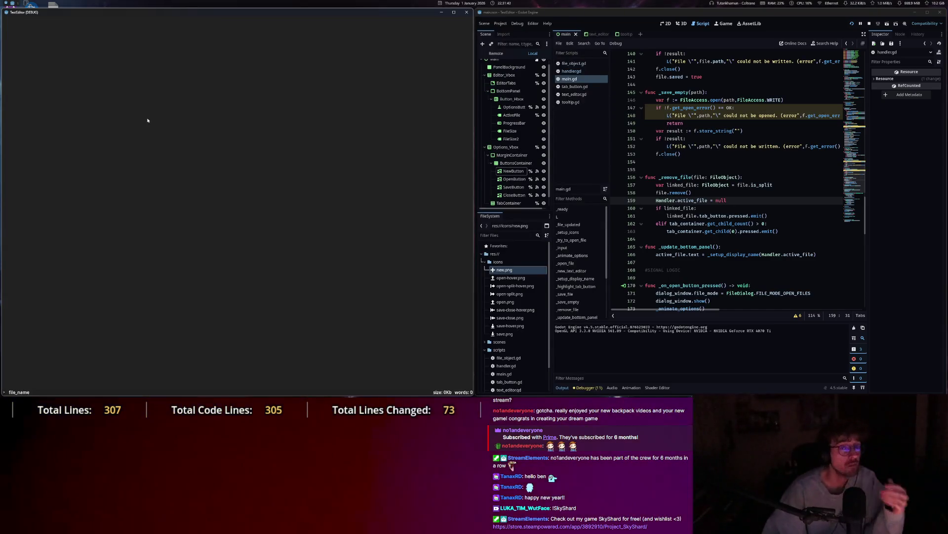
key("Escape")
left_click(496, 53)
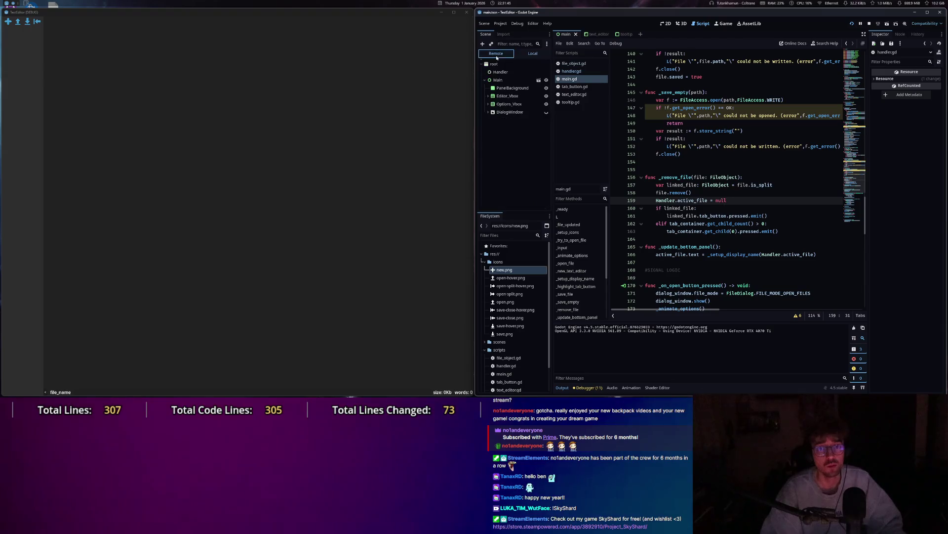
left_click(494, 72)
left_click(101, 79)
key("Escape")
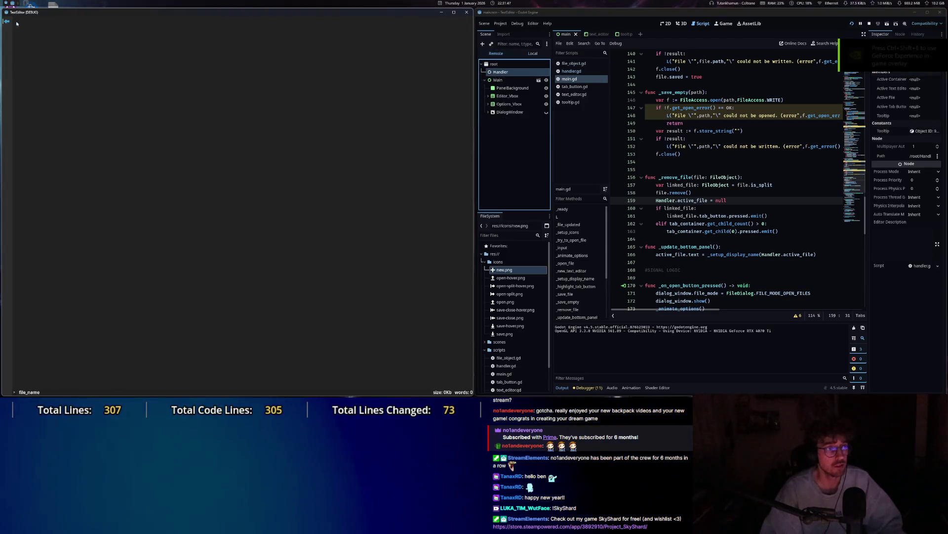
left_click(25, 90)
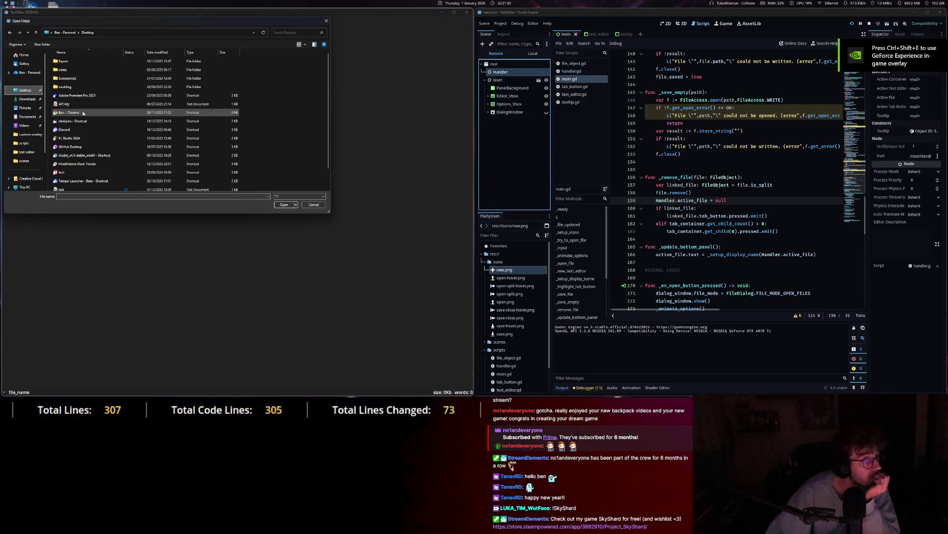
double_click(74, 179)
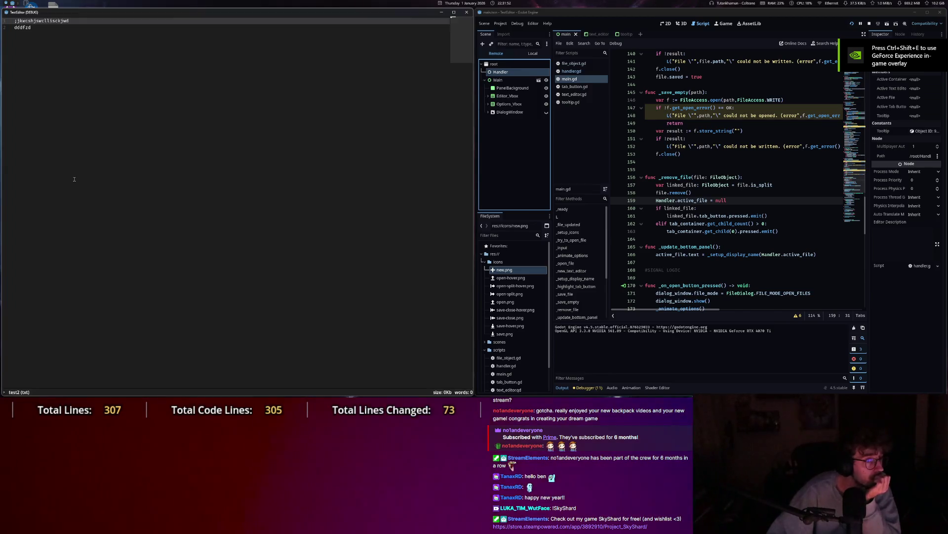
Close test2 in the running editor and view Active File's properties in the remote Inspector.
left_click(118, 75)
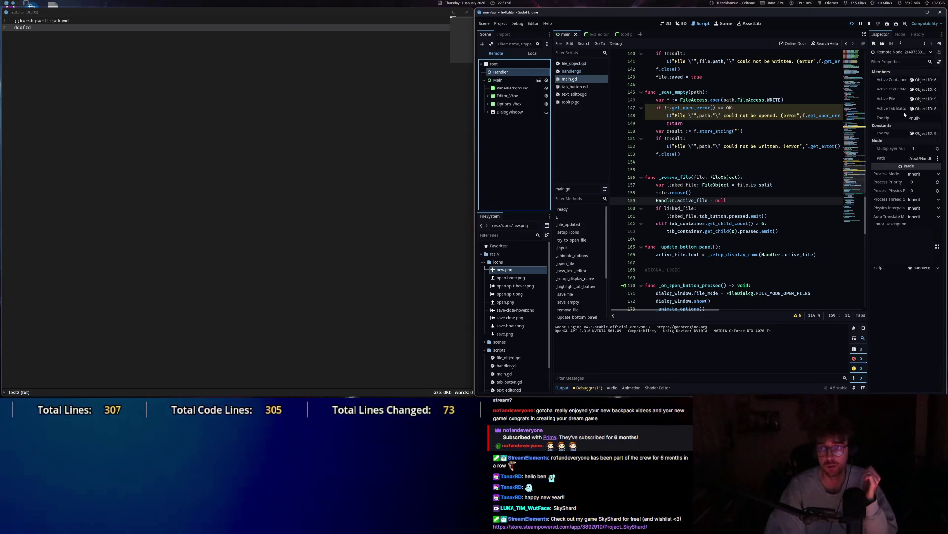
left_click(50, 35)
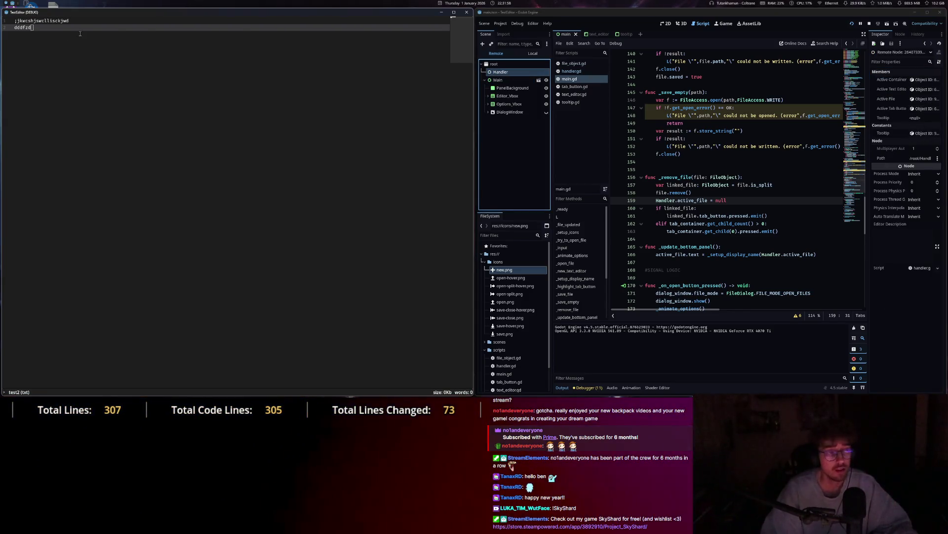
key("Escape")
left_click(37, 23)
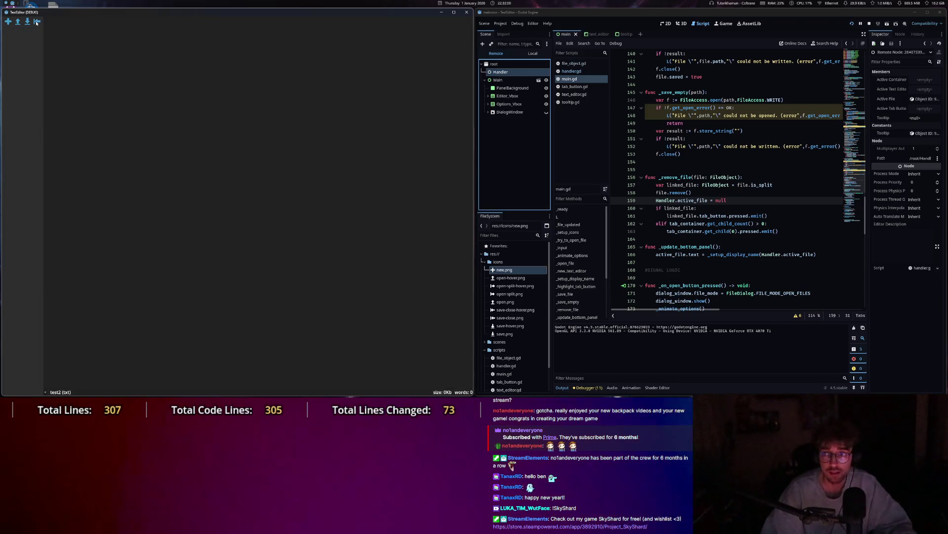
left_click(917, 102)
left_click(918, 100)
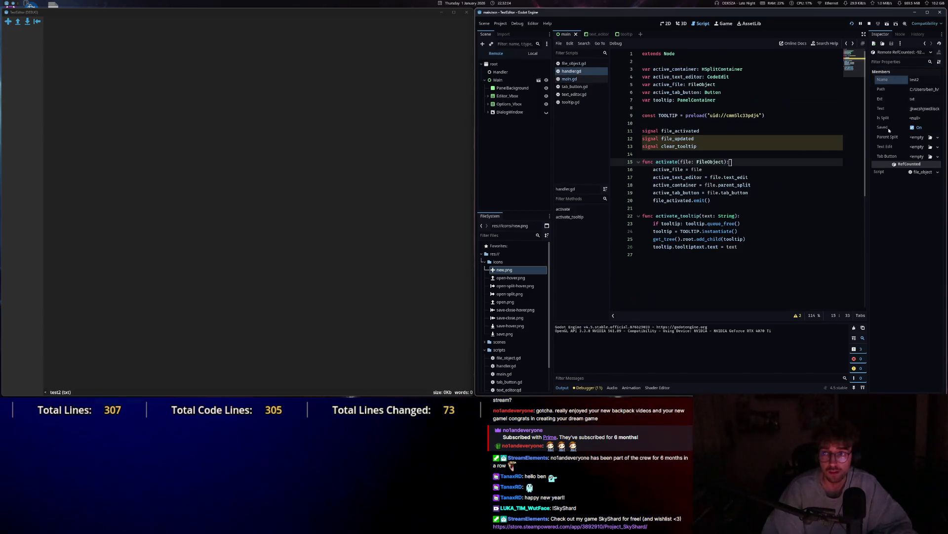
Remove the trailing space after null on main.gd line 159 and start a new line below it.
left_click(676, 131)
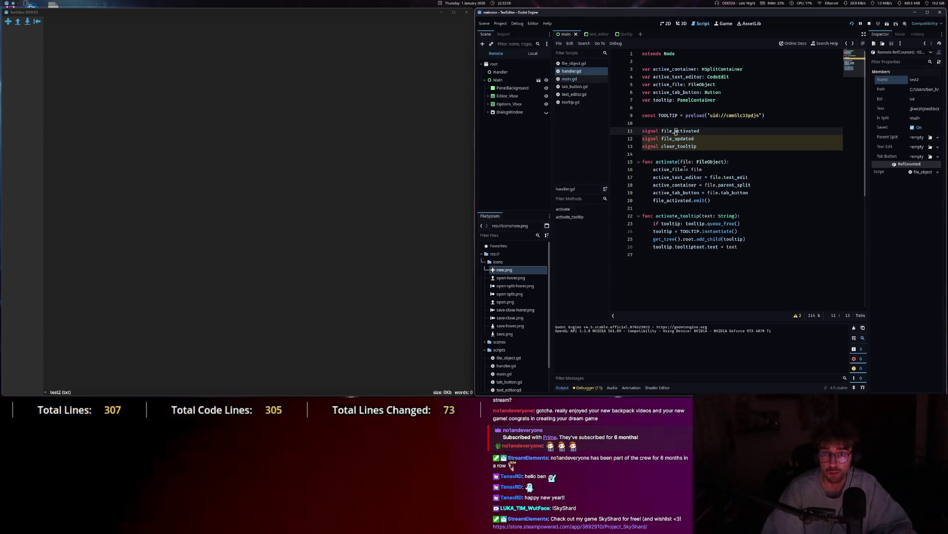
left_click(569, 79)
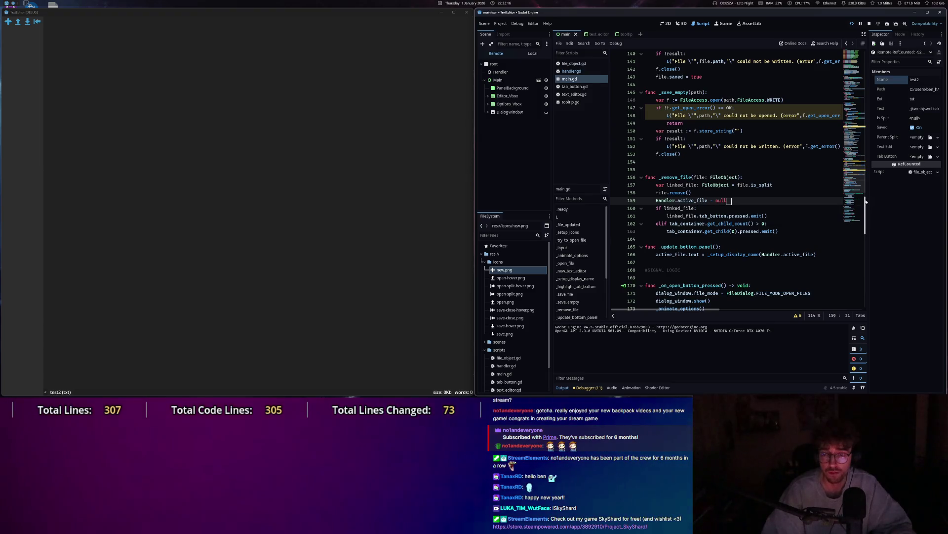
left_click_drag(865, 201, 860, 252)
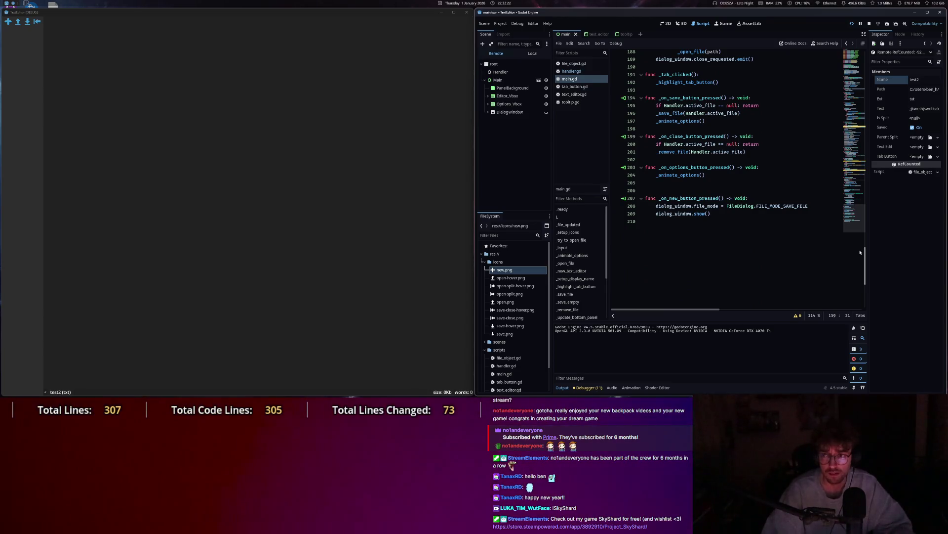
left_click_drag(860, 253, 864, 212)
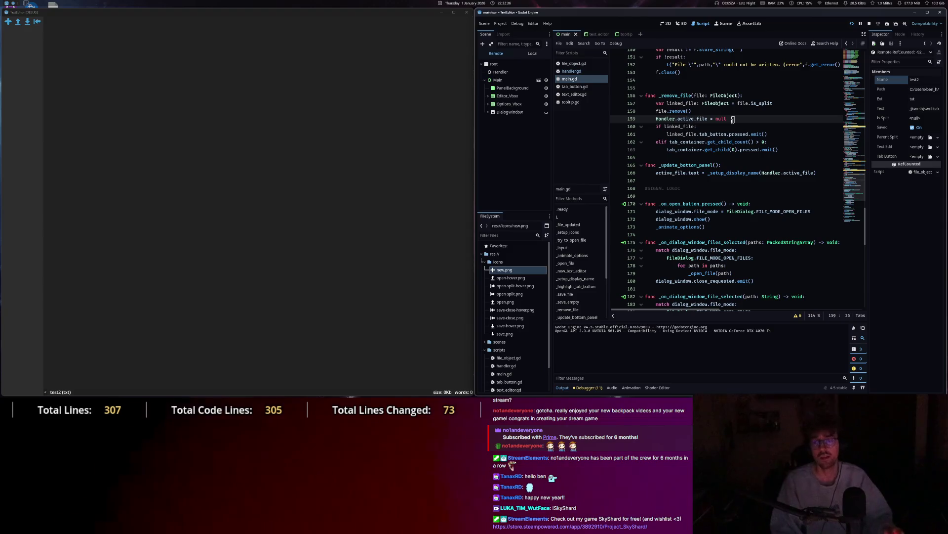
key("BackSpace")
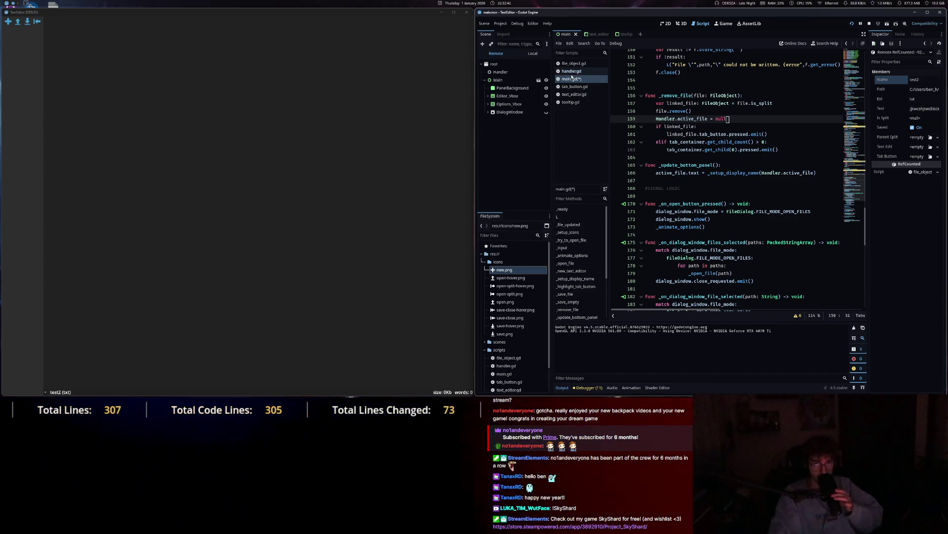
left_click(386, 105)
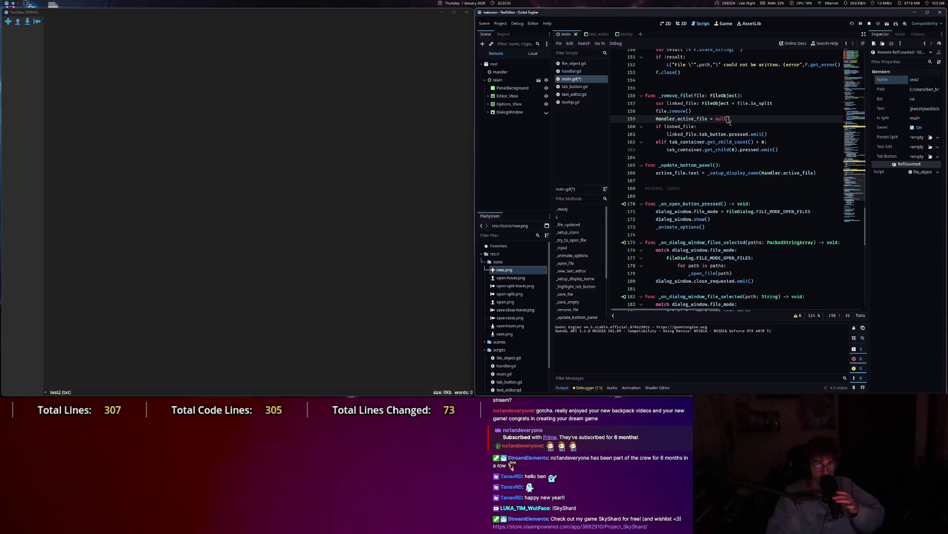
key("Return")
Add print(Handler.active_file) on line 160 of main.gd and save the script.
type("print(Ha")
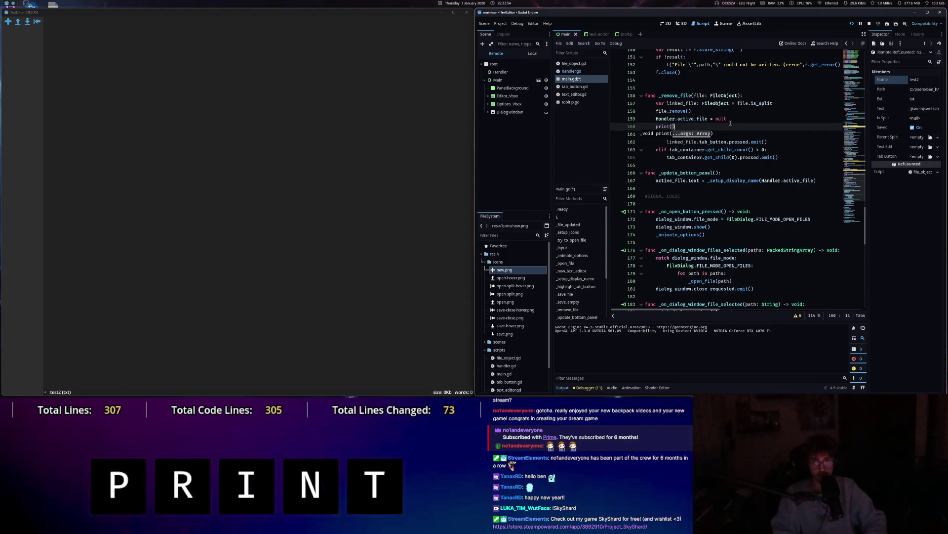
type("n")
key("Tab")
type(".ac")
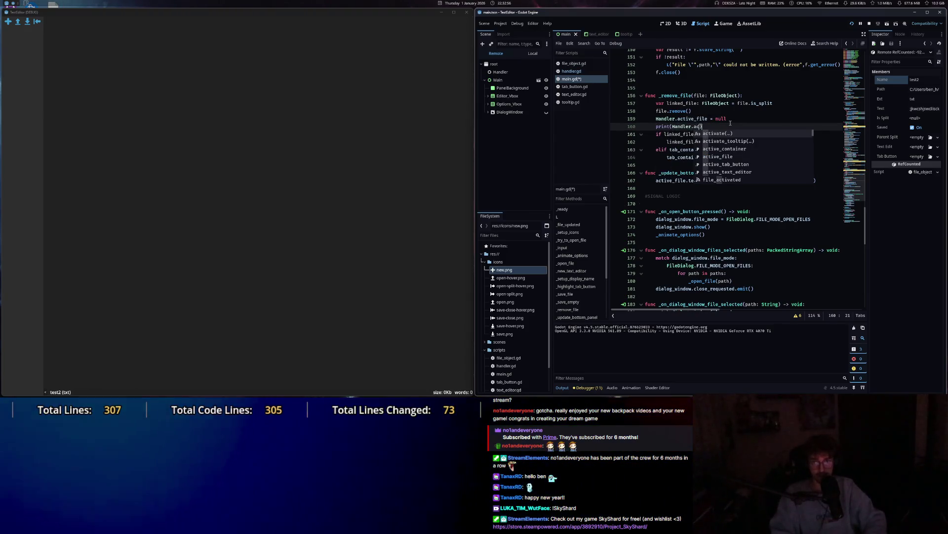
left_click(732, 158)
left_click(243, 96)
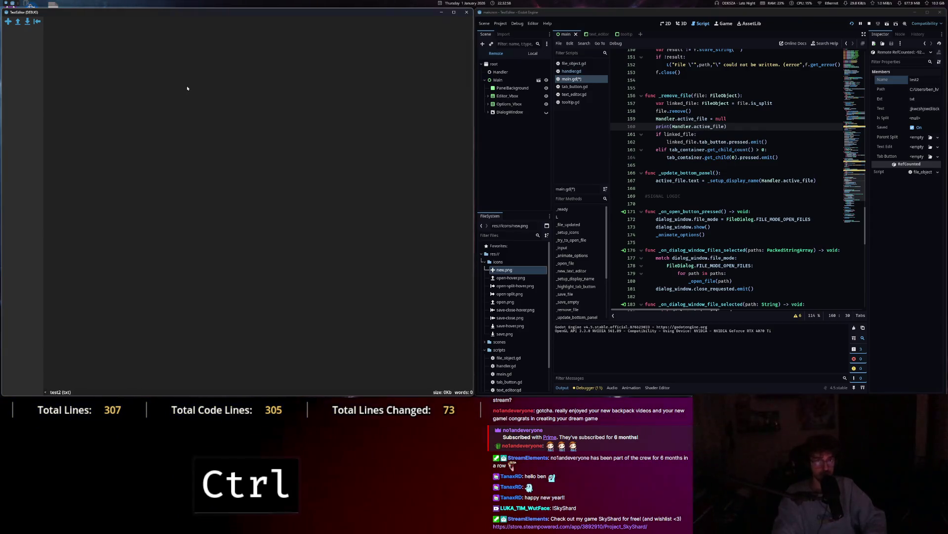
key("ctrl+s")
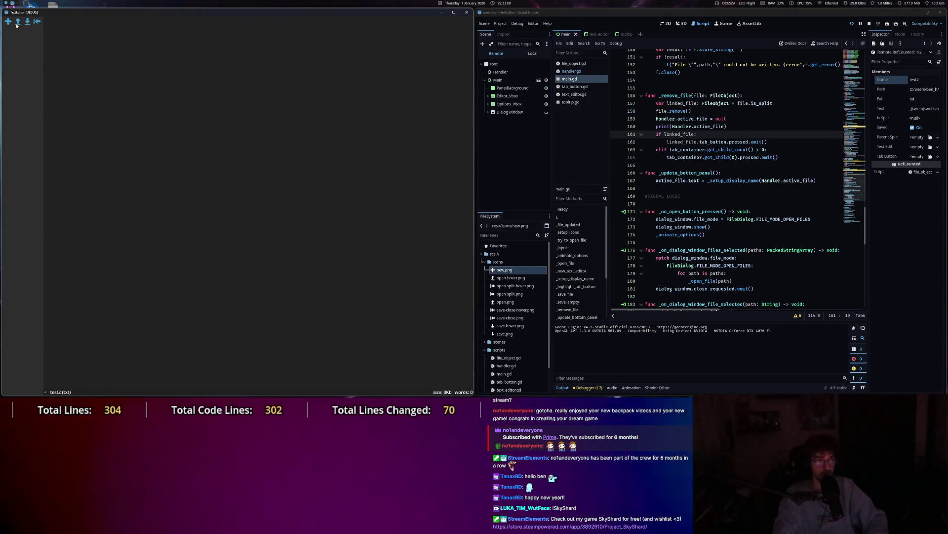
Reopen test2 from Desktop and close it, confirming the Output panel prints <null>.
left_click(18, 22)
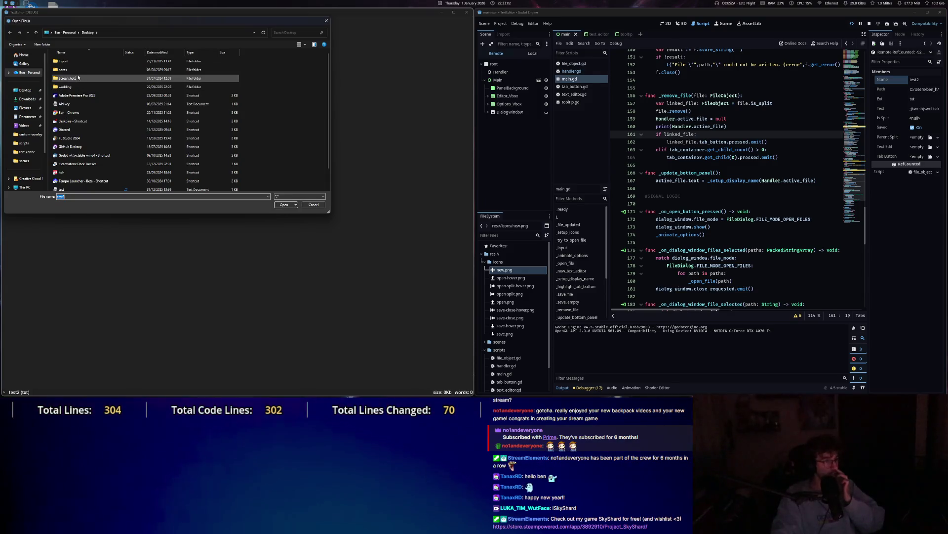
left_click(66, 87)
scroll(75, 138, "down", 1)
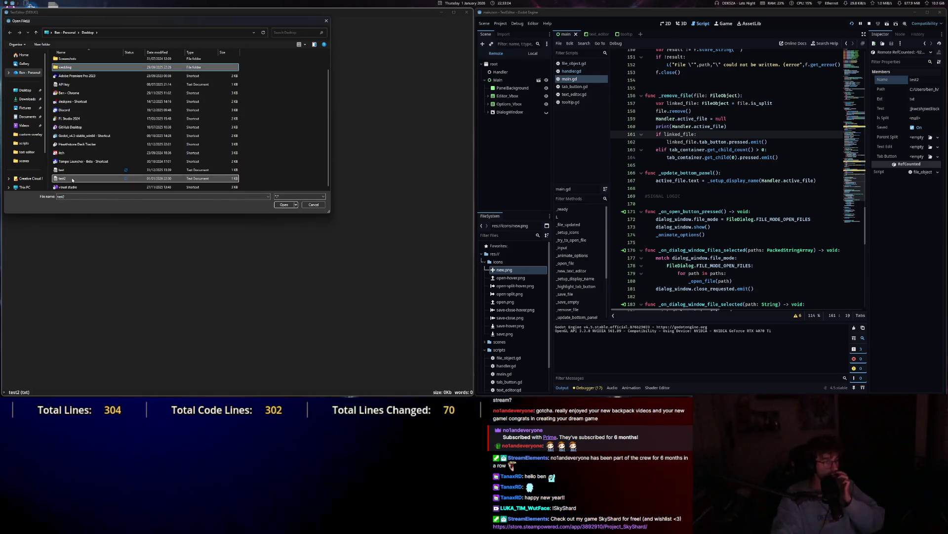
double_click(72, 180)
key("Escape")
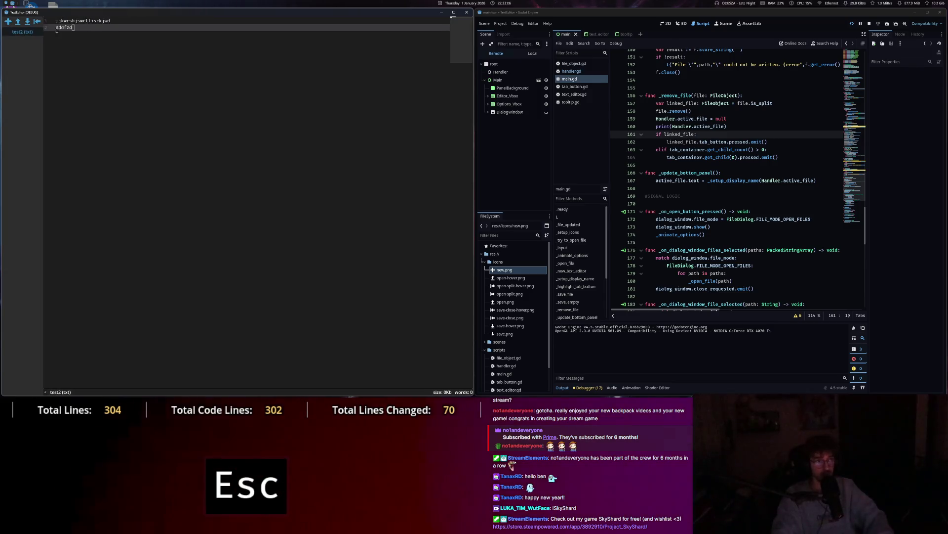
left_click(37, 22)
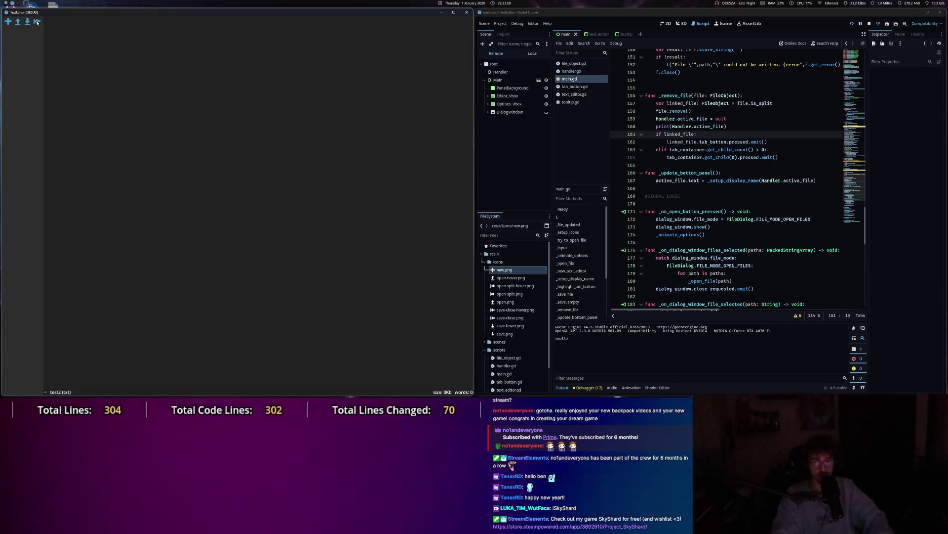
left_click(732, 127)
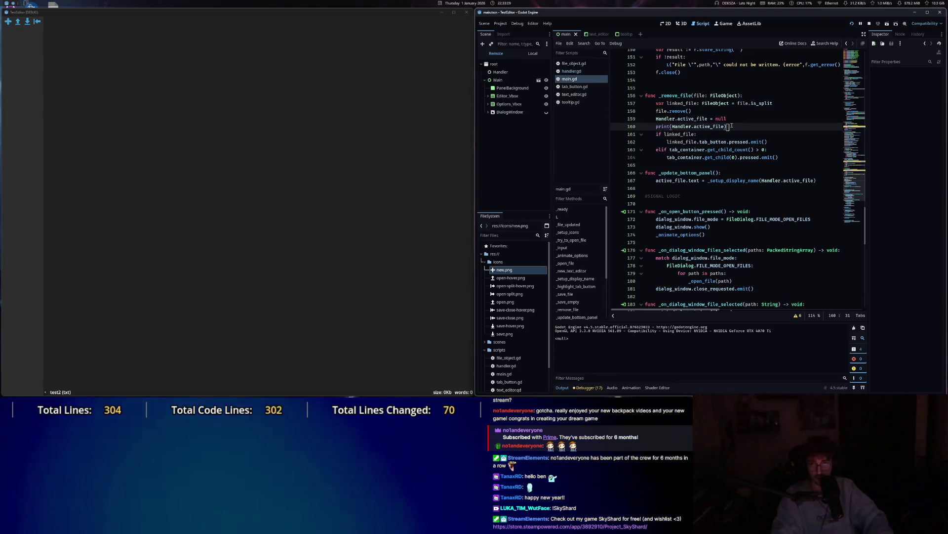
left_click_drag(732, 127, 629, 129)
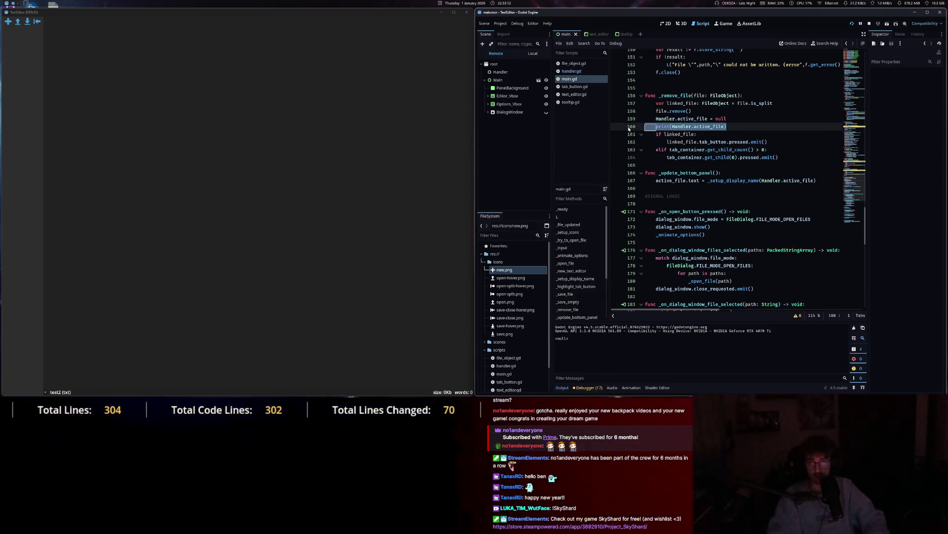
Delete the debug print line from _remove_file and save main.gd.
key("BackSpace")
key("BackSpace")
type("Z")
key("ctrl+s")
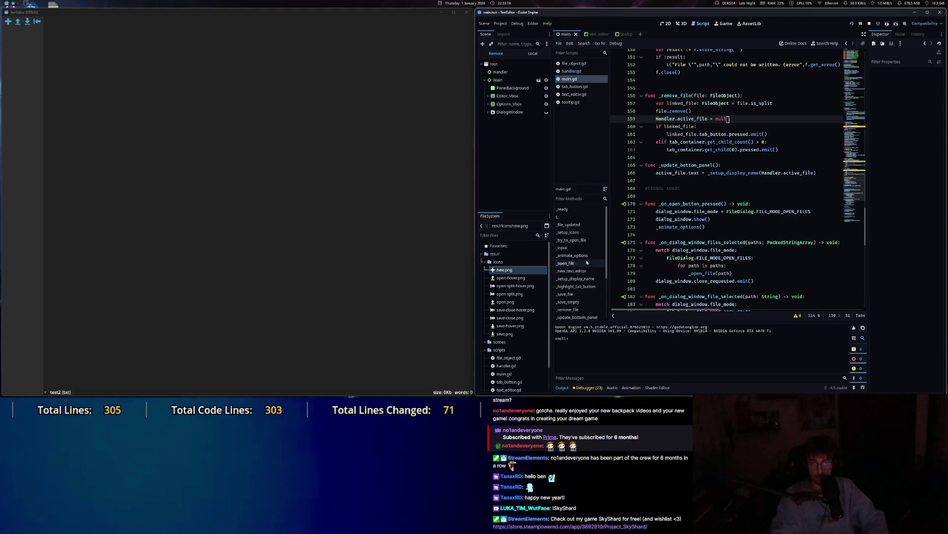
key("XF86AudioPlay")
key("XF86AudioNext")
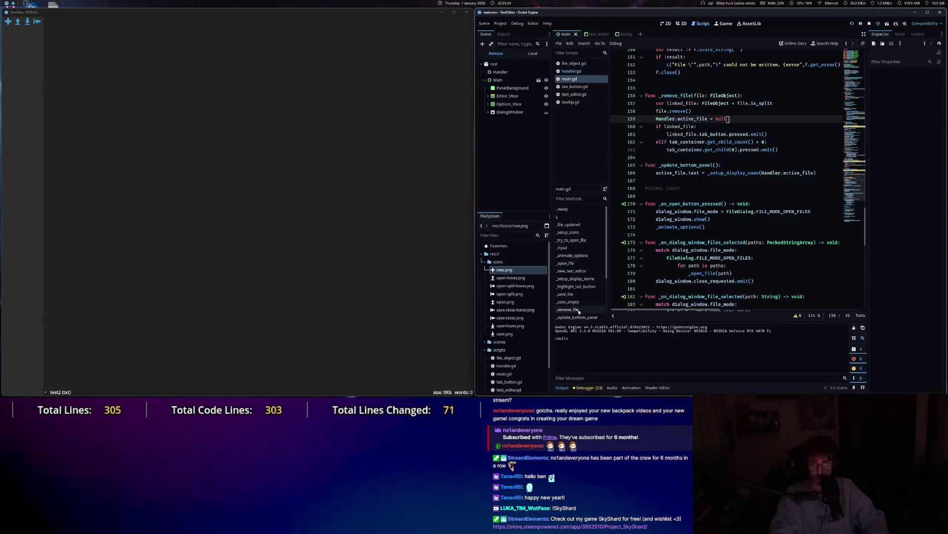
Jump to _remove_file and then _on_close_button_pressed in the Methods list.
left_click(577, 310)
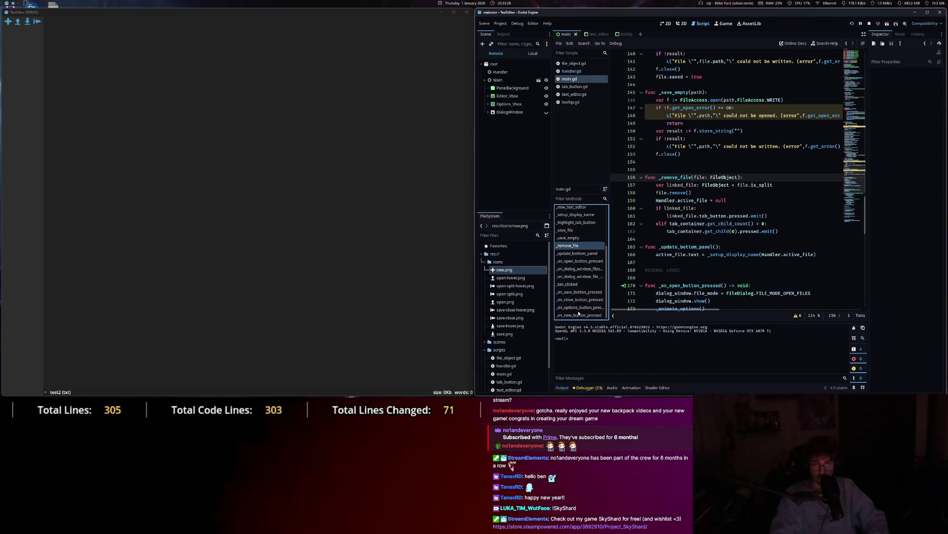
key("XF86AudioNext")
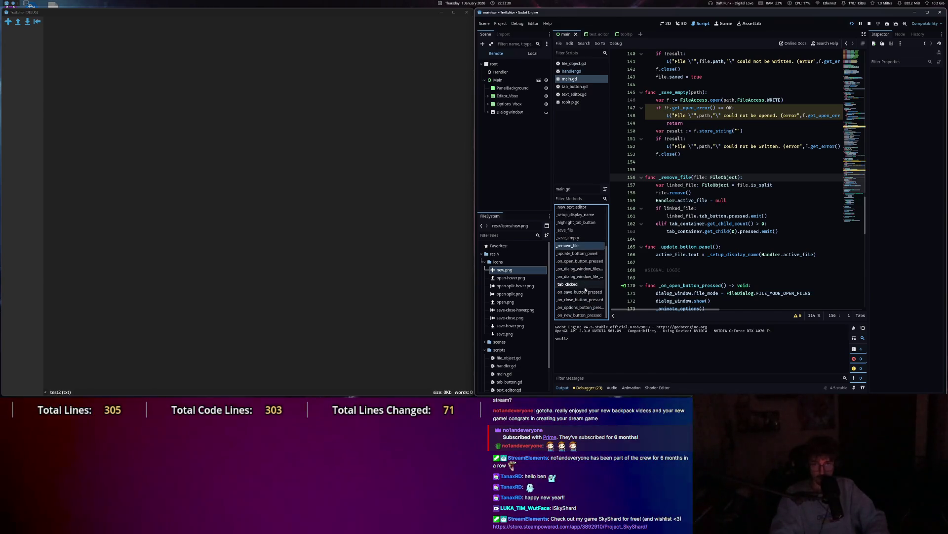
left_click(580, 299)
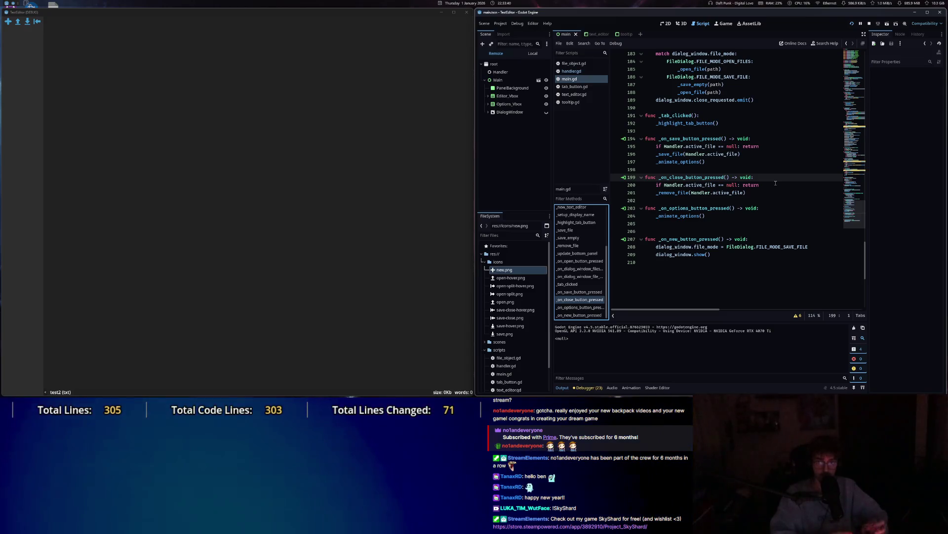
left_click(434, 78)
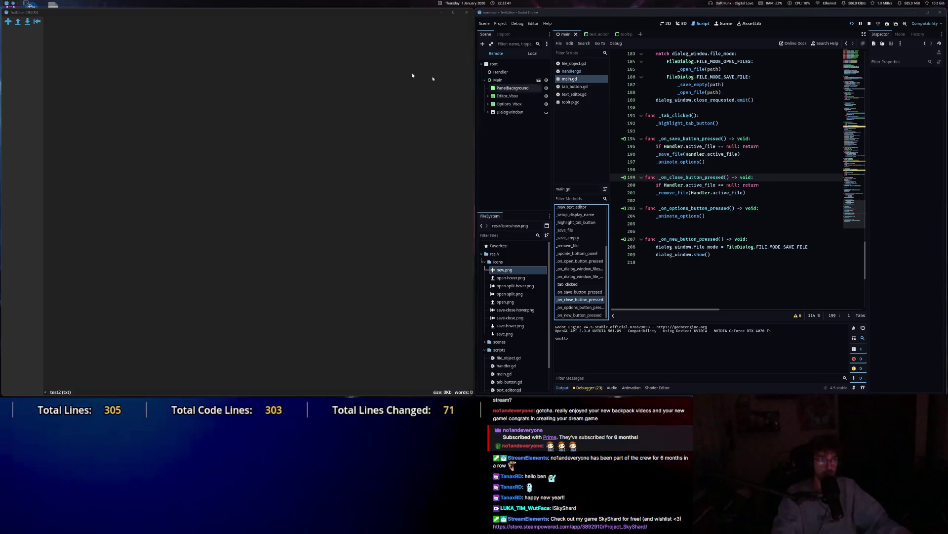
Close the open tab to reproduce the queue_free error, stop the project, and reopen main.gd.
left_click(38, 22)
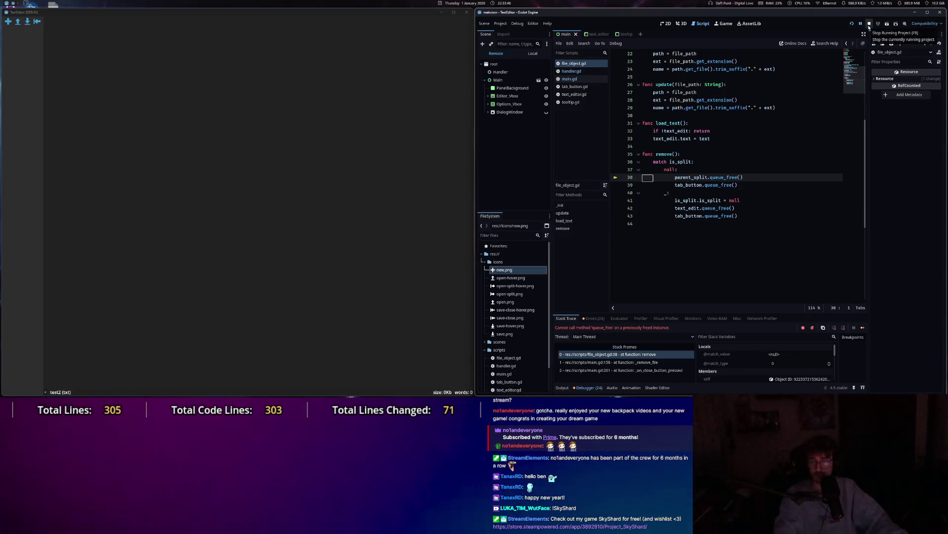
left_click(869, 27)
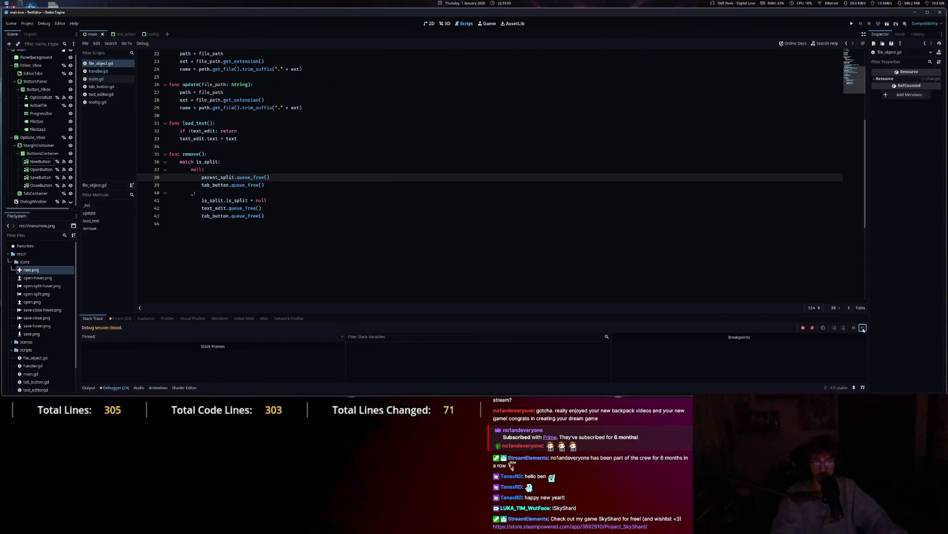
left_click(101, 79)
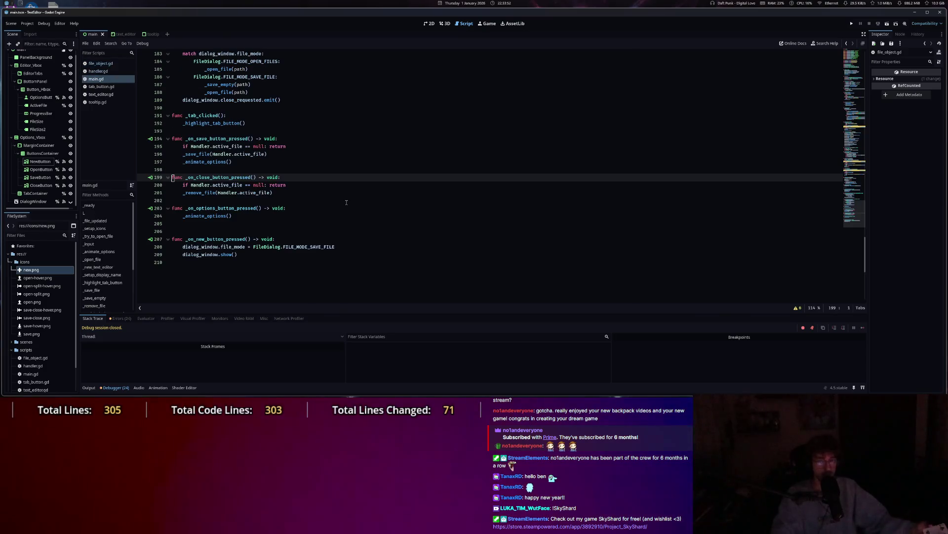
left_click_drag(865, 252, 870, 213)
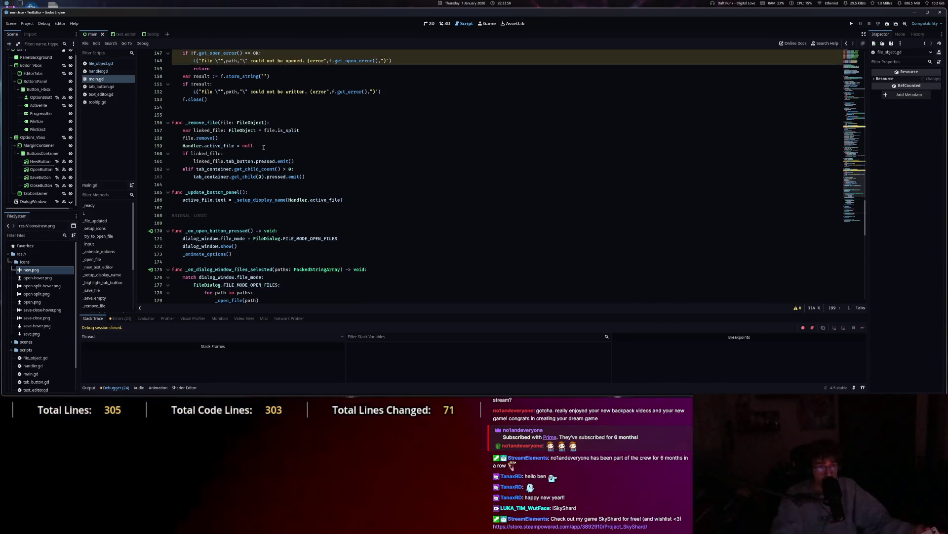
mouse_move(865, 225)
left_mouse_down()
mouse_move(870, 143)
mouse_move(907, 74)
mouse_move(895, 130)
mouse_move(900, 89)
left_mouse_up()
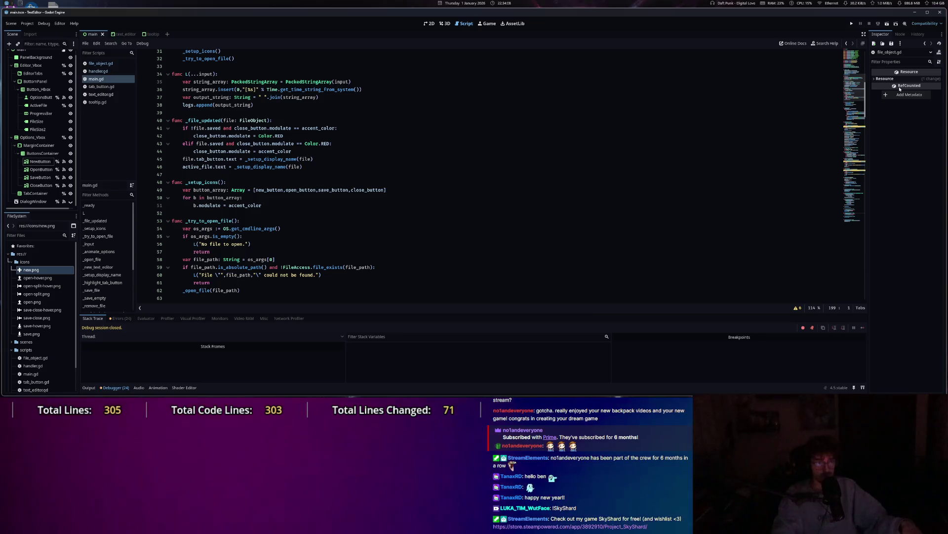
Undo the accidental line-69 edit and add an if event.is_action_pressed("left_click") check in _input.
scroll(445, 148, "down", 4)
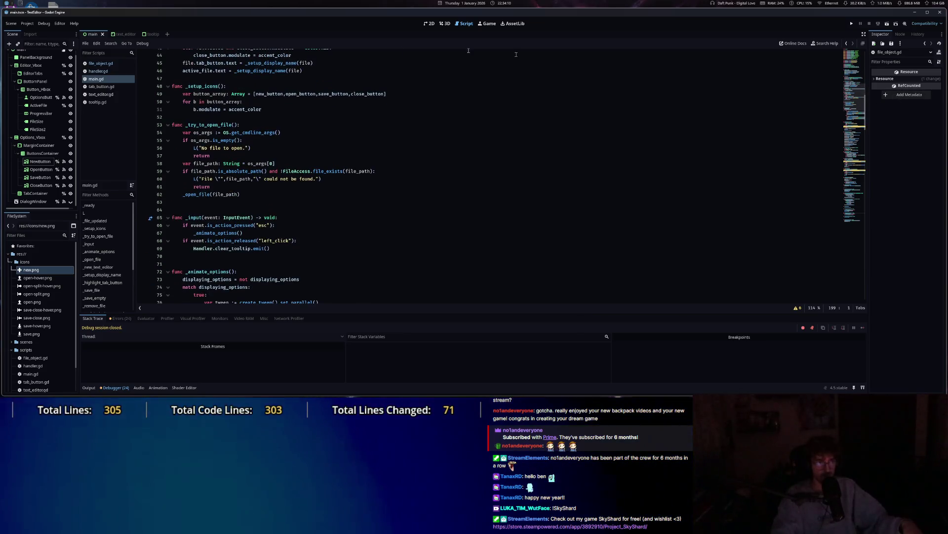
left_click(309, 248)
key("ctrl+z")
key("Return")
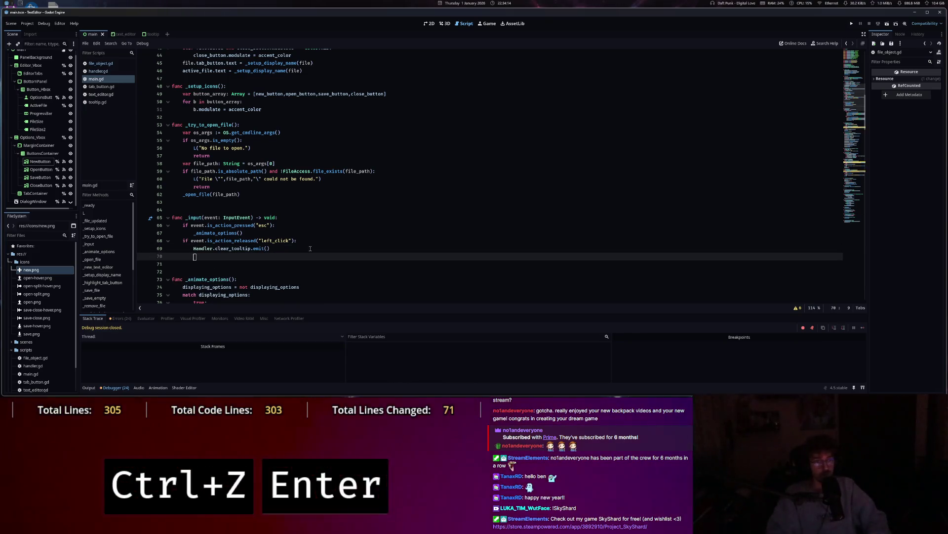
key("BackSpace")
type("if event.is_ac")
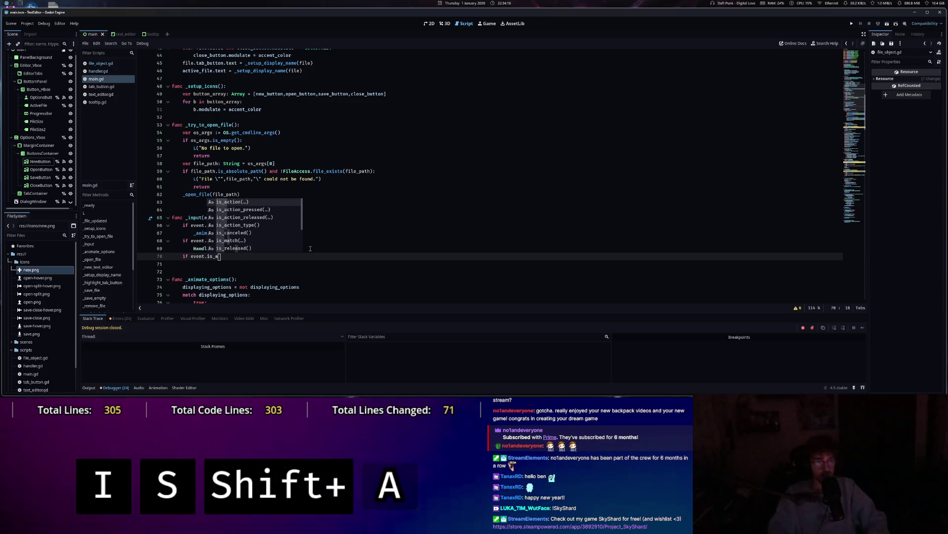
key("Down")
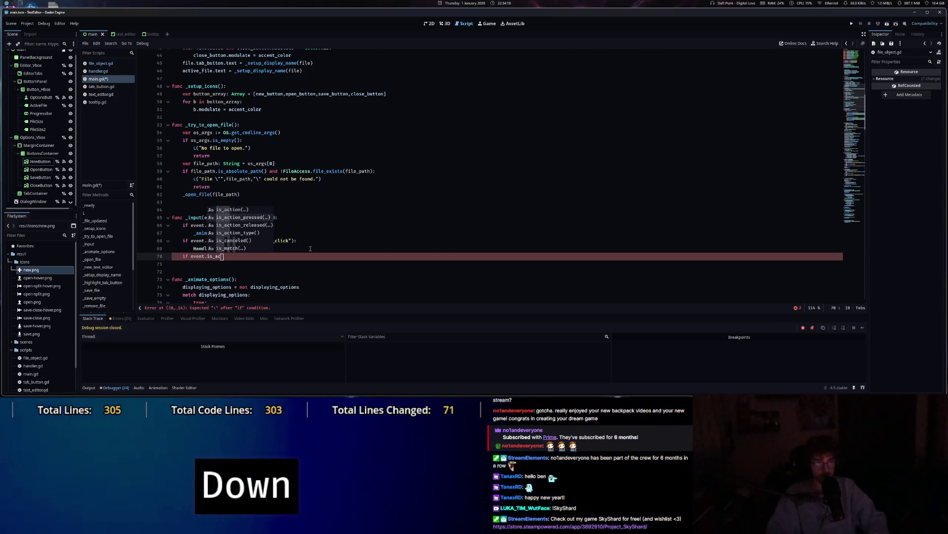
key("Return")
type("\"c")
key("Tab")
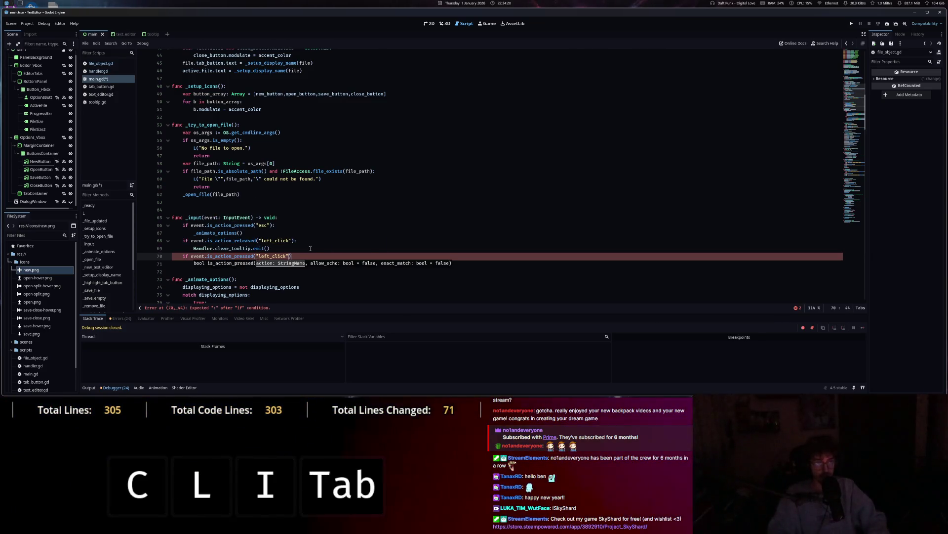
Print Handler.active_file inside the left_click branch, then run the project.
key("Return")
type("Hand")
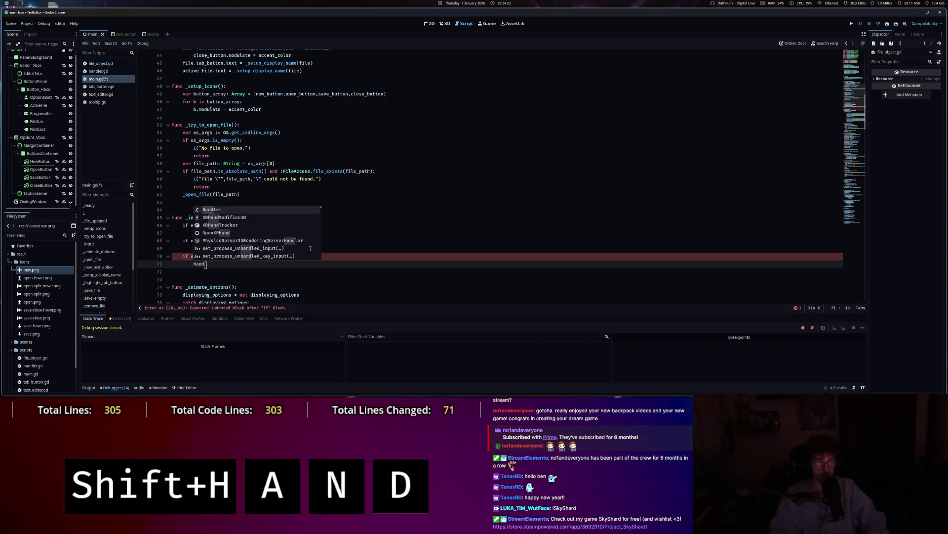
key("BackSpace")
key("BackSpace")
key("BackSpace")
type("por")
key("BackSpace")
key("BackSpace")
type("rint(Hand")
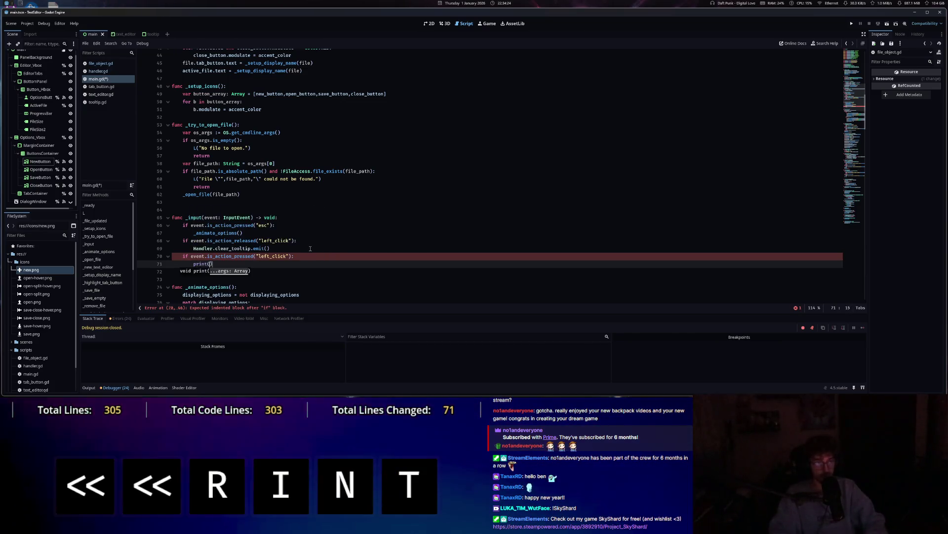
key("Tab")
type(".act")
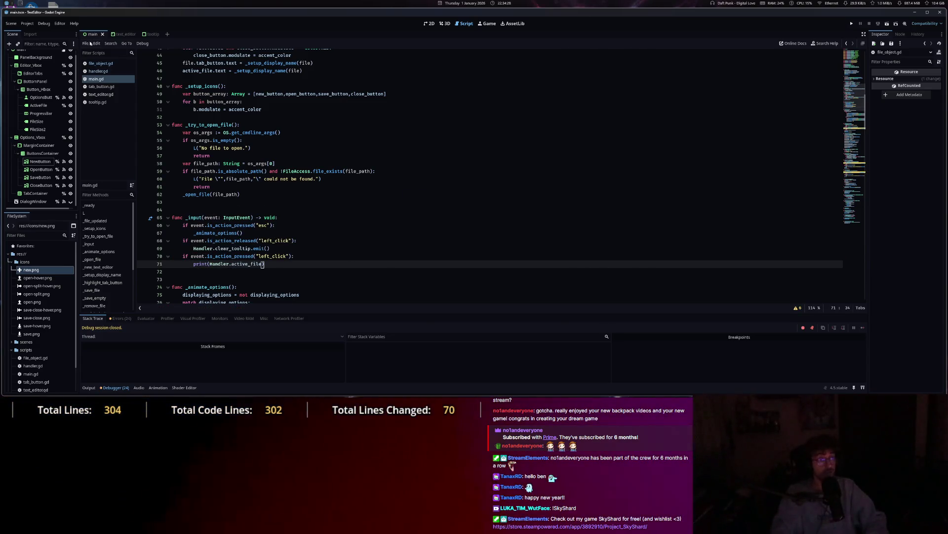
left_click(855, 26)
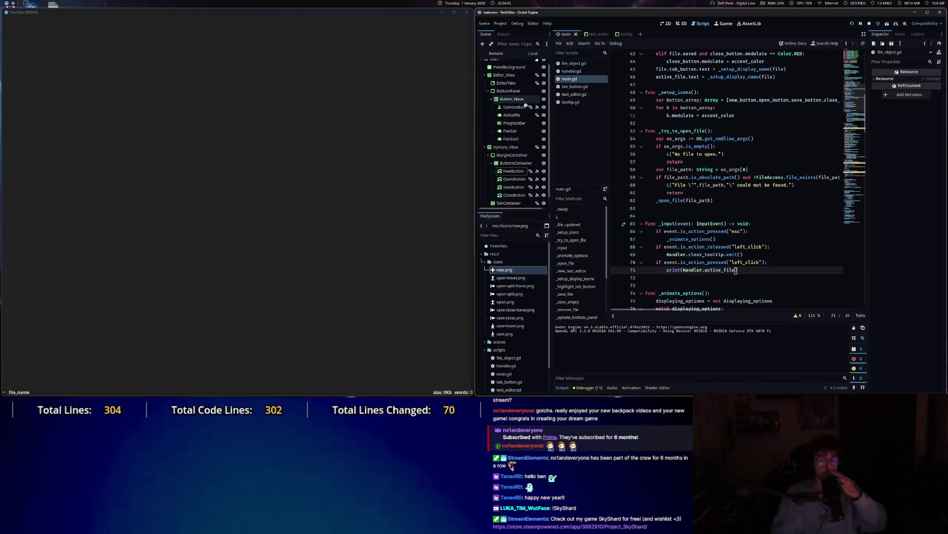
Test a left click, then open main.gd from the scripts folder in the running TextEditor.
left_click(294, 115)
left_click(293, 115)
key("Escape")
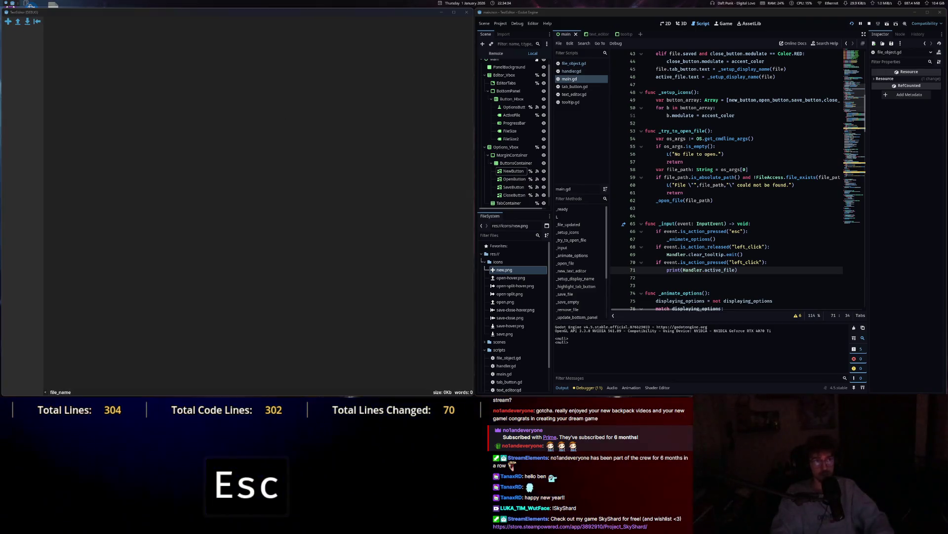
left_click(17, 22)
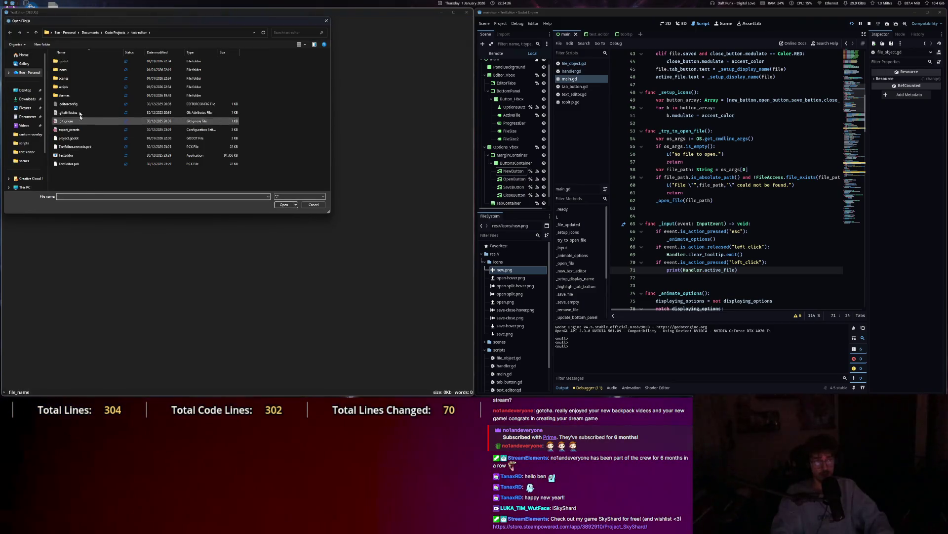
double_click(63, 87)
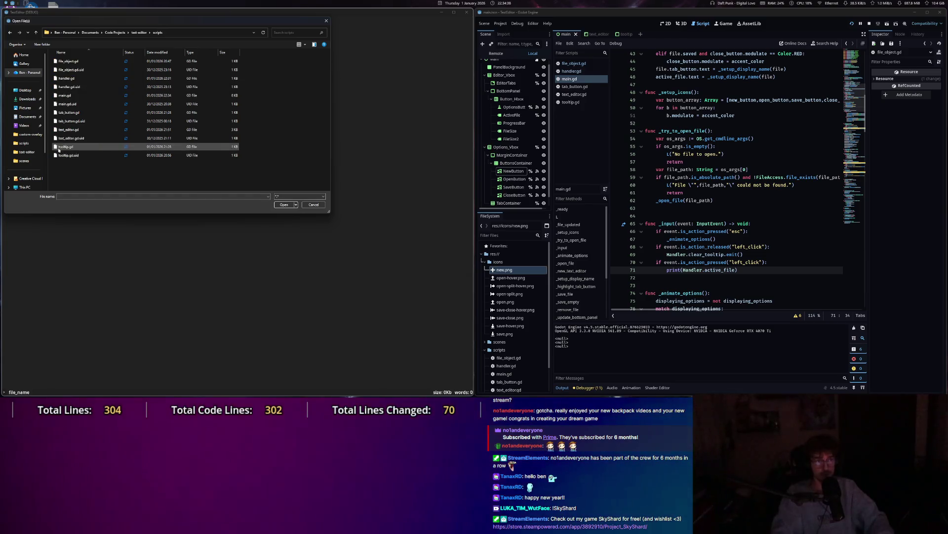
left_click(65, 96)
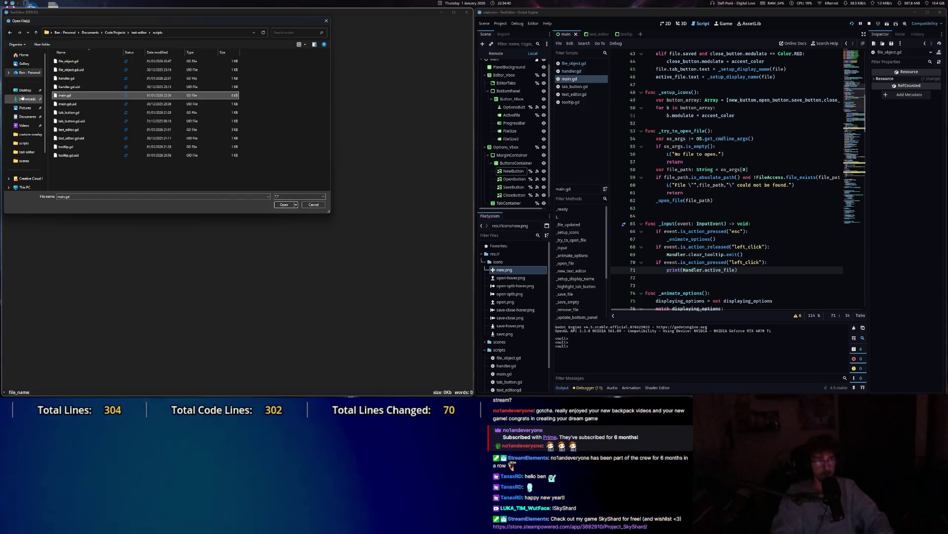
left_click(281, 204)
Click into main.gd, close its tab, recheck the active file, and quit the test run.
left_click(267, 166)
left_click(267, 159)
key("Escape")
left_click(38, 21)
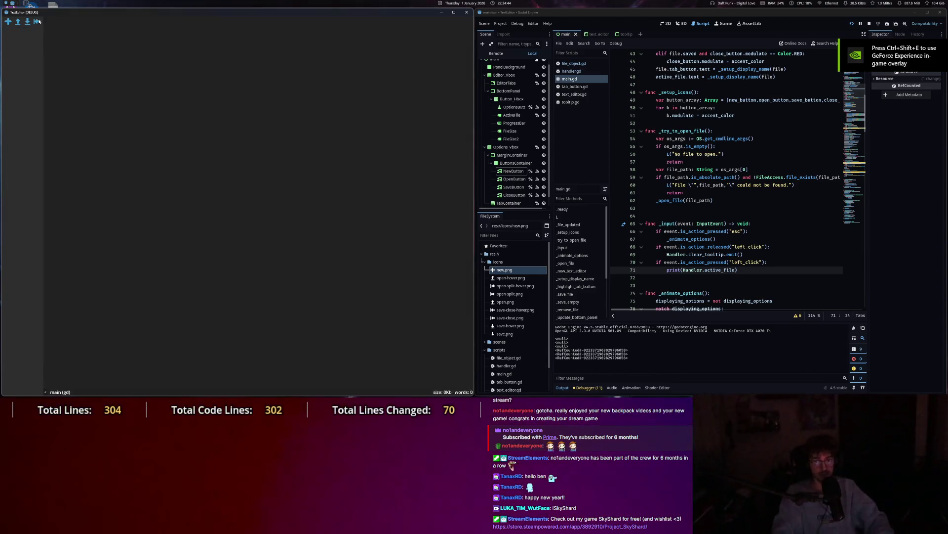
left_click(228, 129)
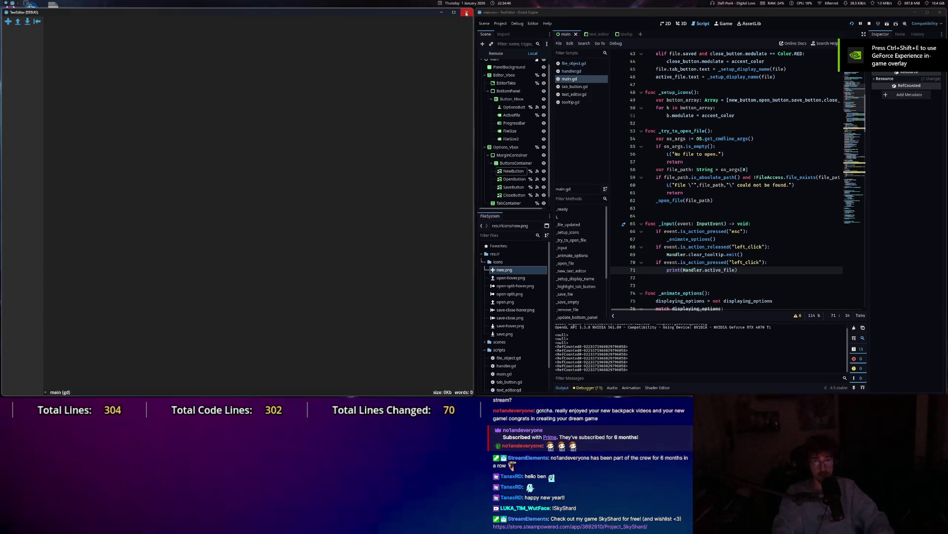
left_click(466, 12)
left_click(240, 270)
left_click(152, 267)
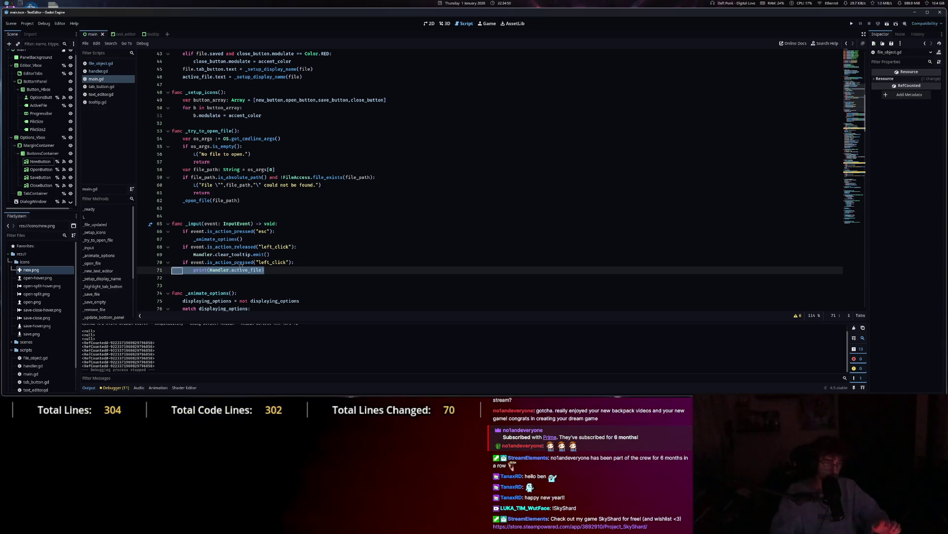
Delete the temporary left_click print lines 70–71 from _input and save main.gd.
key("BackSpace")
key("BackSpace")
key("BackSpace")
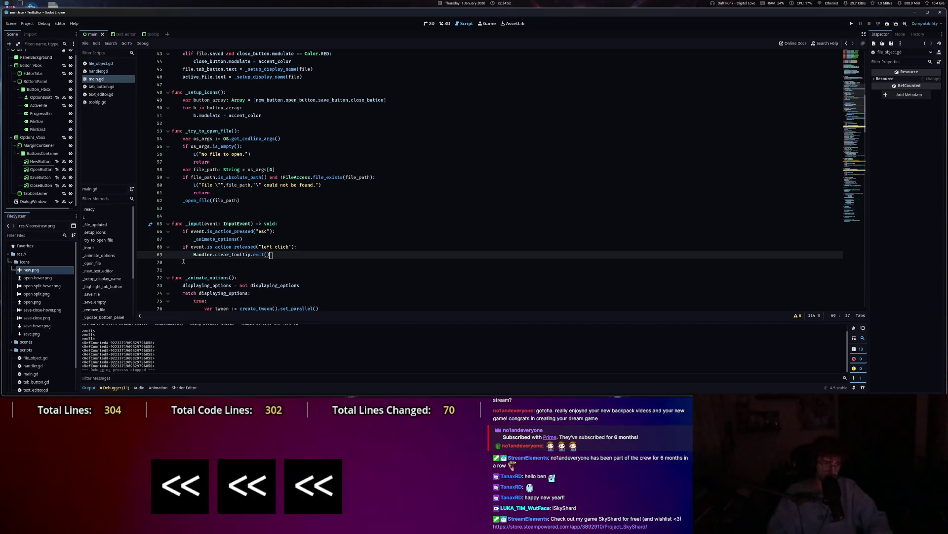
key("ctrl+s")
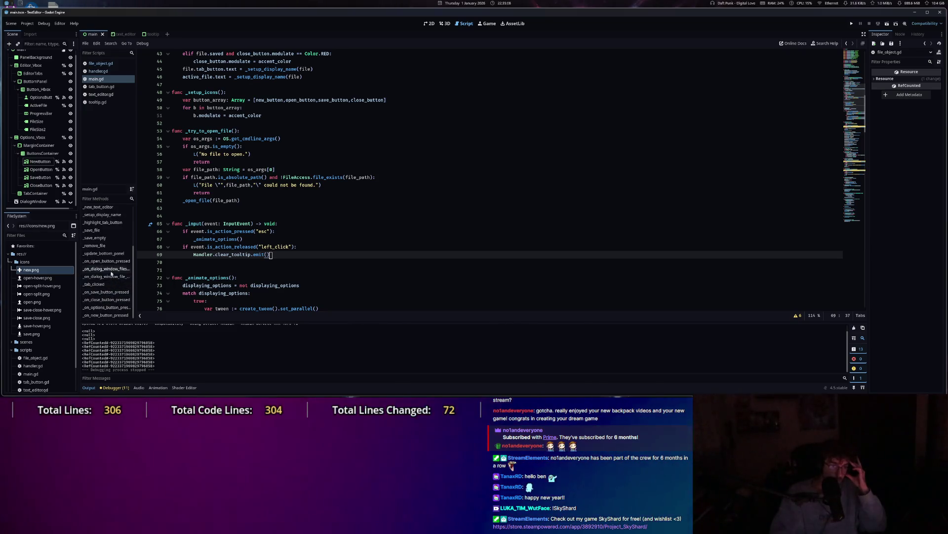
left_click(114, 299)
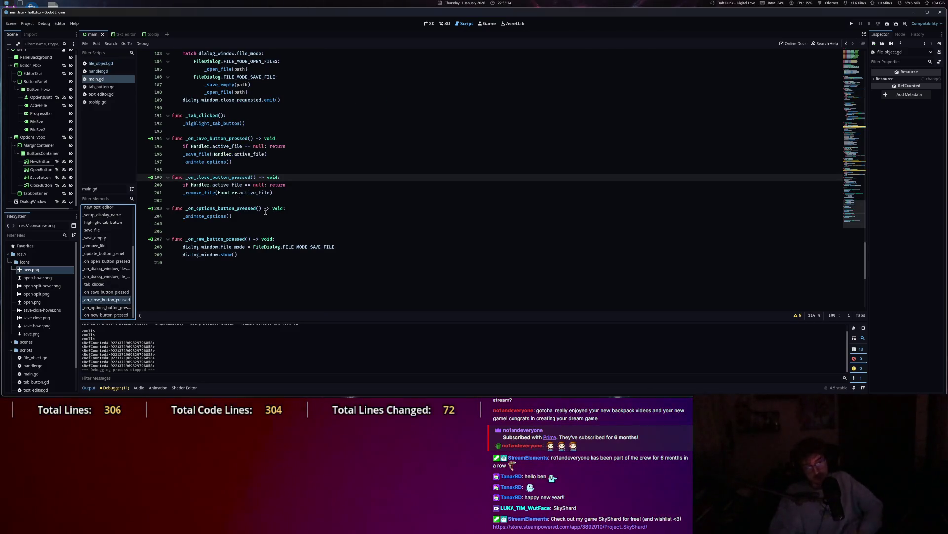
Jump from the _remove_file call in _on_close_button_pressed to its definition.
left_click(187, 193)
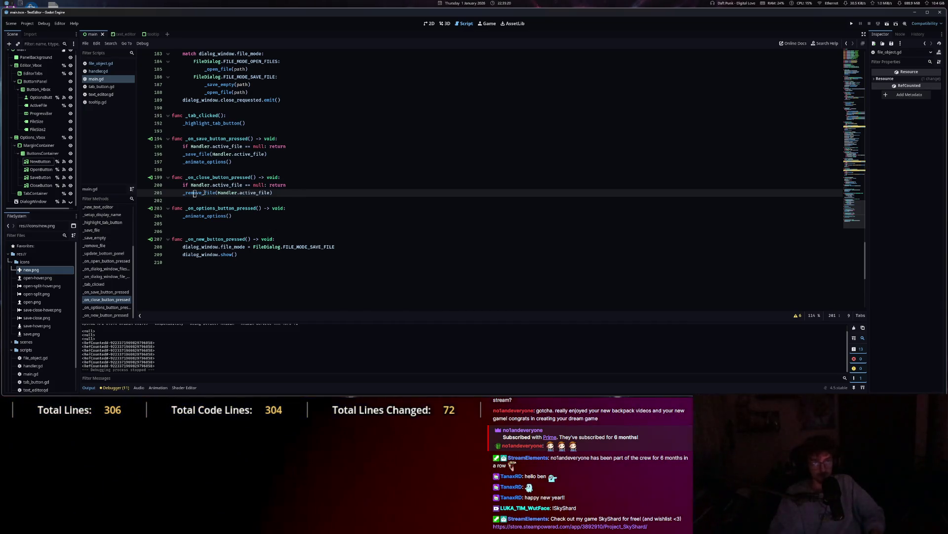
left_click(206, 193, "ctrl")
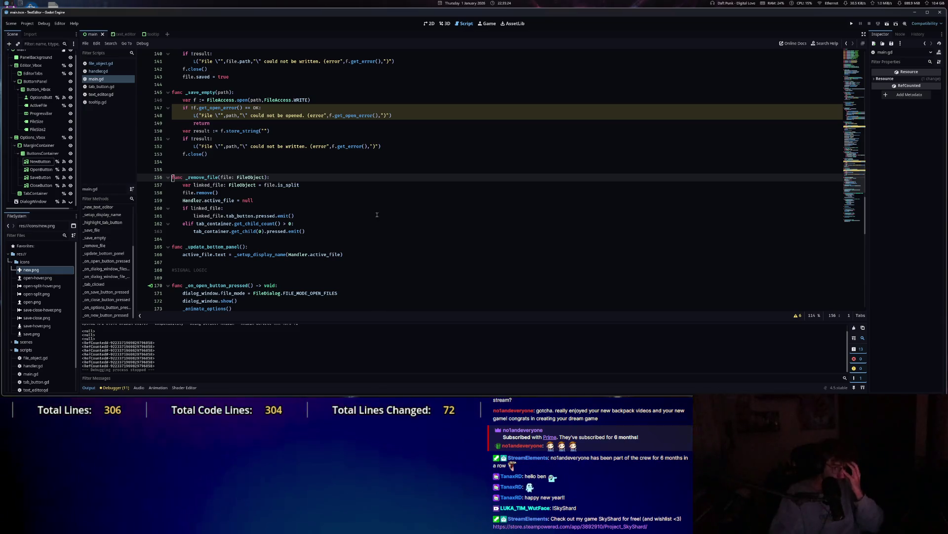
left_click_drag(193, 184, 296, 185)
left_click(295, 185)
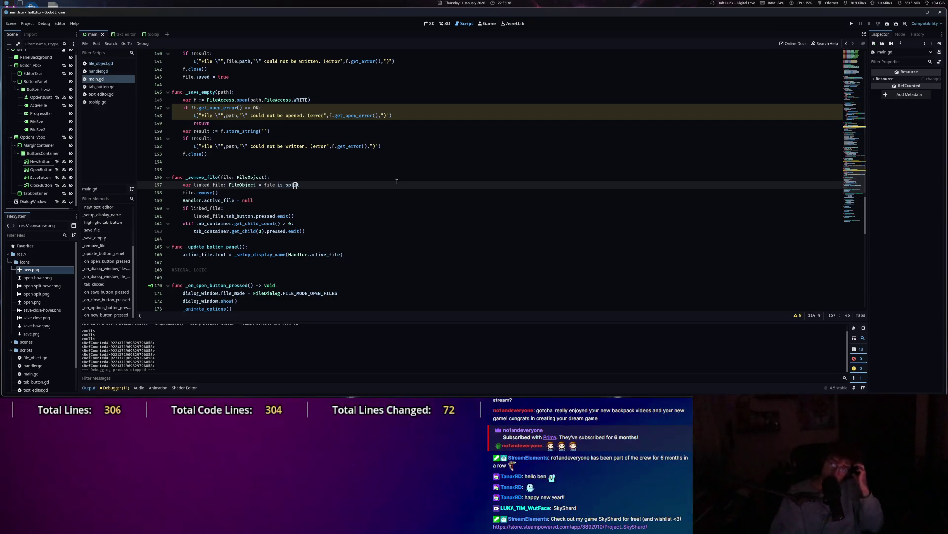
Inspect _remove_file's active_file reset, linked-file branch, is_split check and remaining-tab condition.
left_click(200, 200)
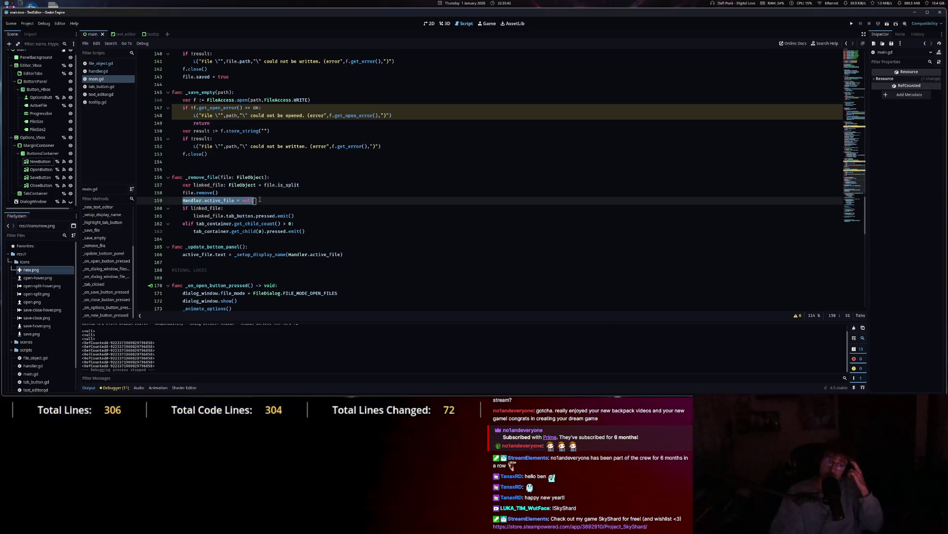
left_click(185, 208)
left_click_drag(208, 208, 301, 218)
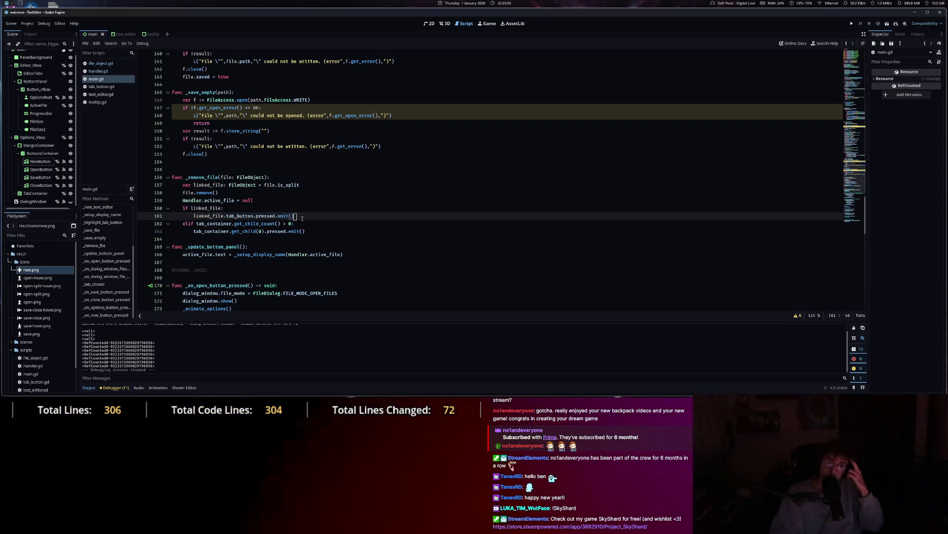
left_click_drag(266, 185, 296, 185)
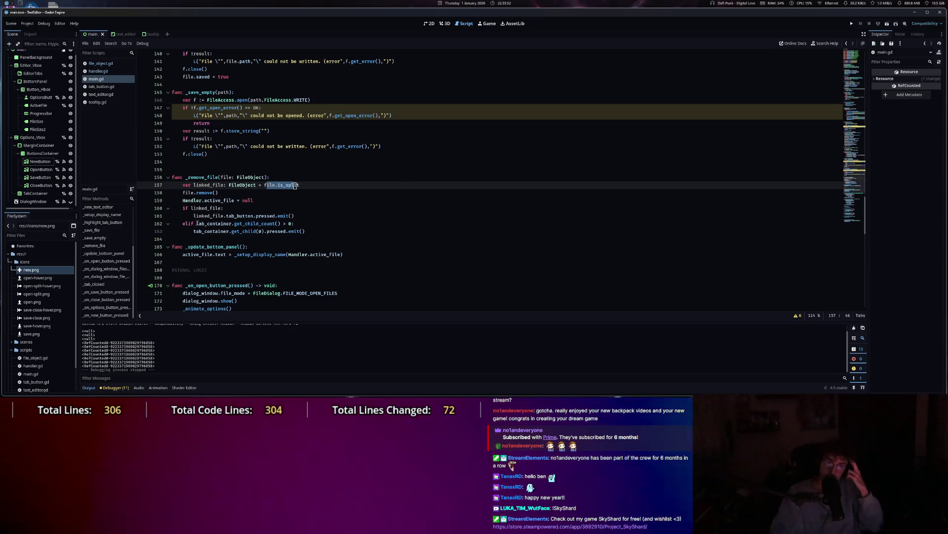
left_click_drag(234, 223, 295, 223)
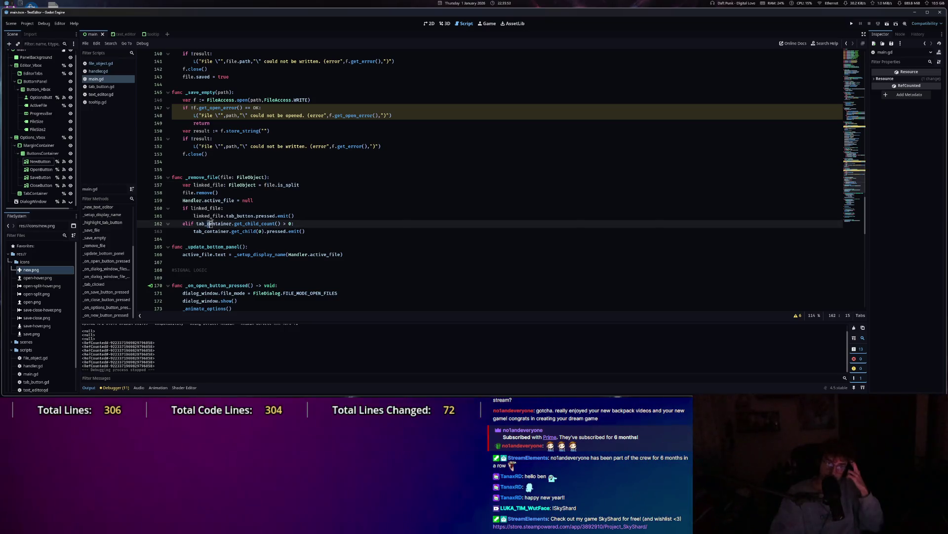
left_click(300, 223)
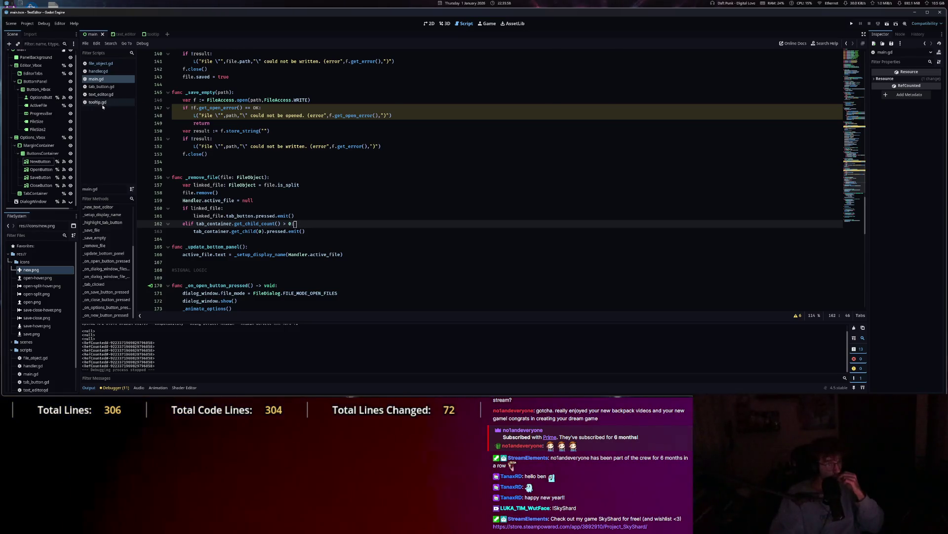
Check the tab_button free call on line 39 of file_object.gd, then return to main.gd.
left_click(102, 65)
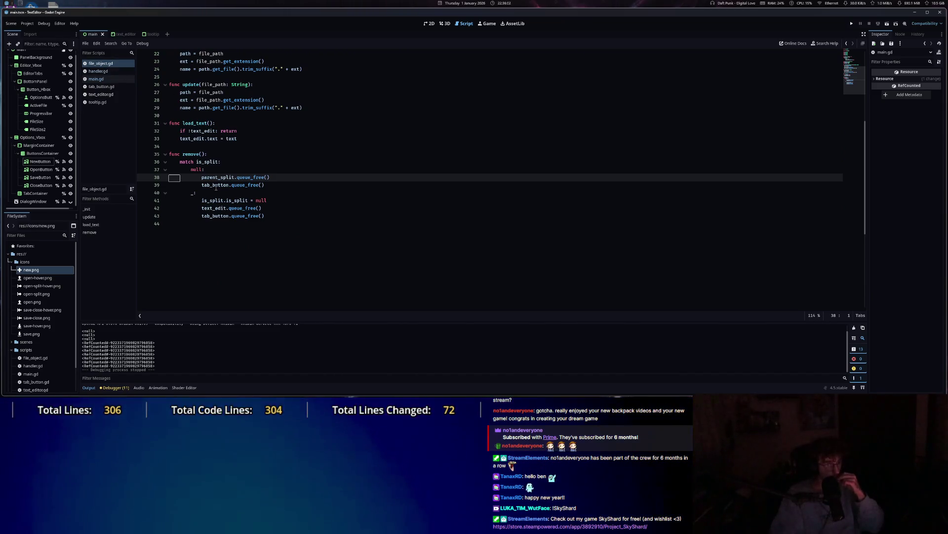
left_click_drag(216, 185, 278, 183)
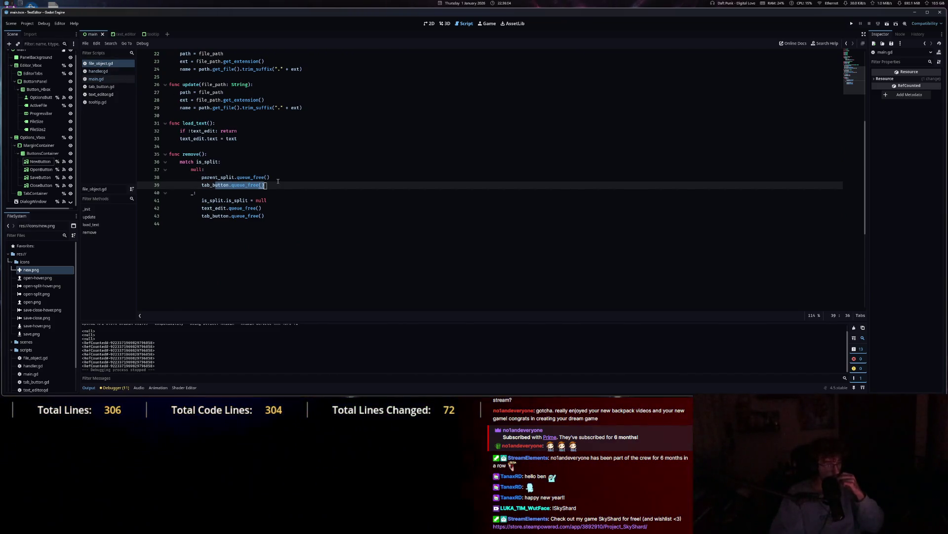
left_click(100, 79)
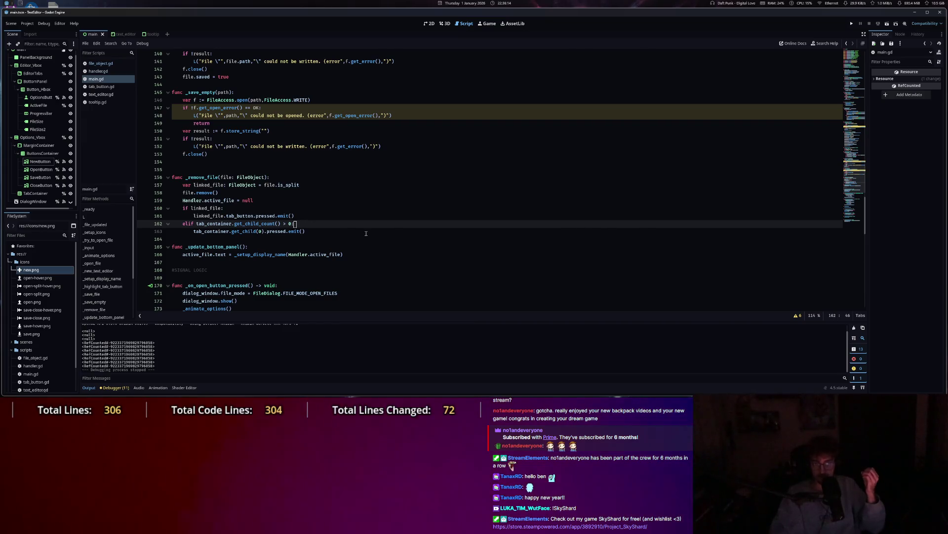
Change file_object.gd's base class from RefCounted to Object and save it.
left_click(100, 64)
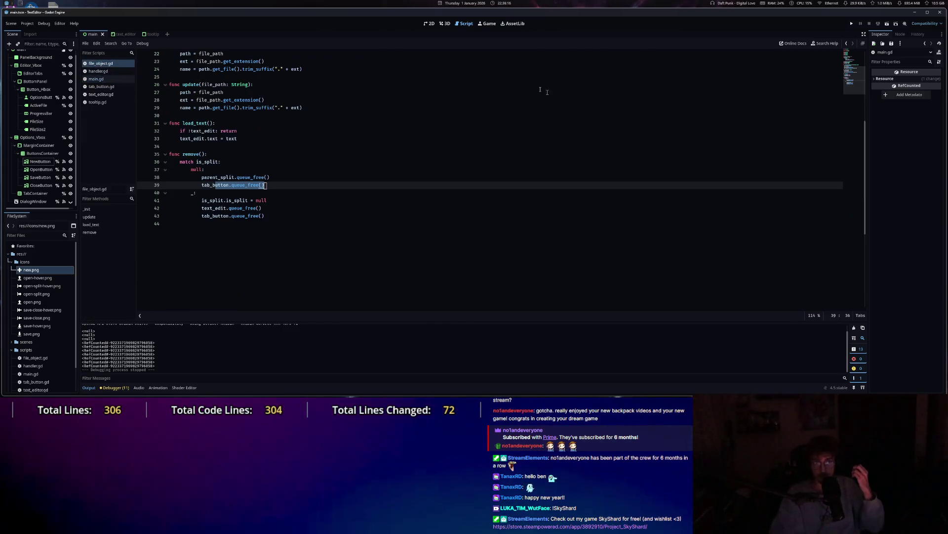
scroll(384, 133, "up", 10)
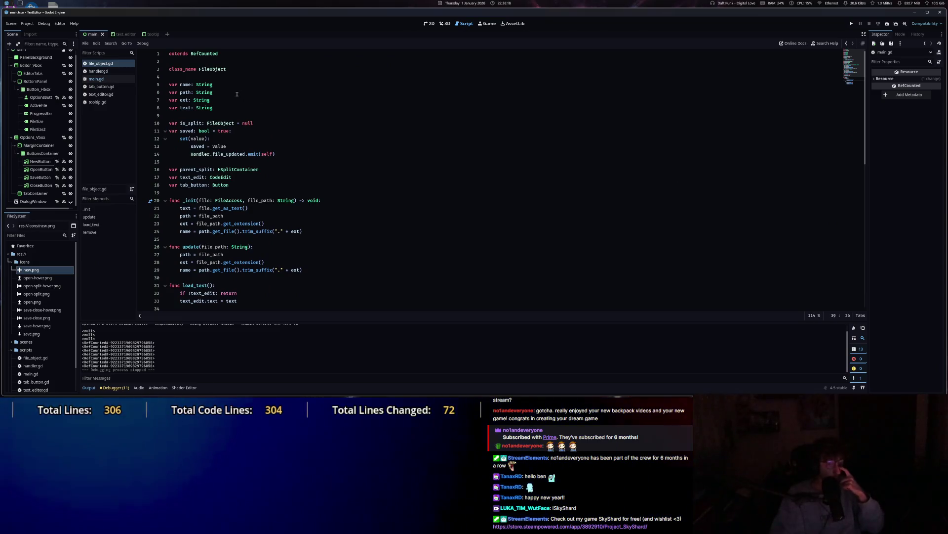
left_click_drag(221, 52, 203, 54)
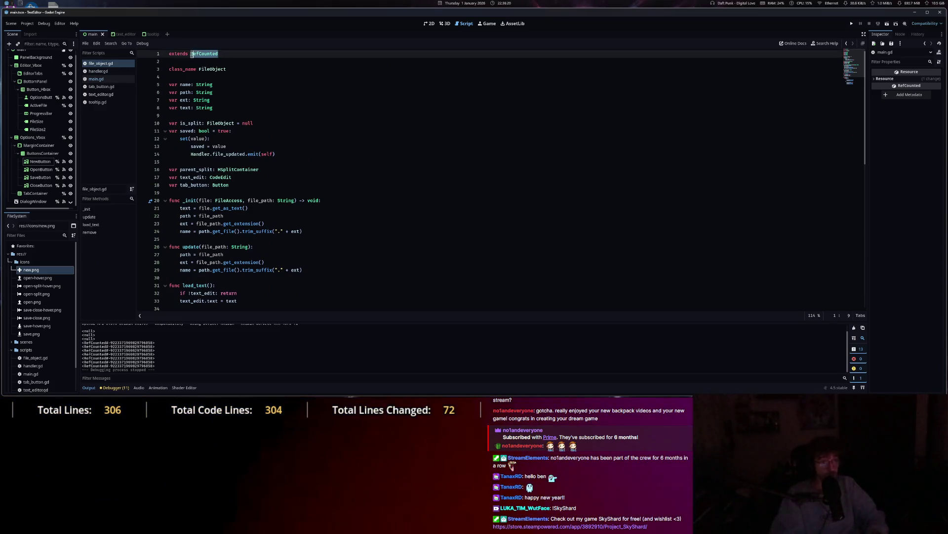
type("Object")
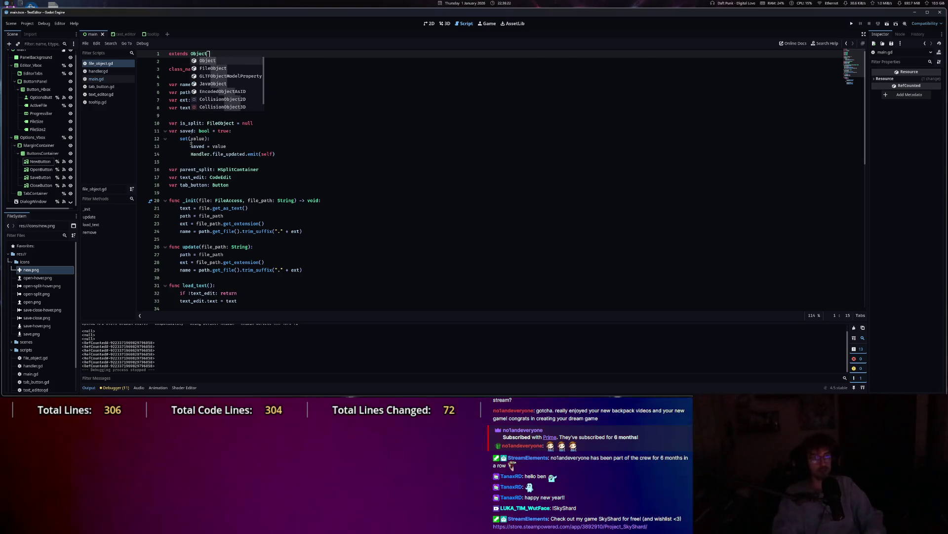
left_click(194, 147)
key("ctrl+s")
key("alt+Left")
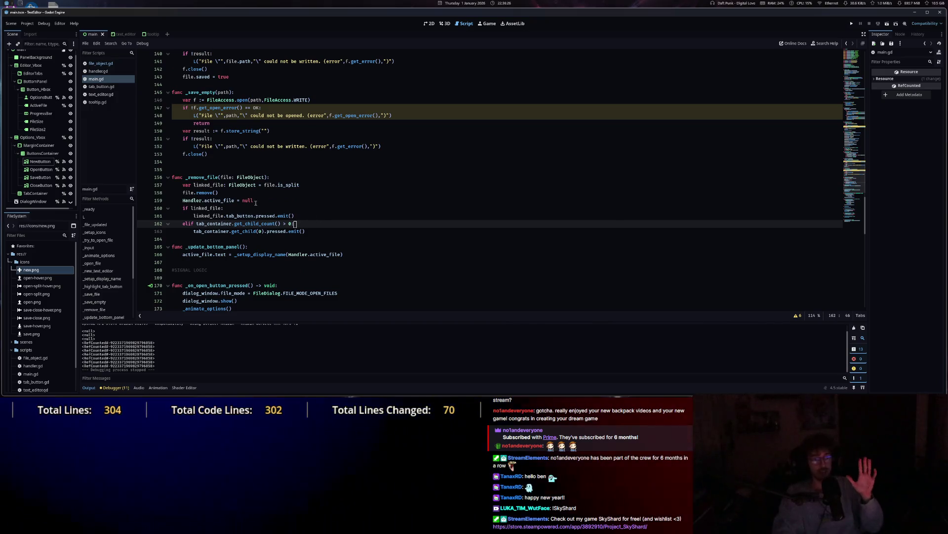
Delete the 'Handler.active_file = null' line from _remove_file in main.gd.
left_click(255, 199)
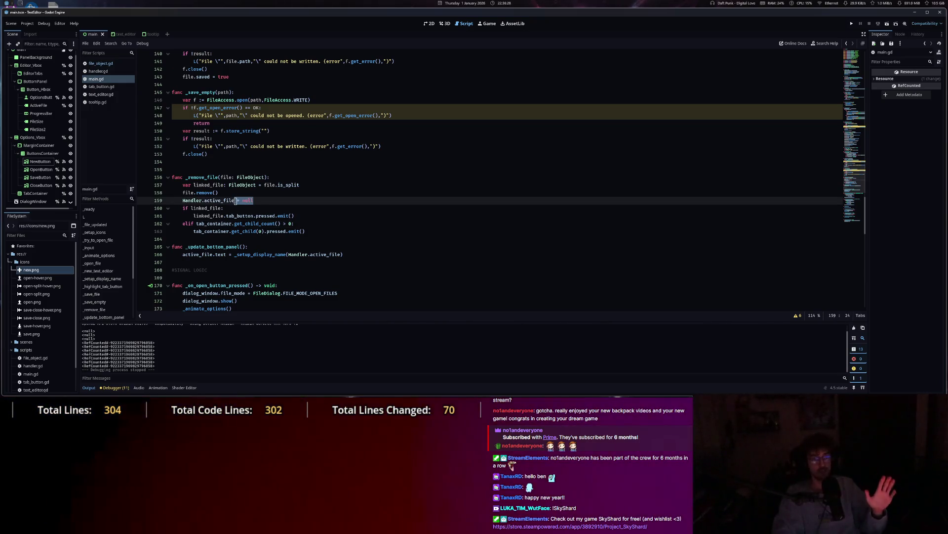
type(".q")
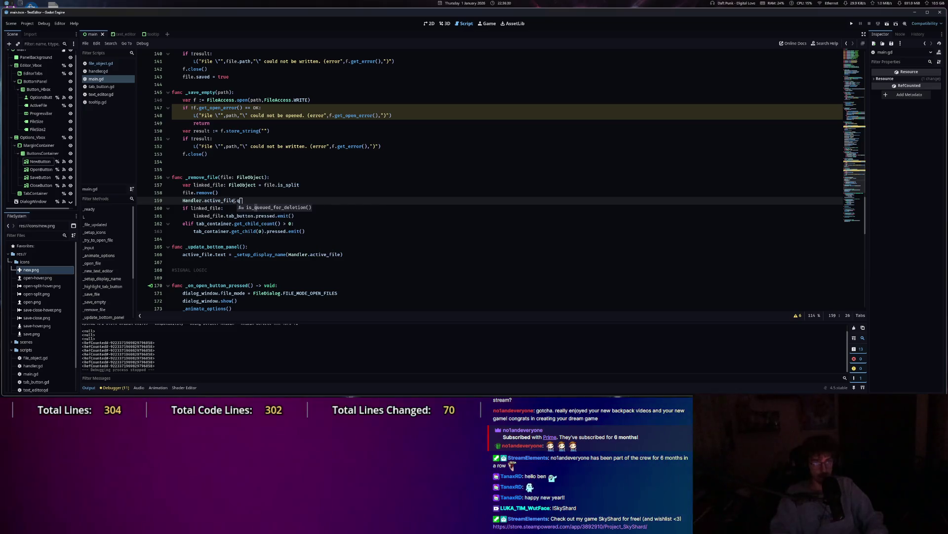
left_click_drag(234, 201, 168, 201)
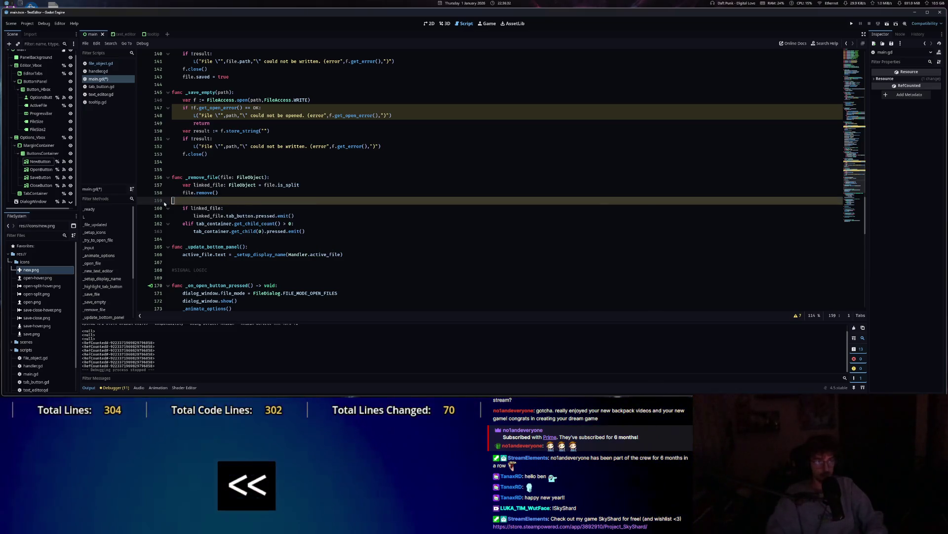
key("BackSpace")
key("BackSpace")
Add free() after tab_button.queue_free() at the end of FileObject's remove() and save.
left_click(208, 192, "ctrl")
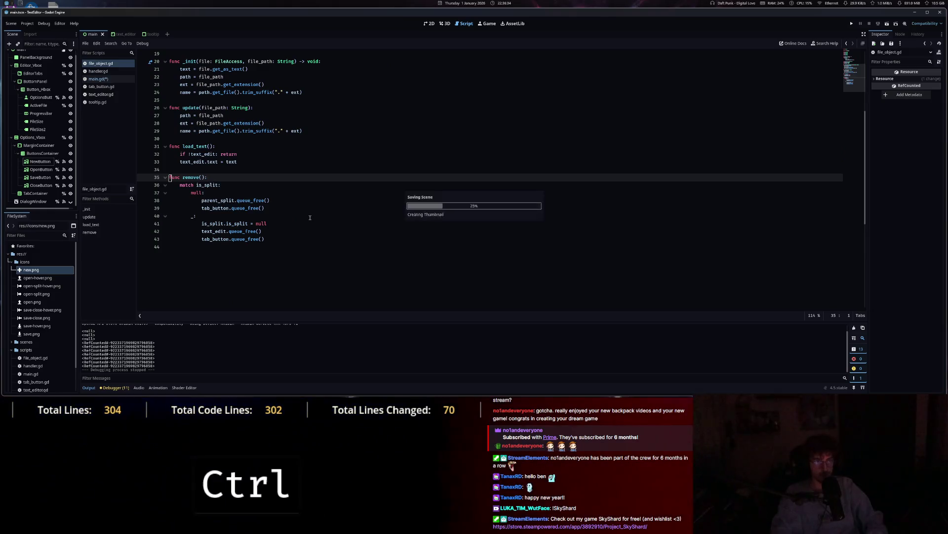
left_click(298, 243)
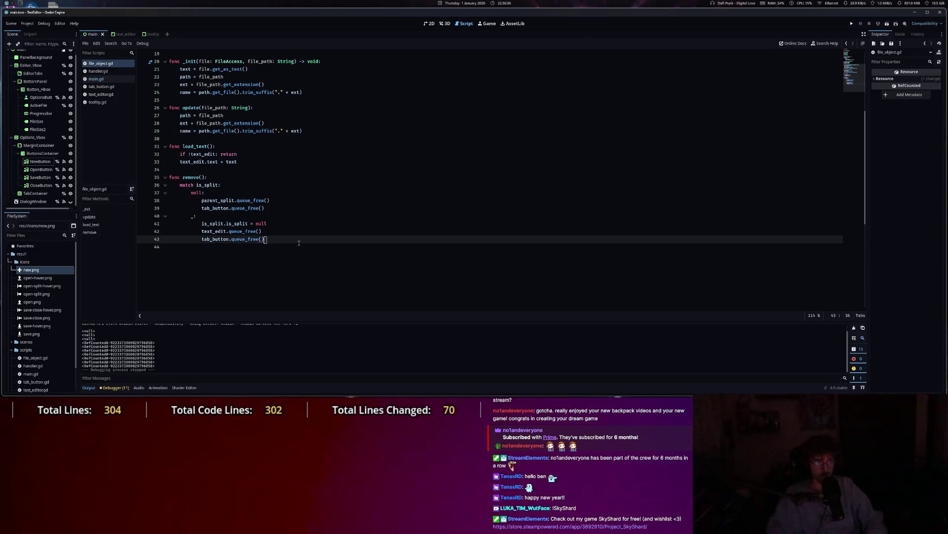
key("Return")
key("BackSpace")
key("BackSpace")
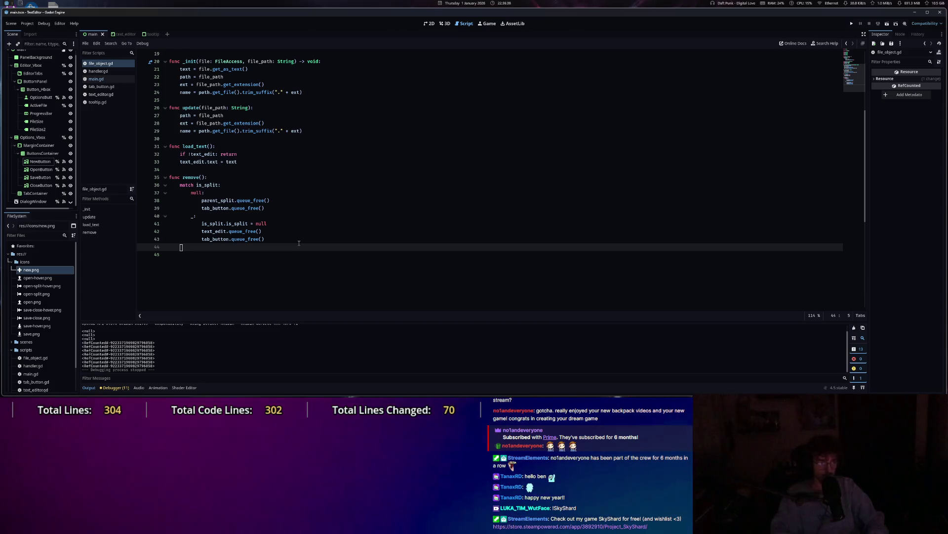
type("queu")
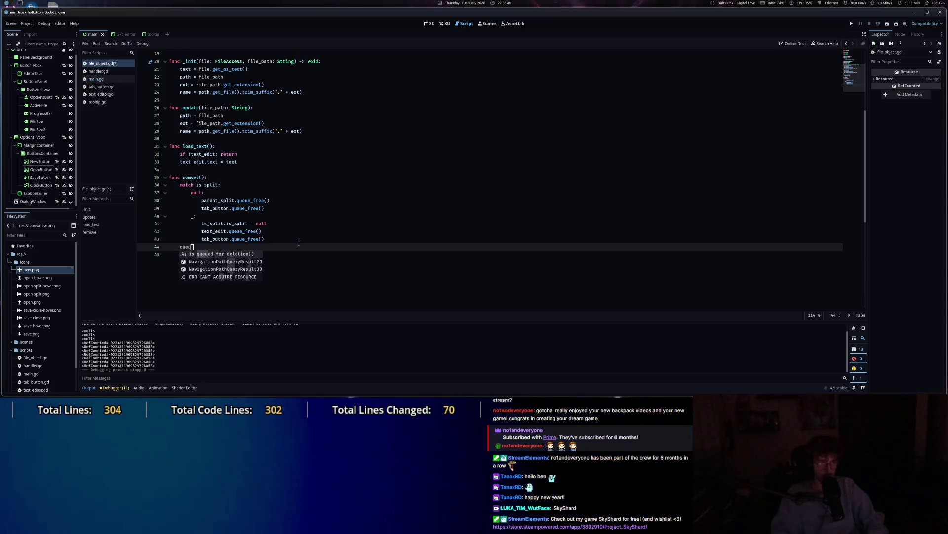
type("e_free(")
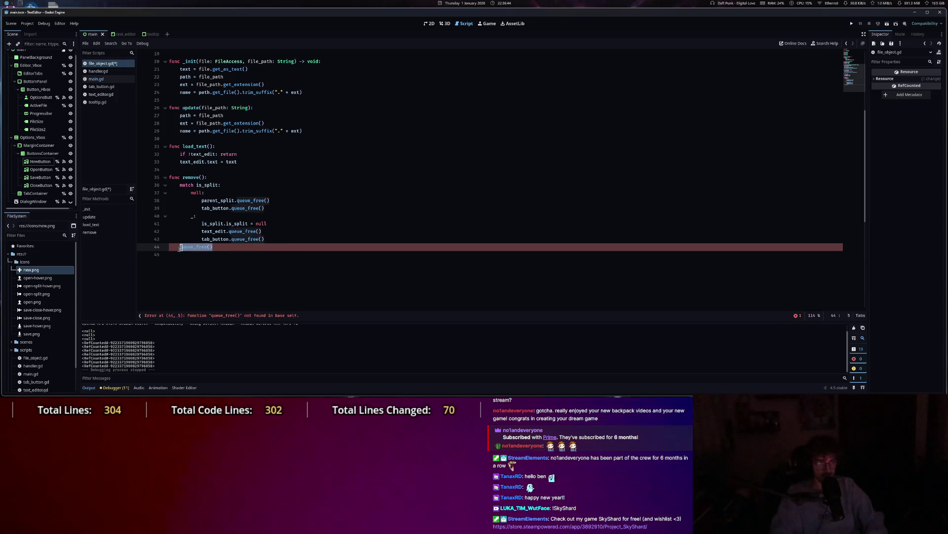
type("free")
key("Tab")
key("ctrl+s")
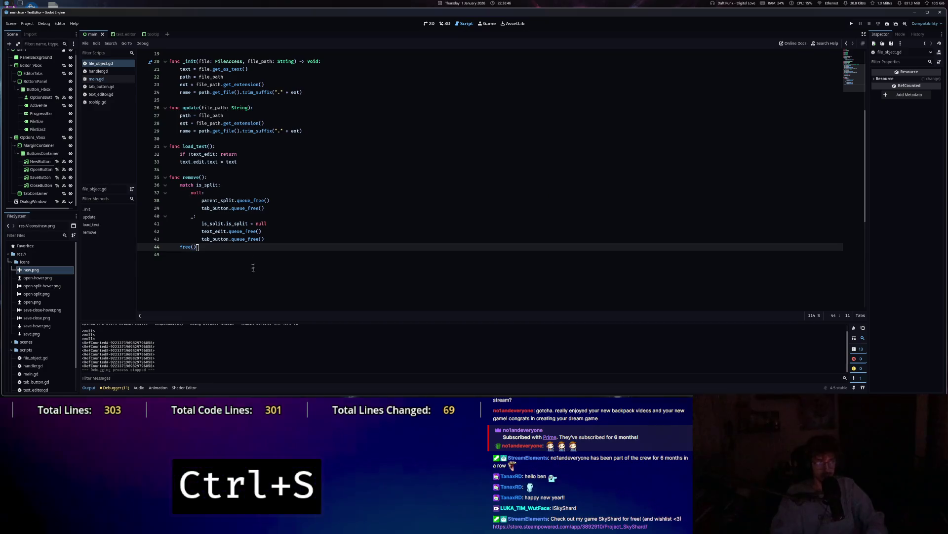
scroll(253, 268, "up", 2)
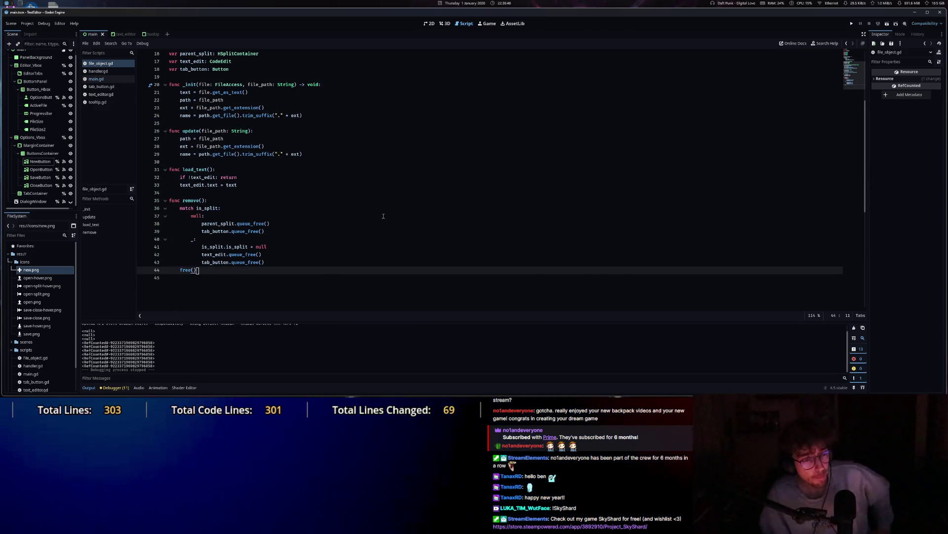
Return to main.gd and run the project to test closing tabs.
left_click(104, 81)
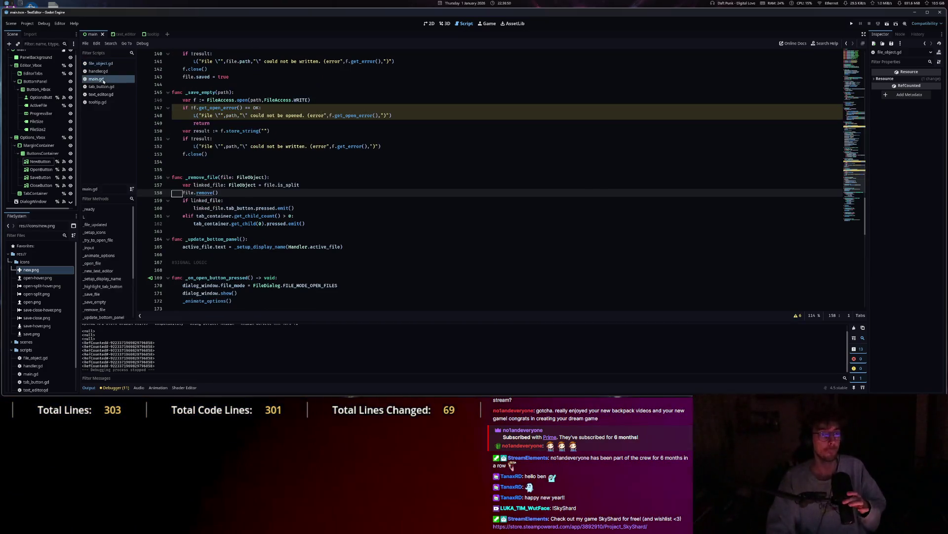
left_click(98, 71)
left_click(100, 63)
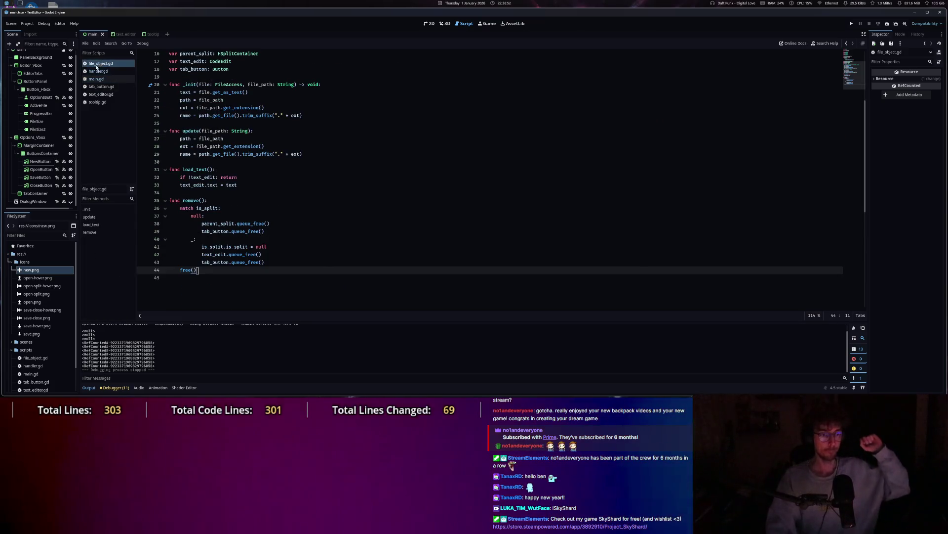
left_click(102, 80)
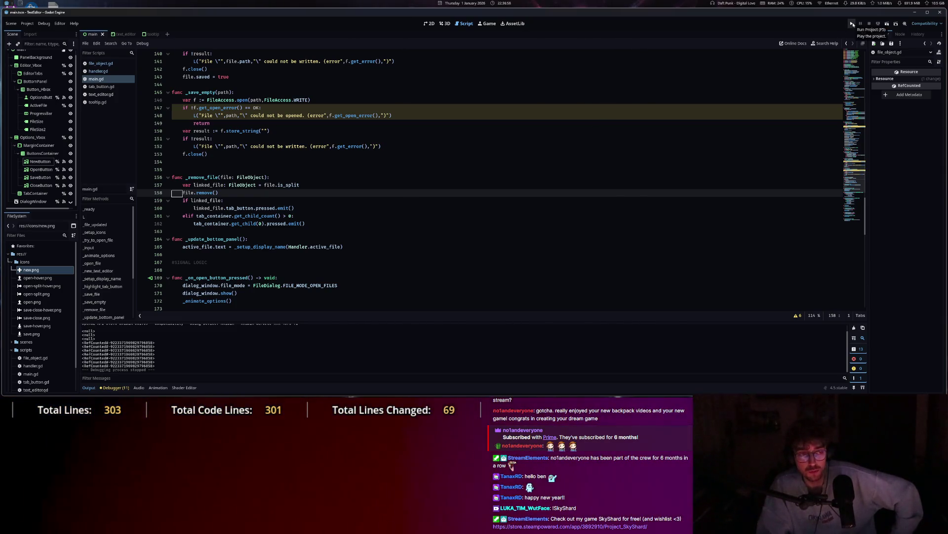
left_click(851, 24)
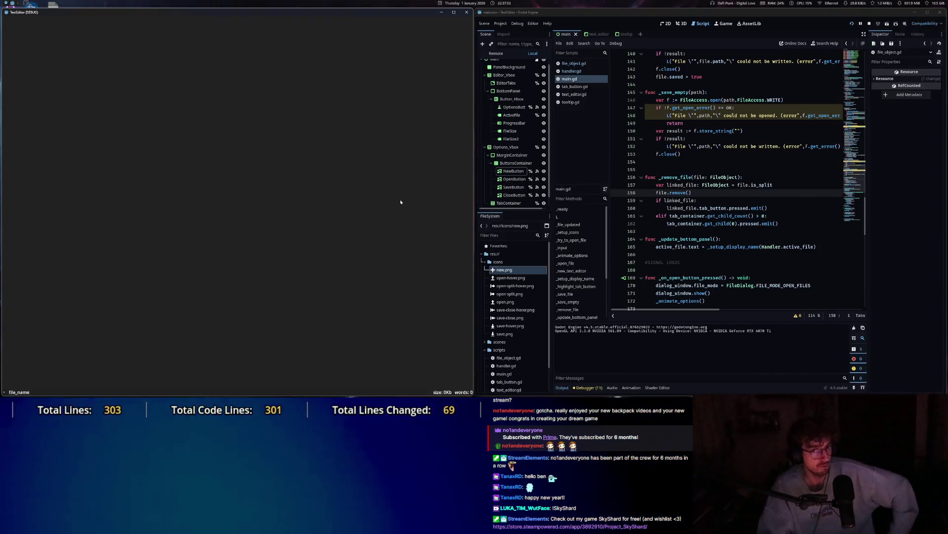
Open scripts/handler.gd in the running TextEditor.
key("Escape")
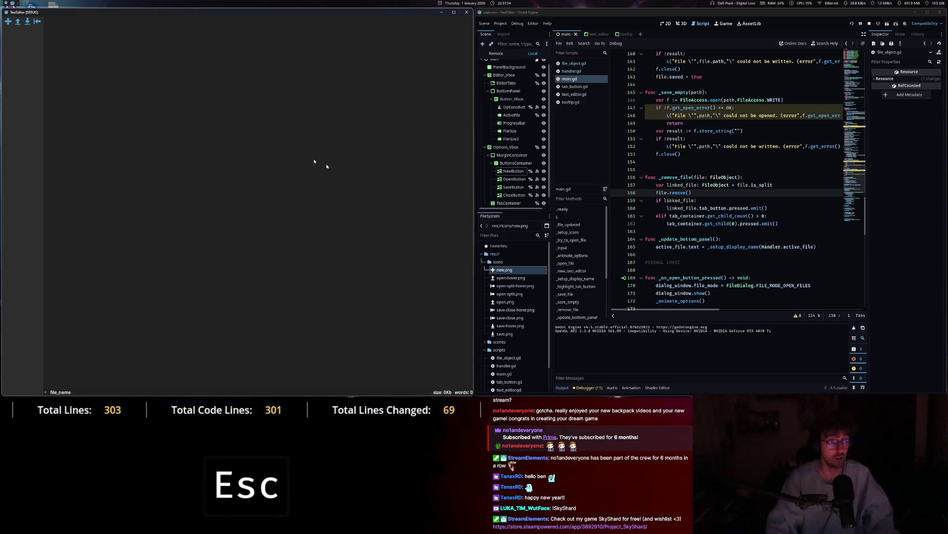
left_click(18, 23)
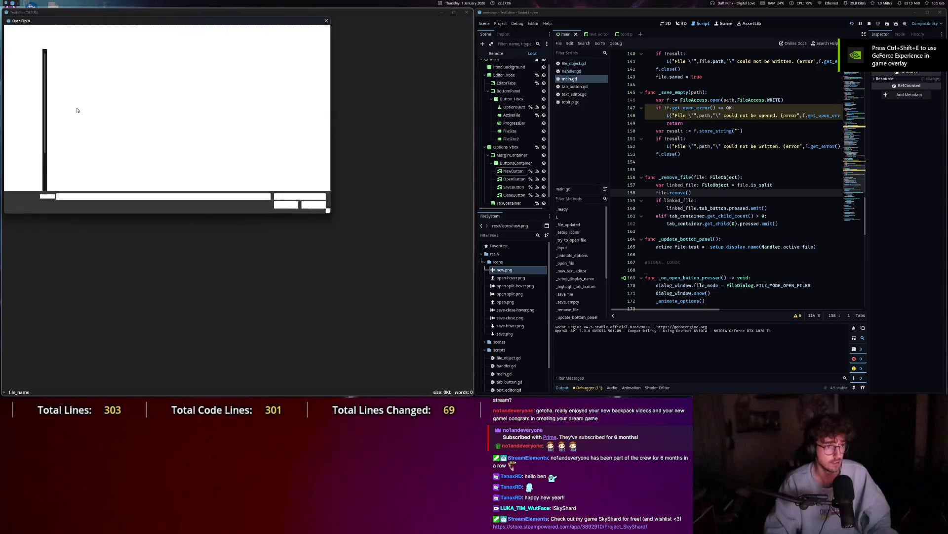
double_click(69, 86)
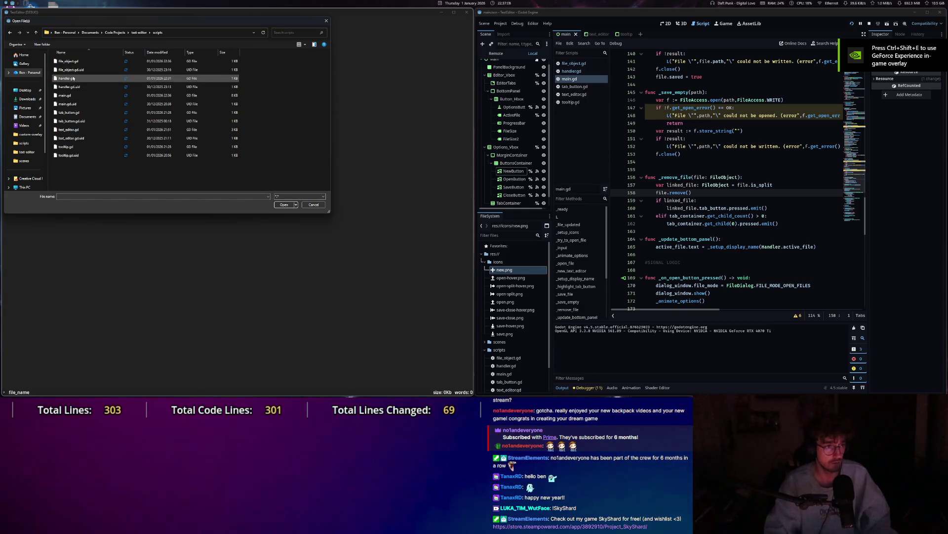
left_click(81, 79)
double_click(80, 79)
Close the handler.gd tab, triggering 'Attempted to free a locked object' at free(), and stop the project.
key("Escape")
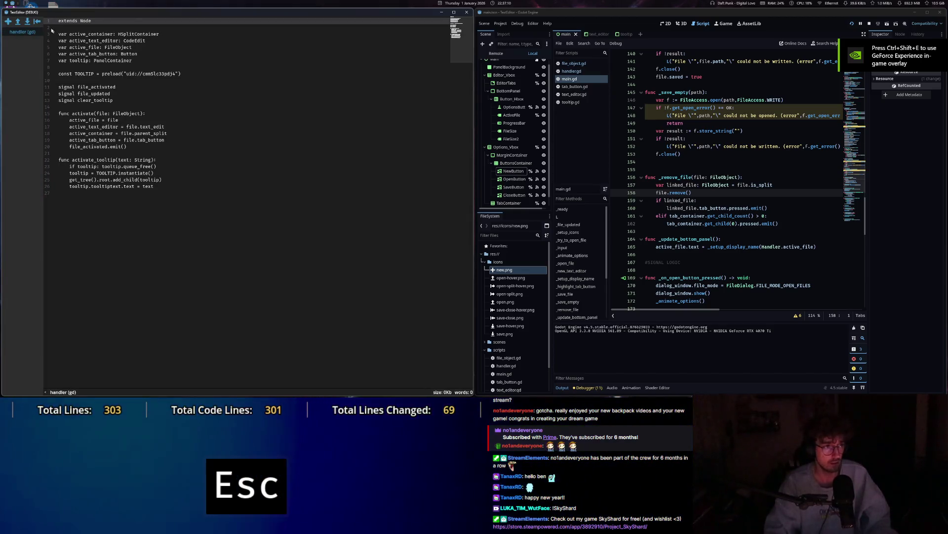
left_click(38, 22)
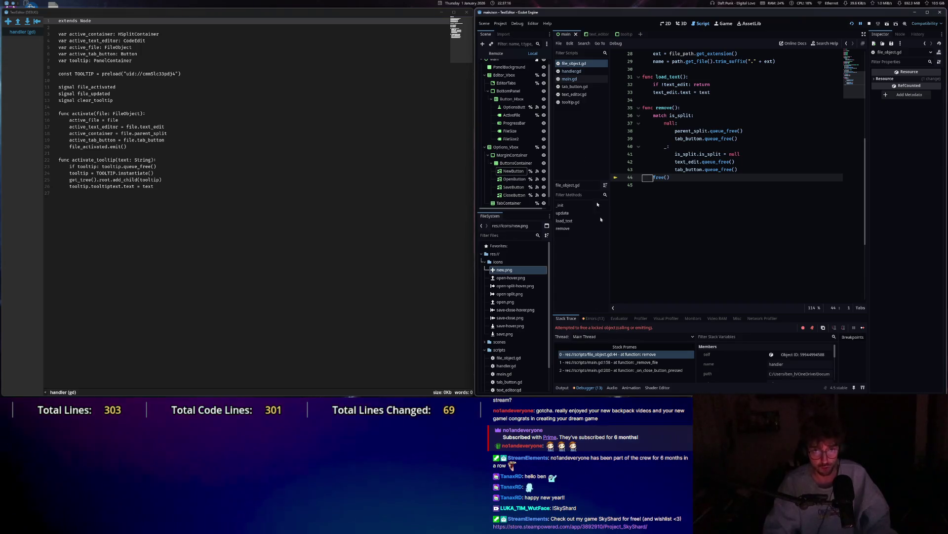
left_click(468, 13)
double_click(181, 177)
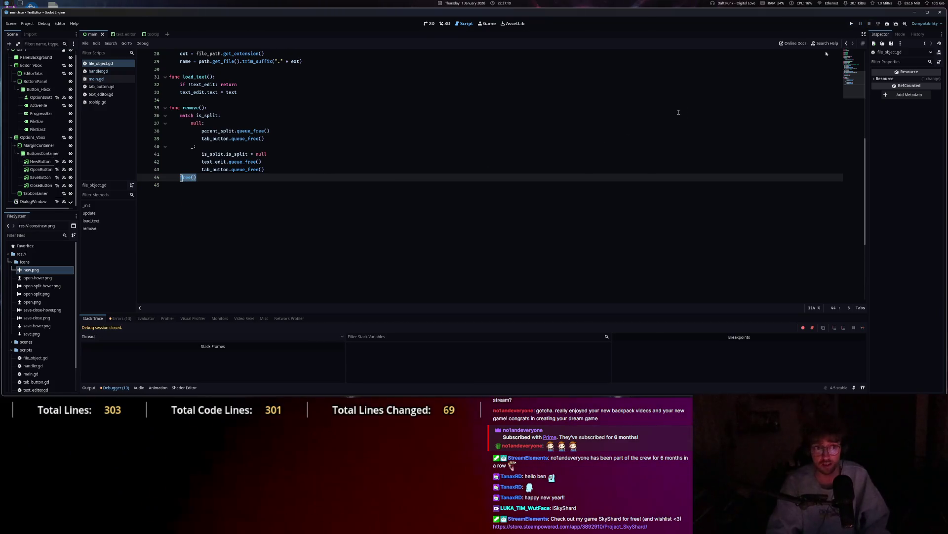
Try queue/free() variants on remove()'s line 44, then delete that self-freeing line and save file_object.gd.
type("queue")
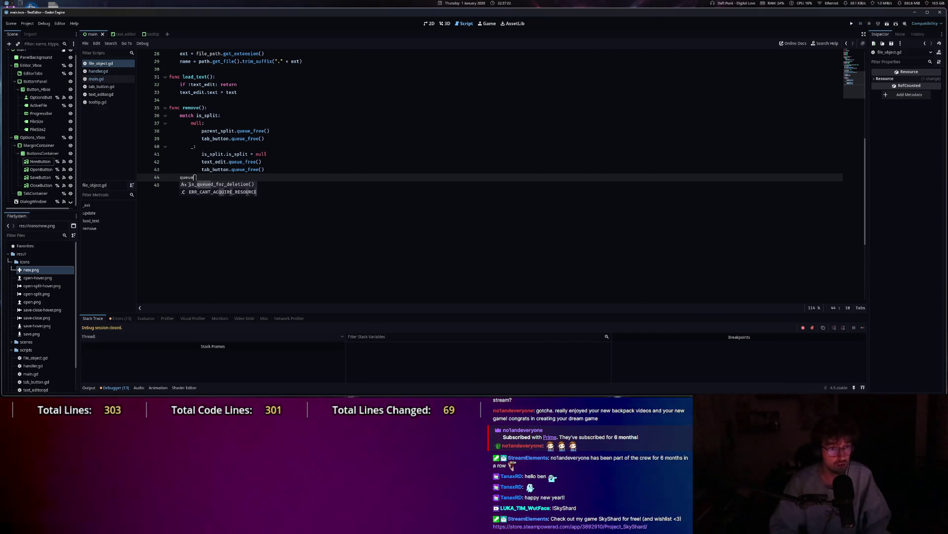
key("Tab")
mouse_move(201, 176)
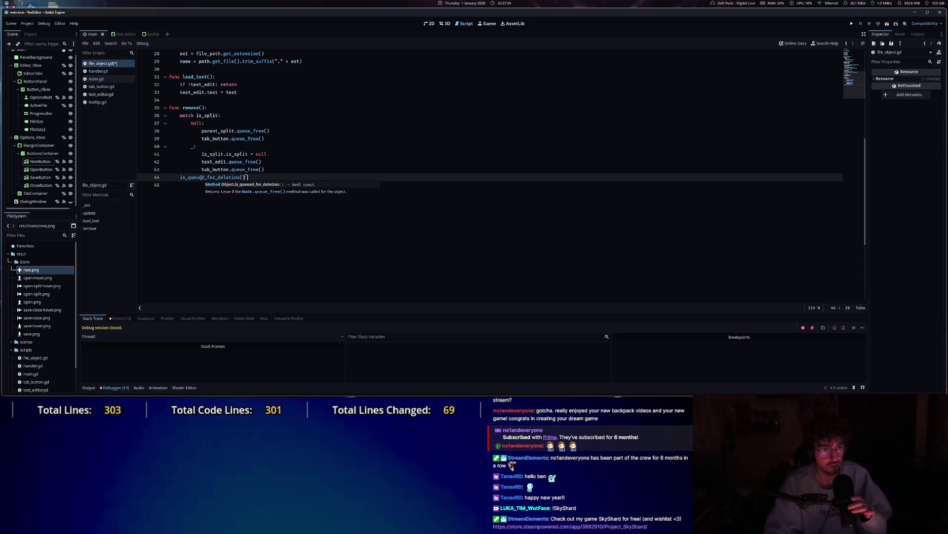
left_click_drag(246, 177, 181, 178)
type("self.queue")
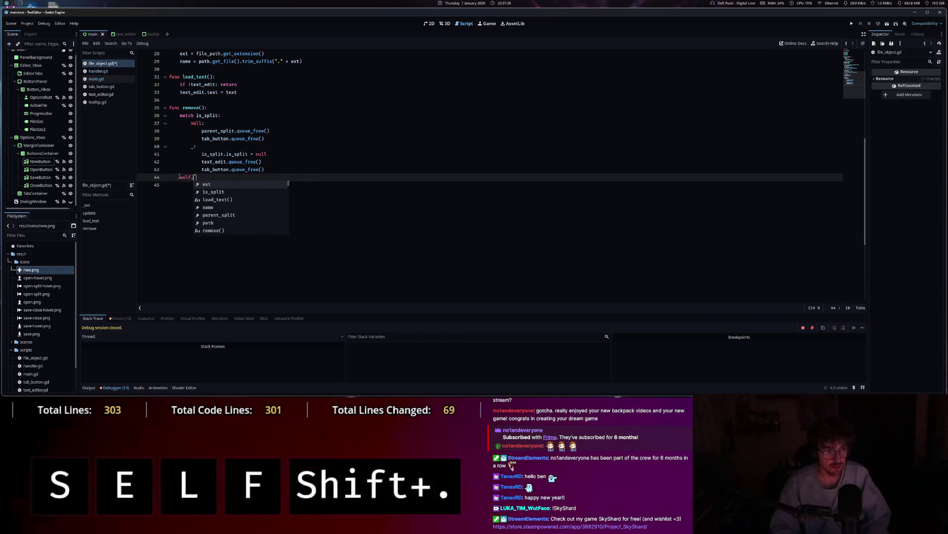
key("BackSpace")
key("BackSpace")
key("BackSpace")
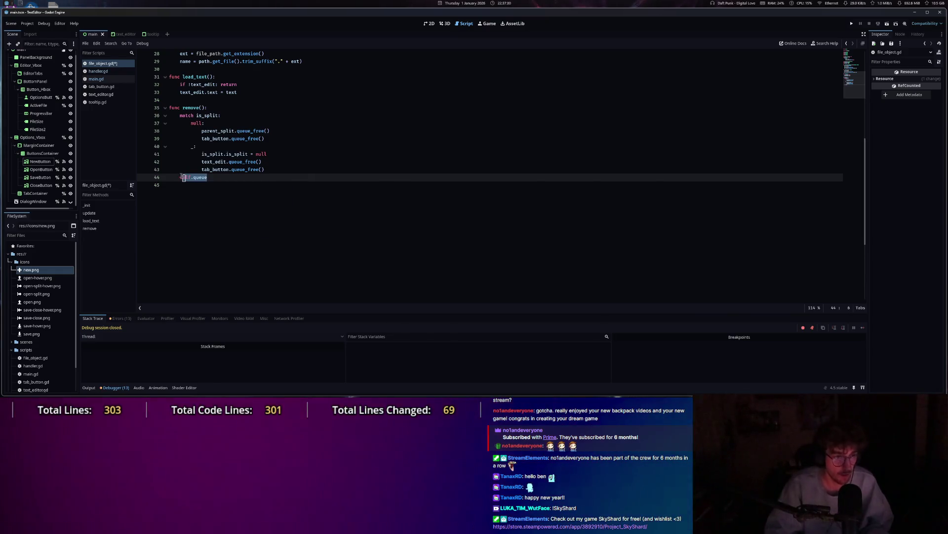
type("free")
key("Tab")
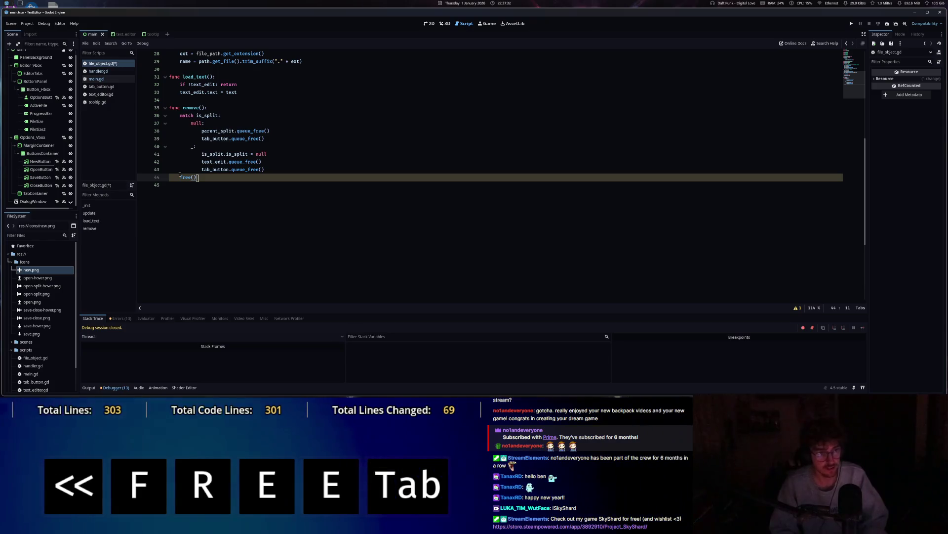
key("BackSpace")
key("BackSpace")
key("BackSpace")
key("ctrl+s")
Insert file.free() on line 159 right after file.remove() in main.gd and save.
left_click(104, 80)
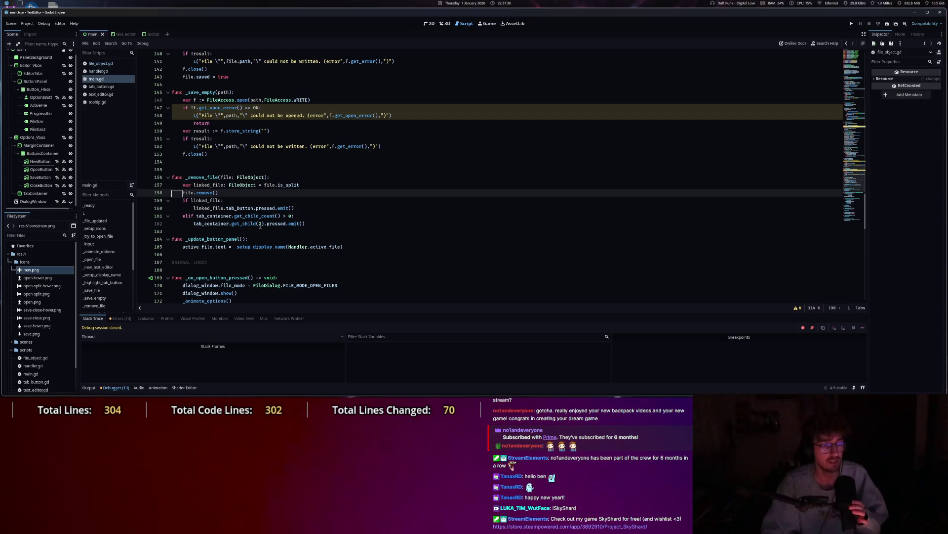
left_click(224, 192)
key("Return")
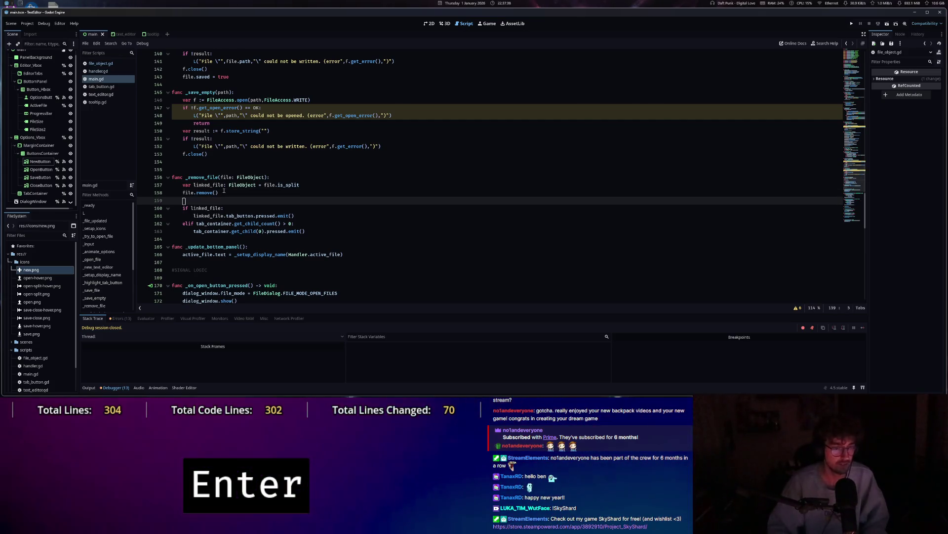
type("file.queue")
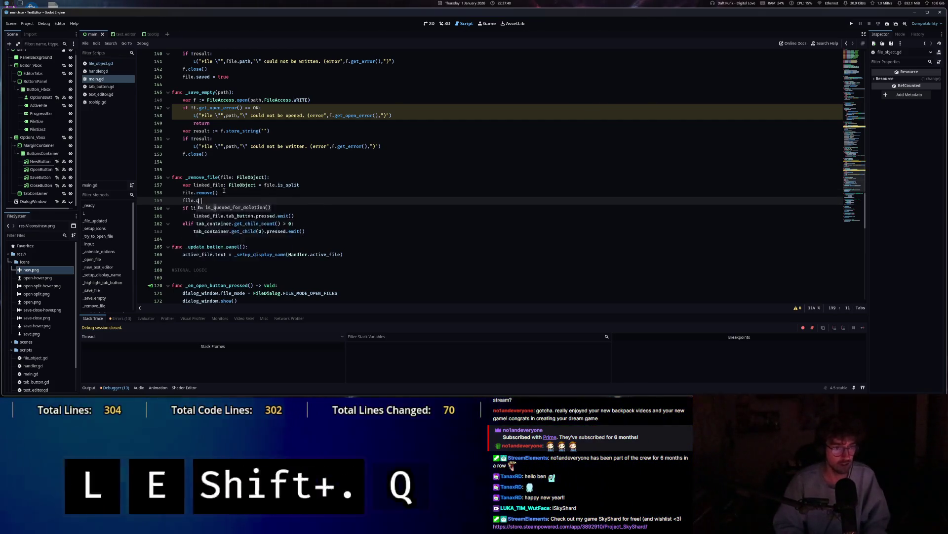
key("BackSpace")
key("BackSpace")
key("BackSpace")
type("fr")
key("Tab")
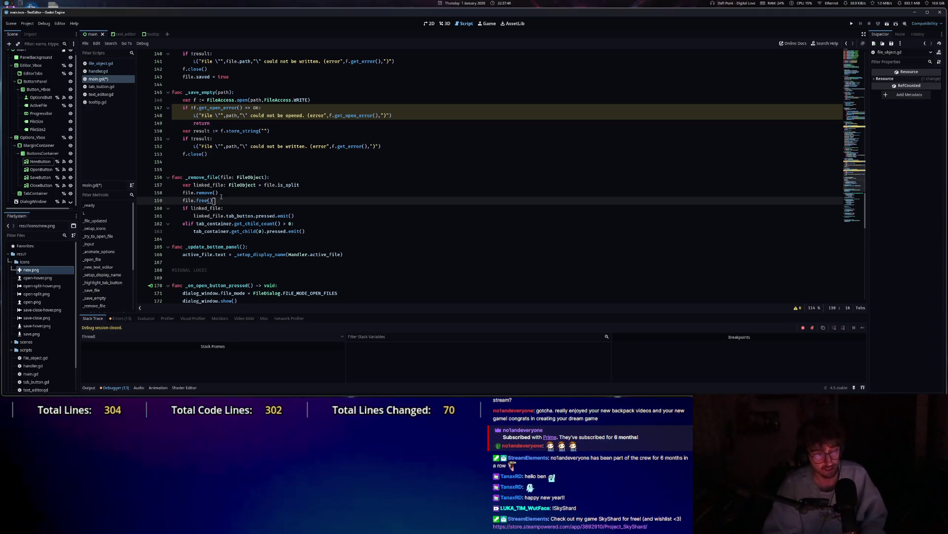
key("ctrl+s")
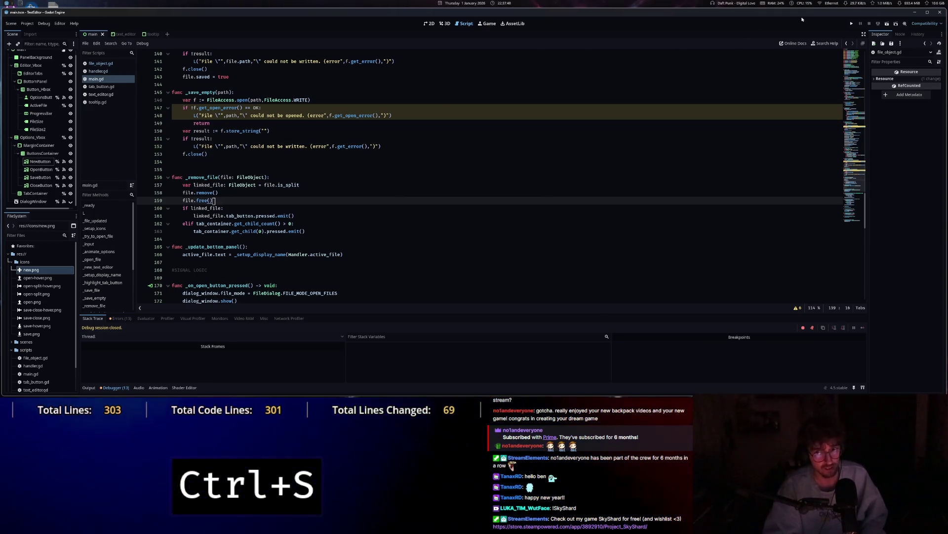
Run the project and open scripts/handler.gd in the TextEditor.
left_click(851, 24)
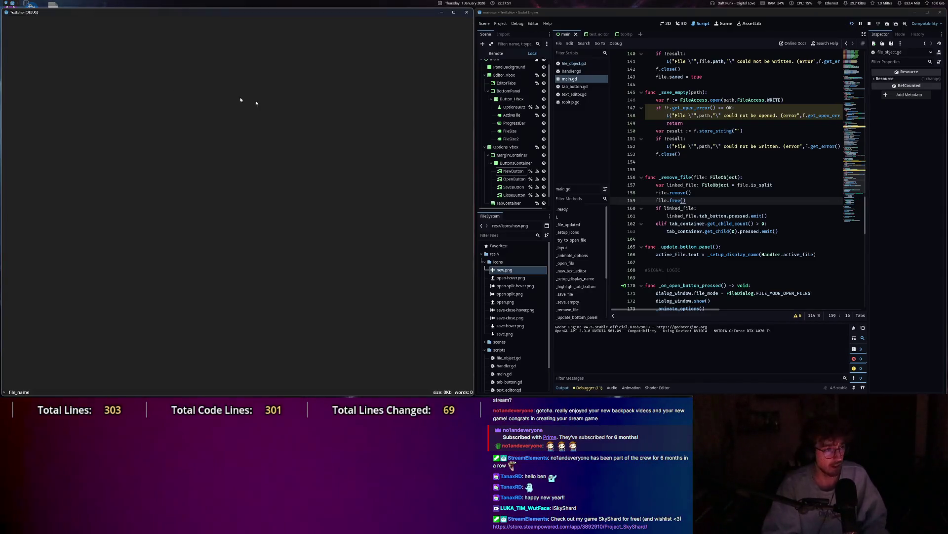
key("Escape")
left_click(17, 22)
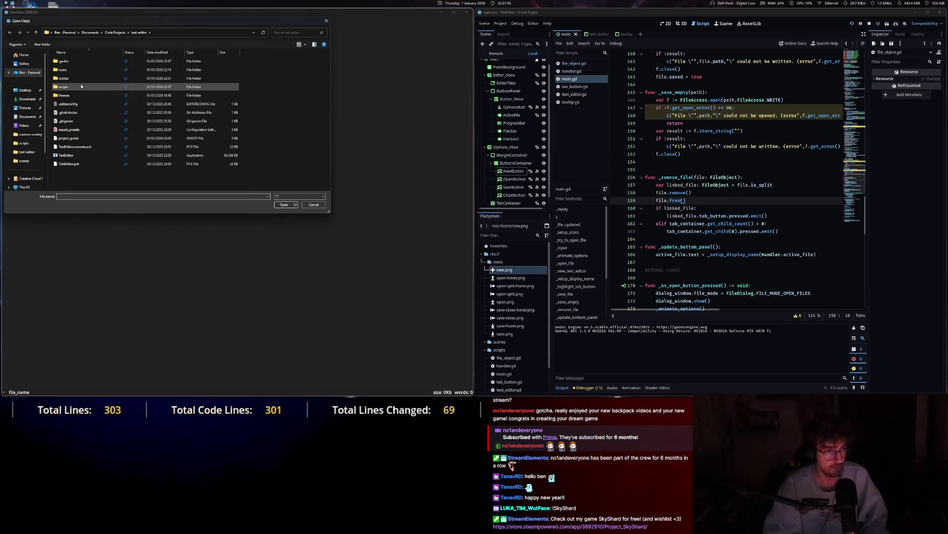
double_click(78, 87)
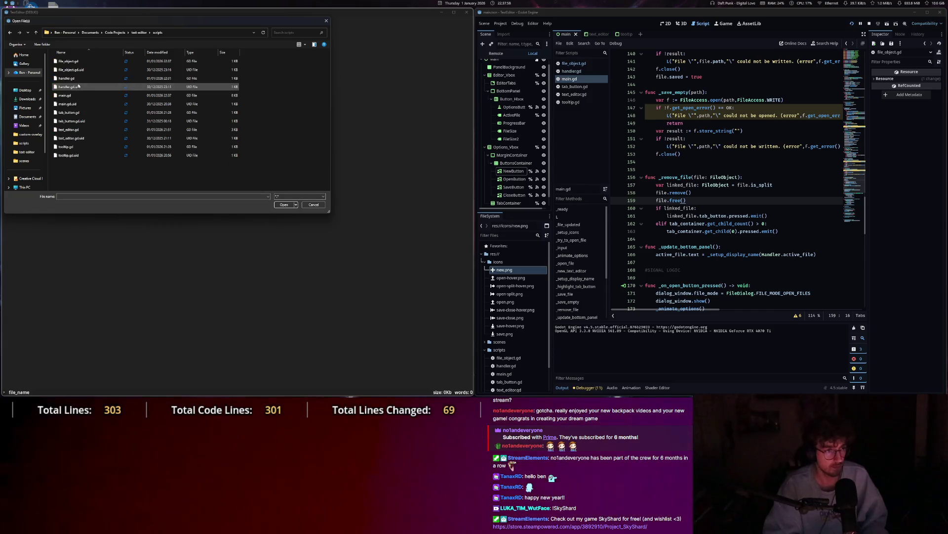
double_click(76, 80)
Close the handler.gd tab and hide the game window to read the freed parent_split error.
key("Escape")
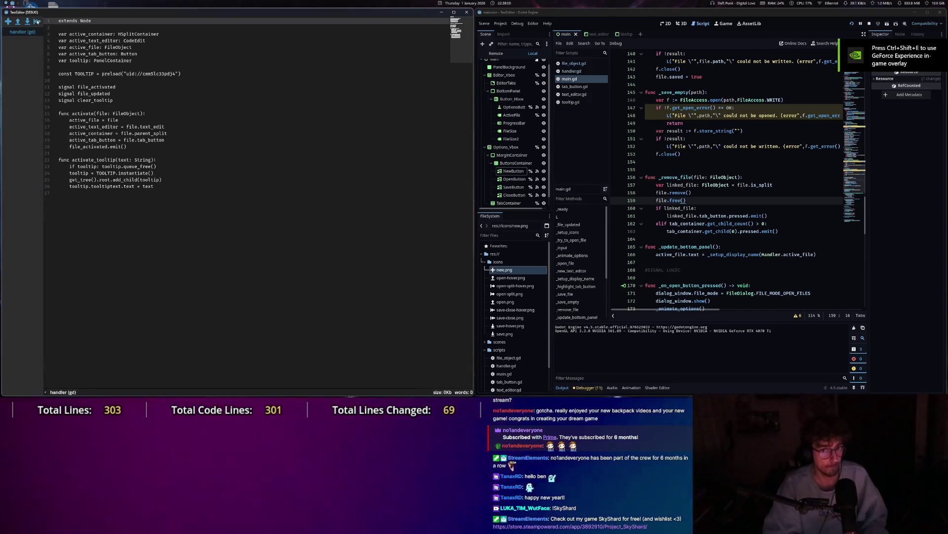
left_click(37, 22)
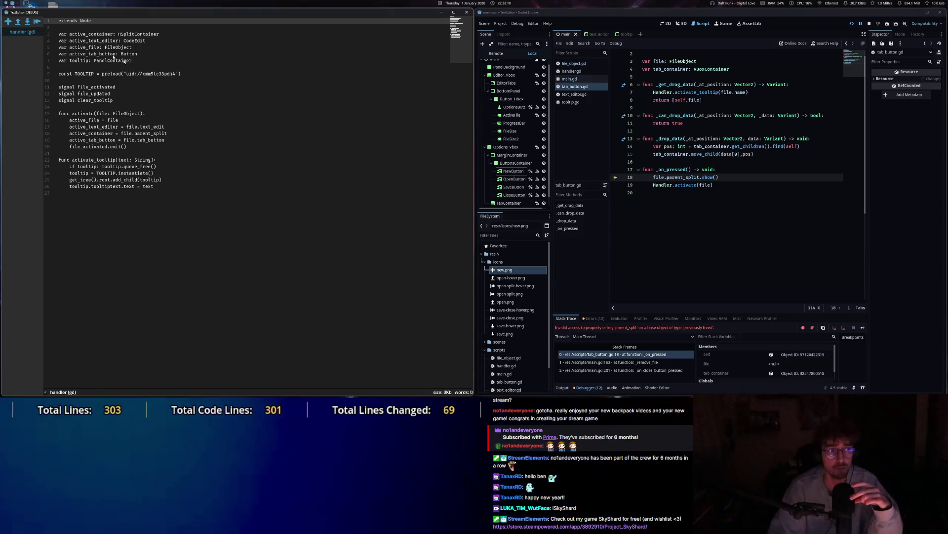
left_click(38, 21)
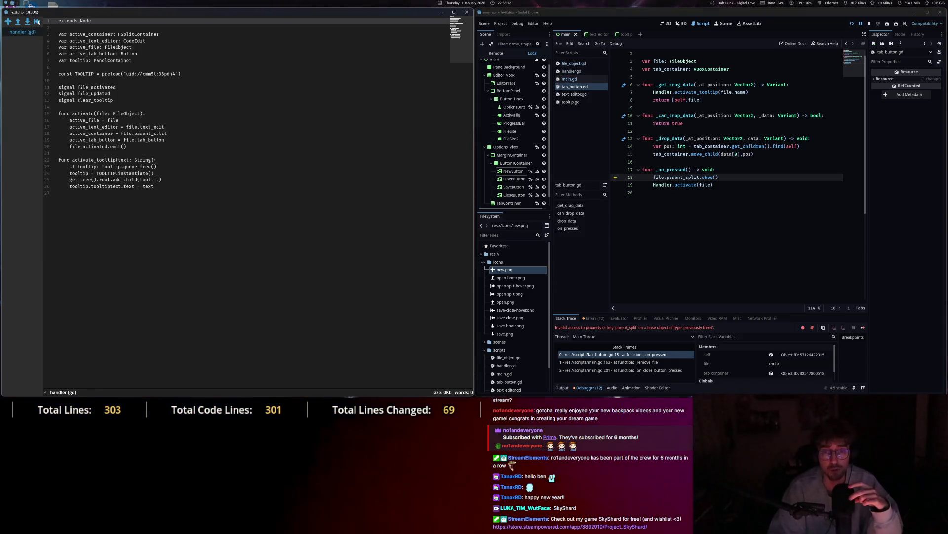
left_click(443, 14)
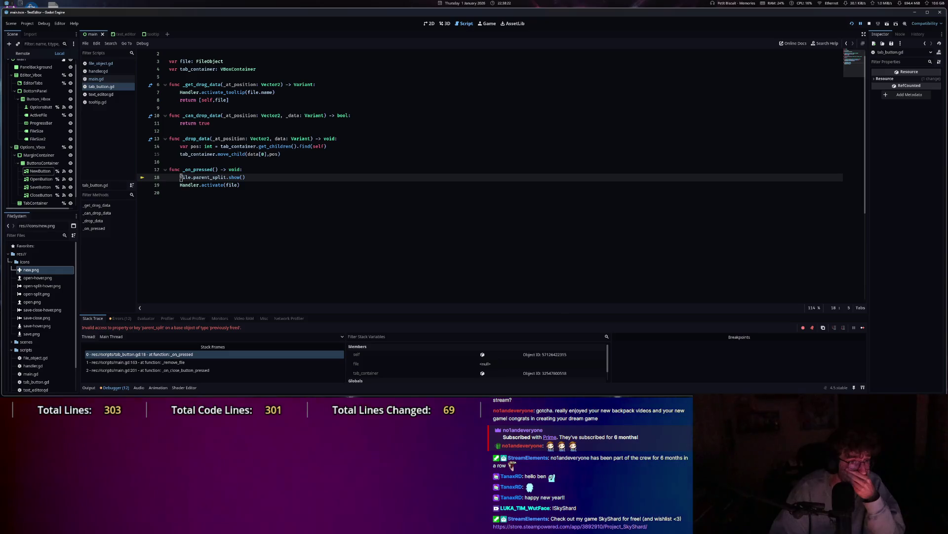
Jump to _remove_file in main.gd, check the free/queue_free docs, and review file_object.gd.
left_click(197, 364)
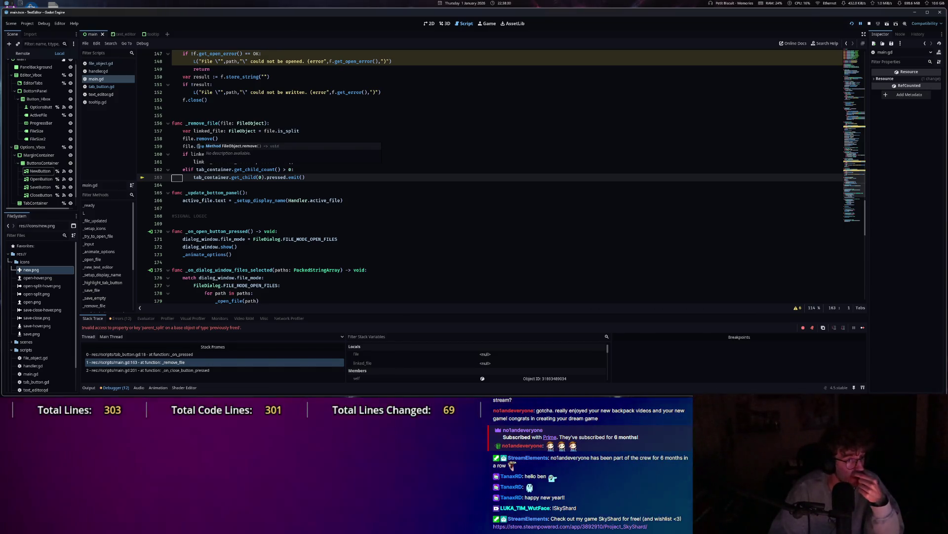
mouse_move(200, 148)
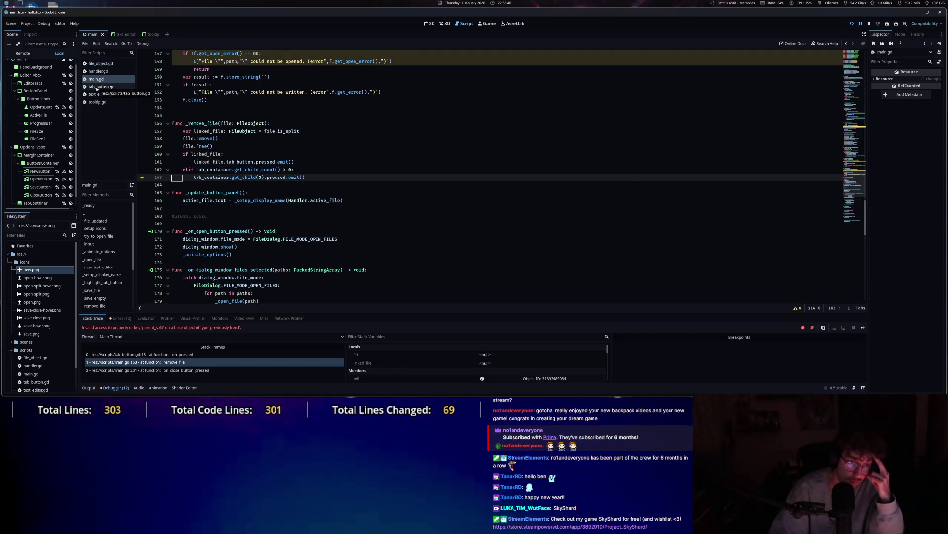
left_click(104, 65)
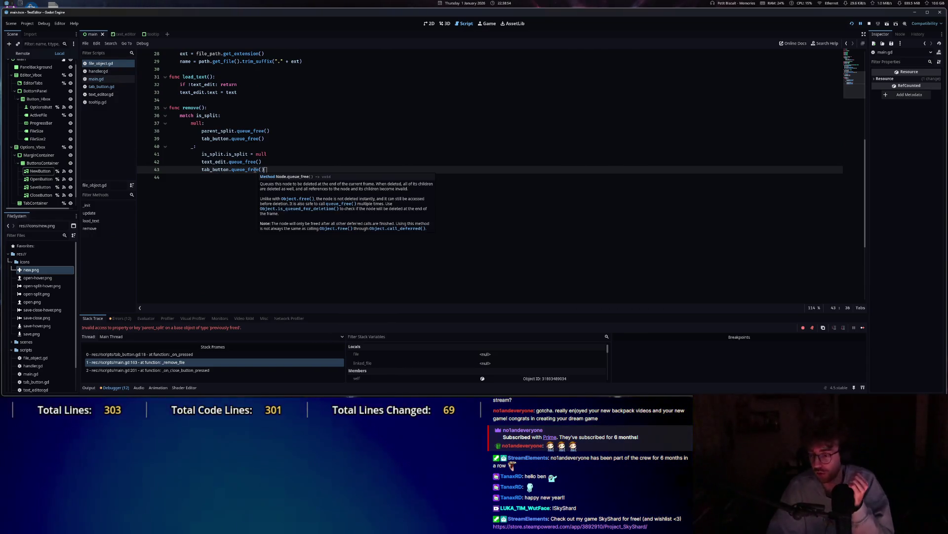
mouse_move(254, 169)
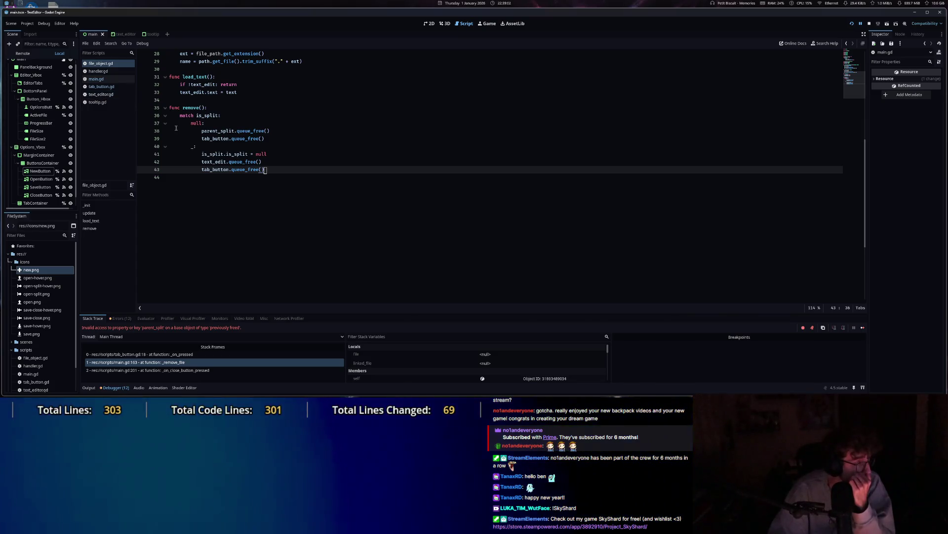
Review tab_button.gd, handler.gd and text_editor.gd, then return to main.gd's _remove_file.
left_click(103, 87)
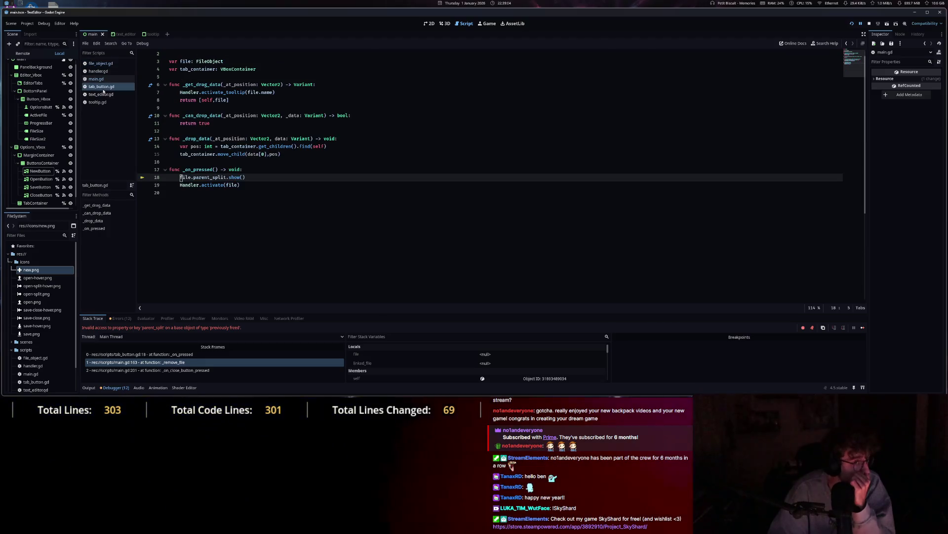
left_click(99, 79)
left_click(104, 72)
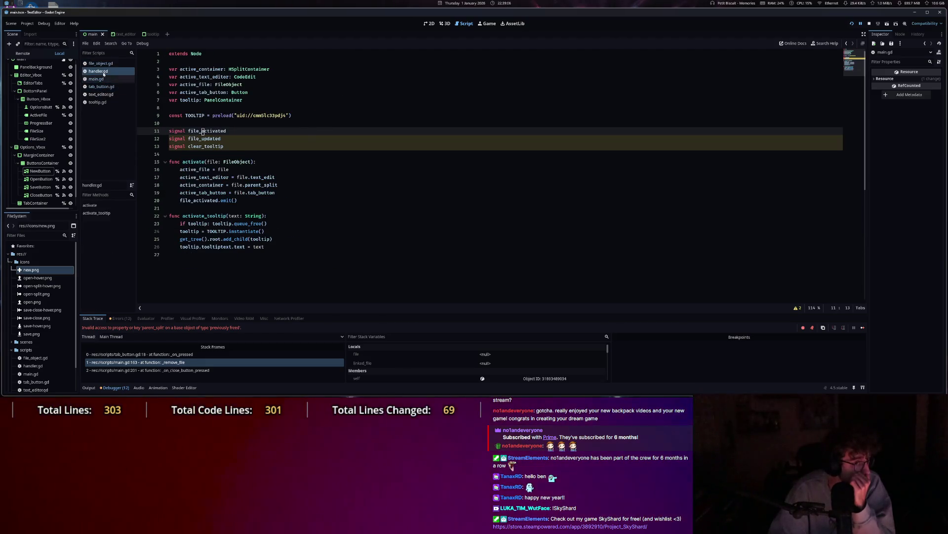
left_click(100, 94)
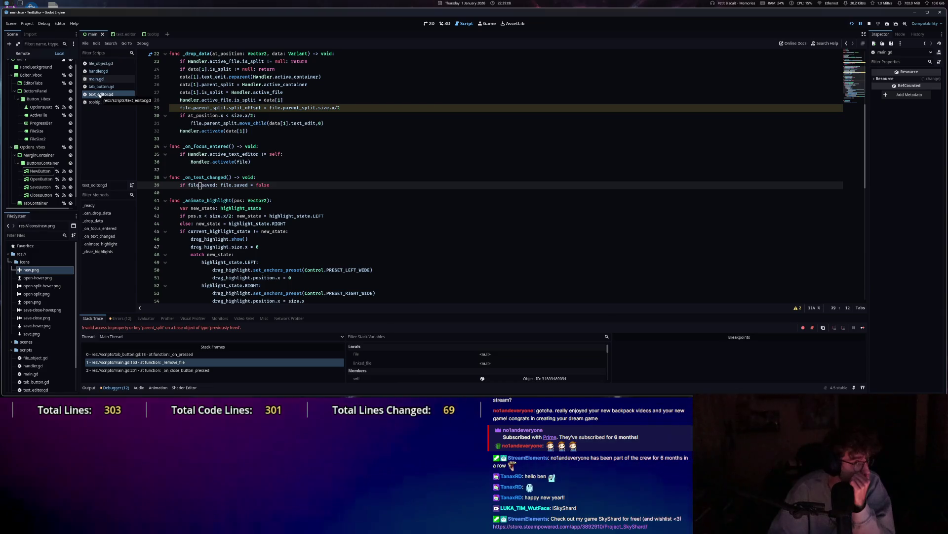
left_click(96, 79)
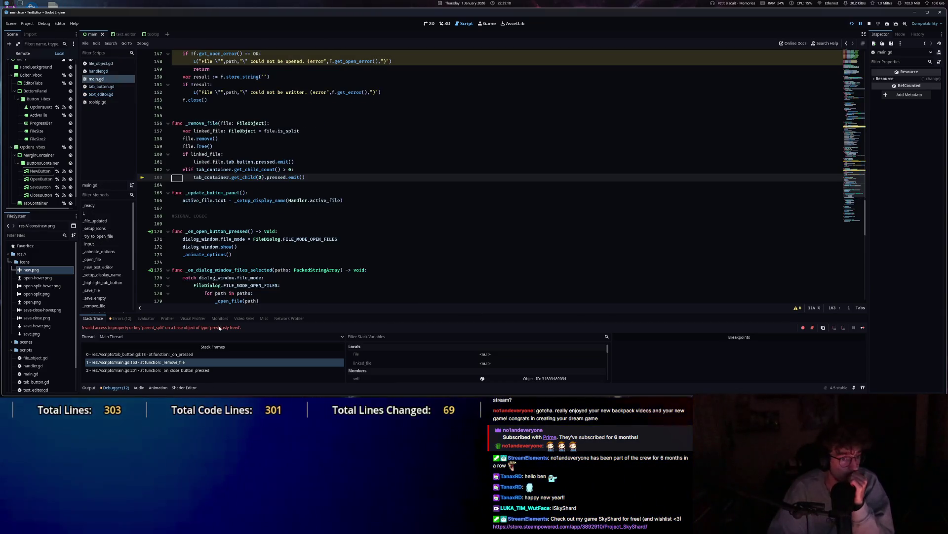
Start retyping line 163's pressed.emit() call toward emit_d.
left_click(244, 170)
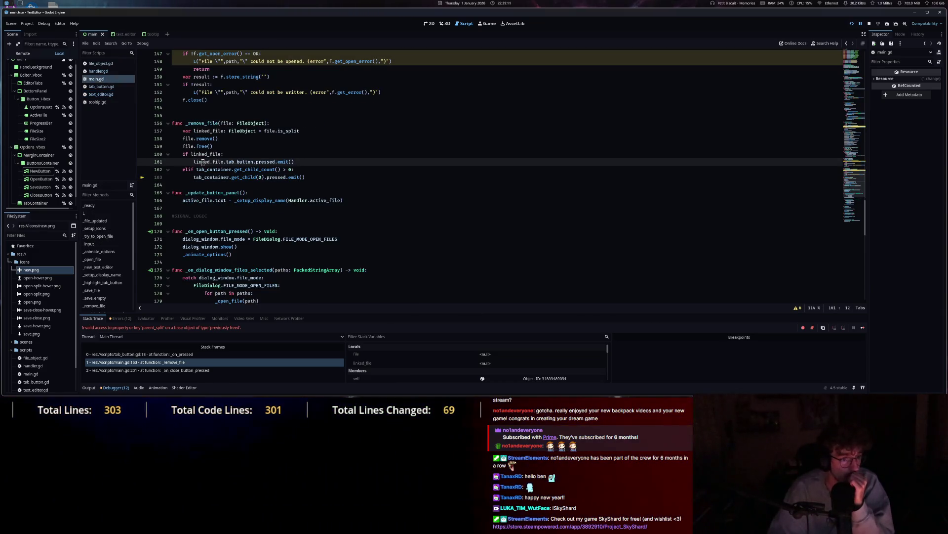
left_click(299, 177)
type("_d")
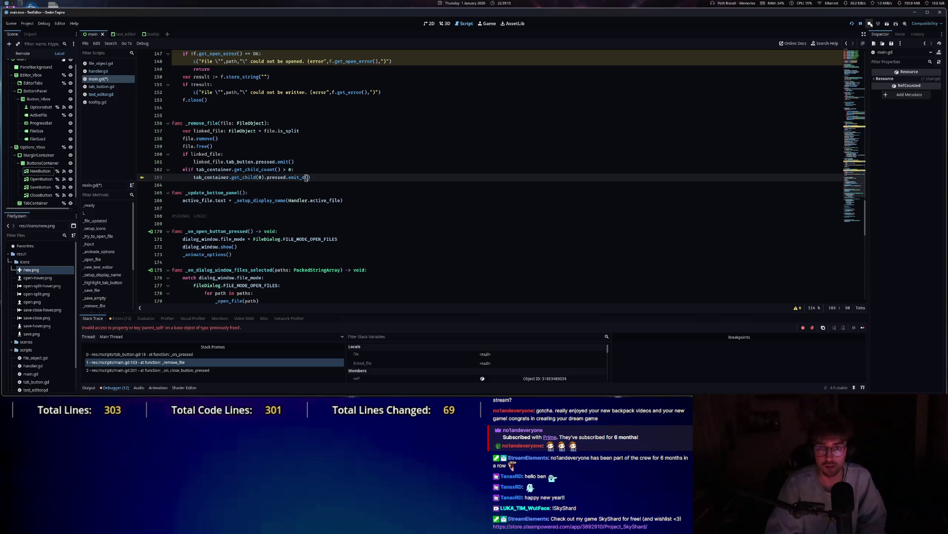
Stop the debug session and change line 163's call to pressed.emit_deferred().
key("F8")
left_click_drag(311, 178, 295, 178)
type("em")
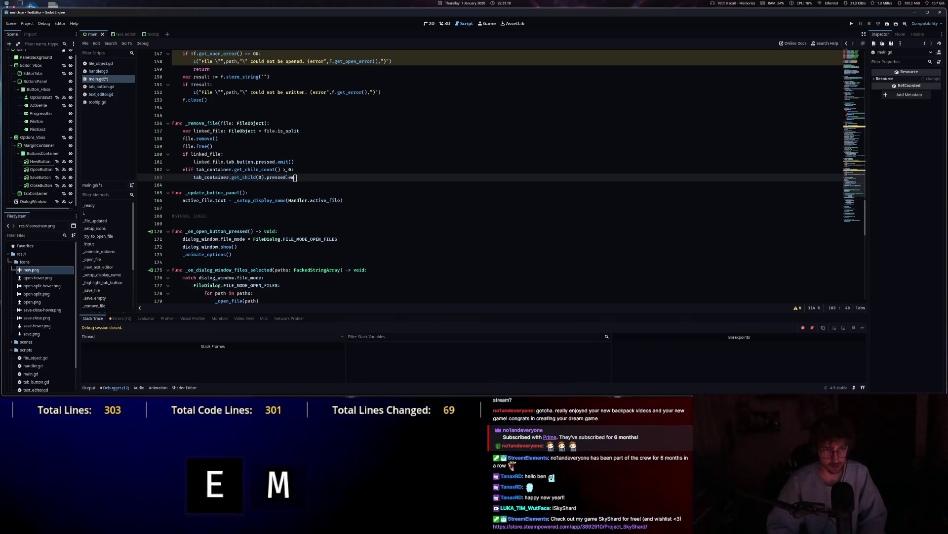
key("BackSpace")
type("deferred")
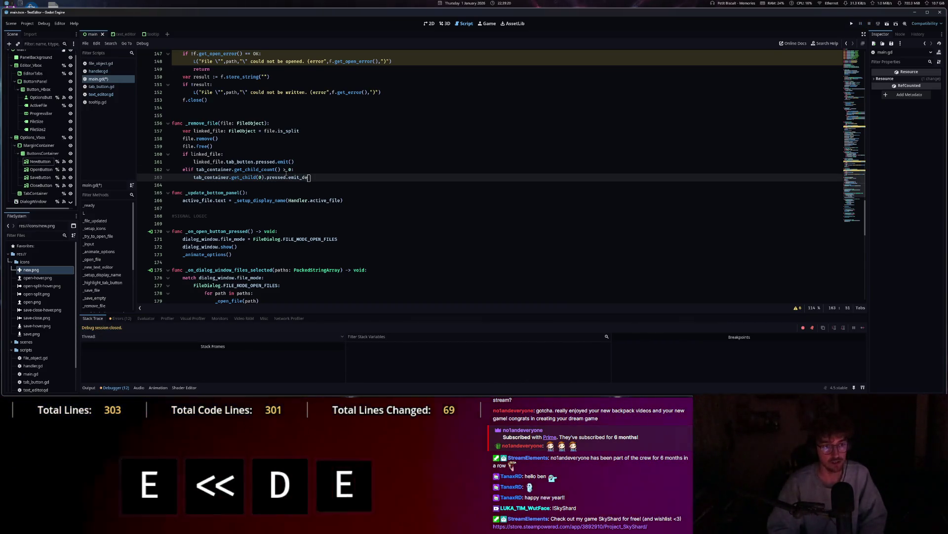
key("Return")
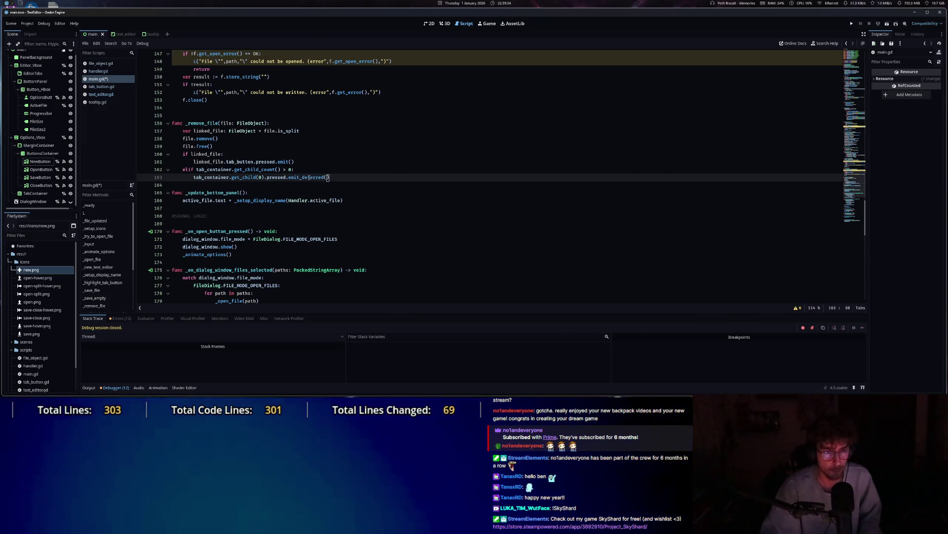
Add a tentative Handler.clear_tooltip.emit_deferred line below line 163.
left_click(352, 177)
key("Return")
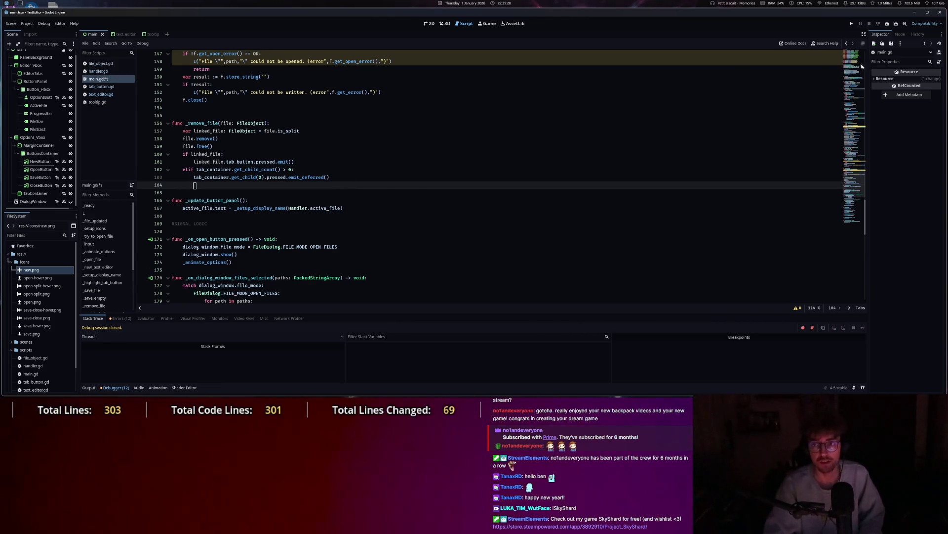
type("Han")
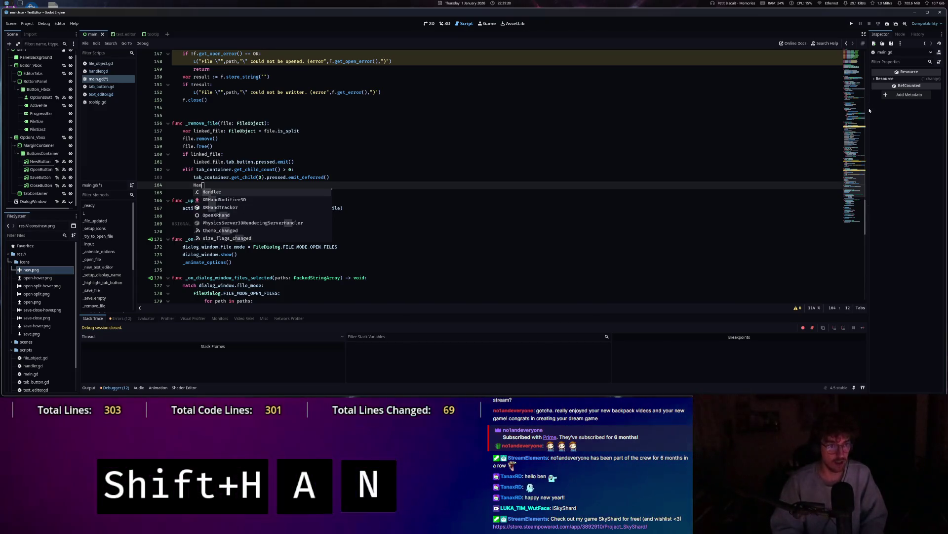
key("Tab")
type(".cl")
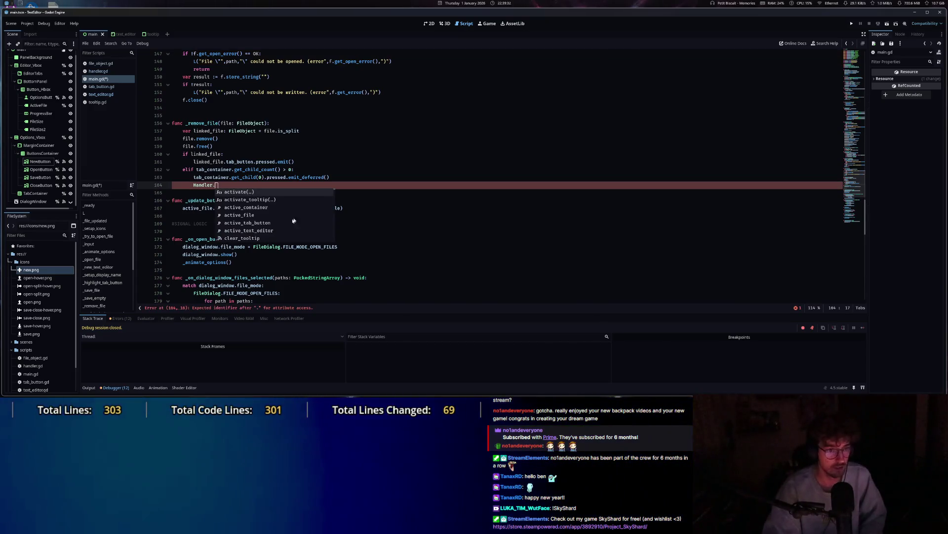
key("Tab")
key("BackSpace")
type(".emit_d")
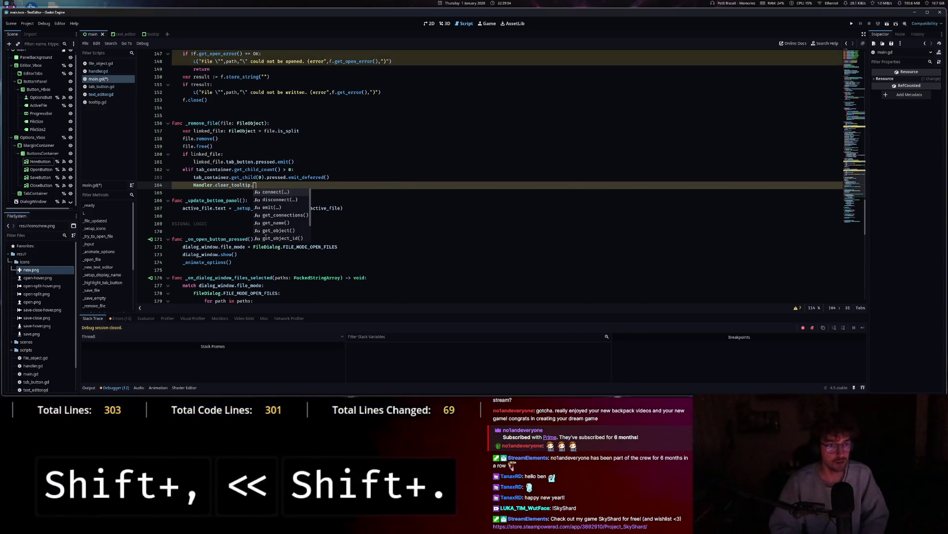
type("e")
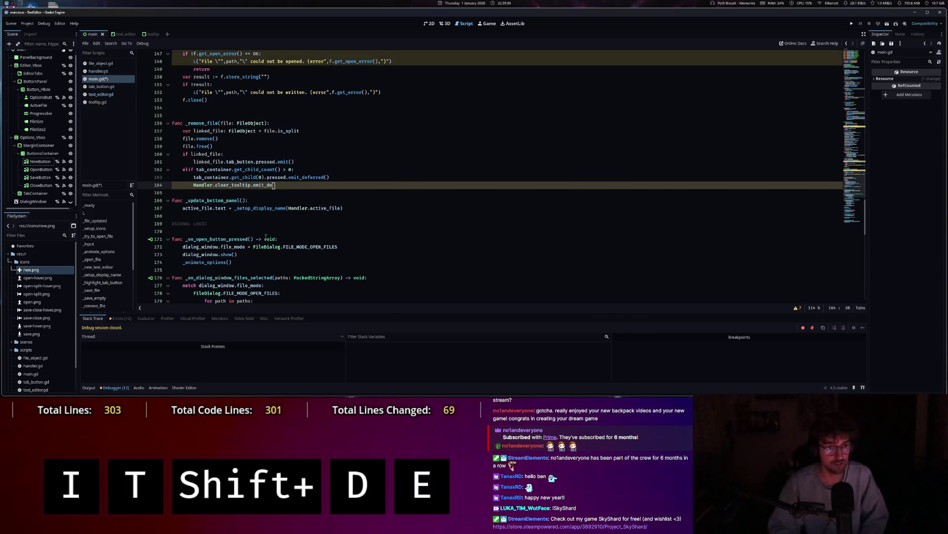
Remove the clear_tooltip line, revert line 163 to pressed.emit(), and view handler.gd.
key("BackSpace")
key("BackSpace")
key("BackSpace")
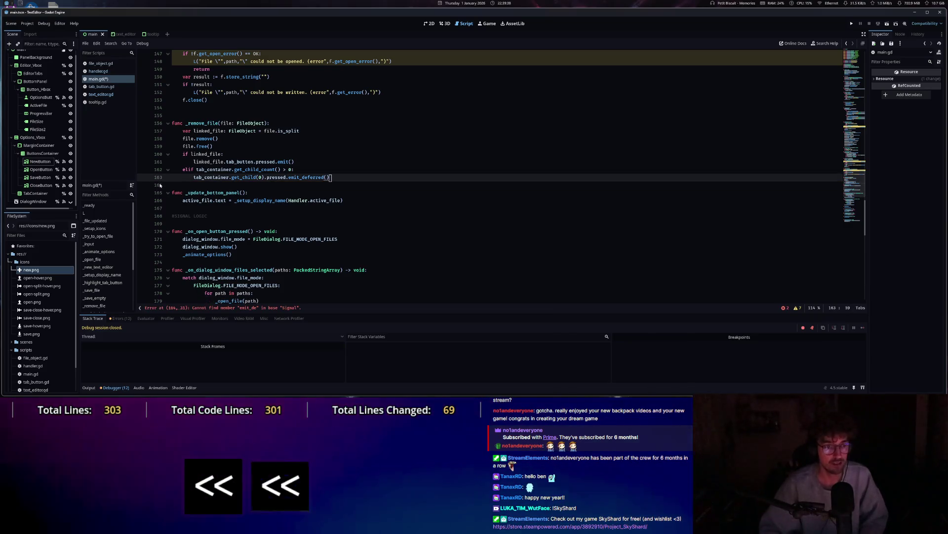
key("shift+Left")
key("shift+Left")
key("shift+Left")
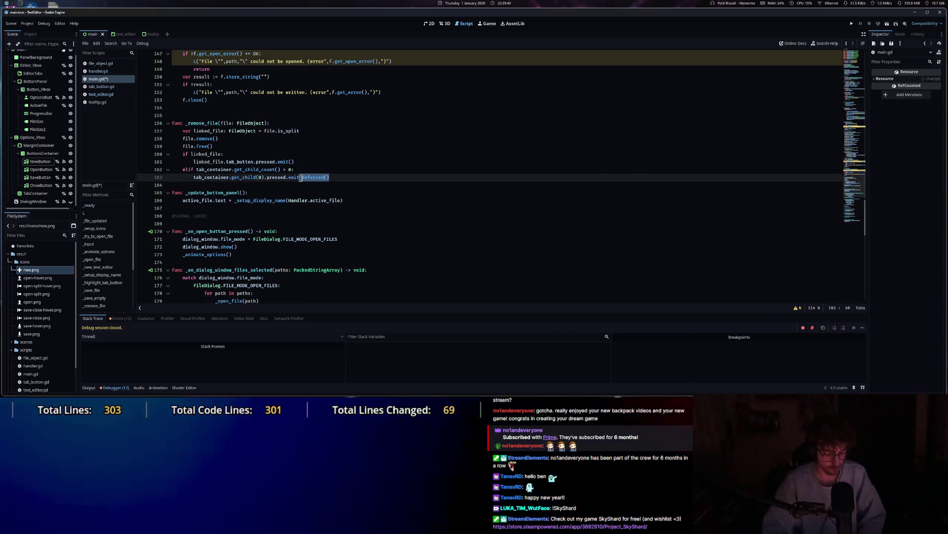
type("()")
key("Left")
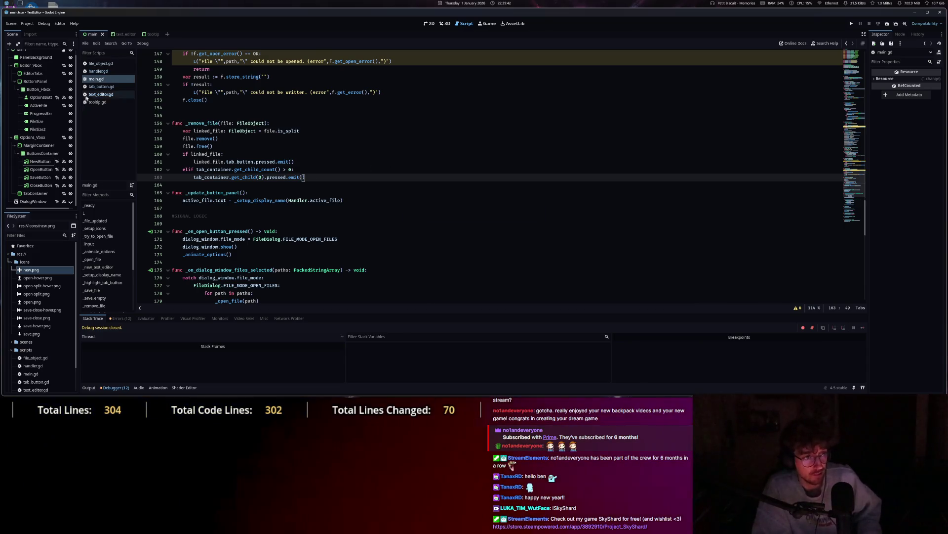
left_click(96, 94)
left_click(99, 71)
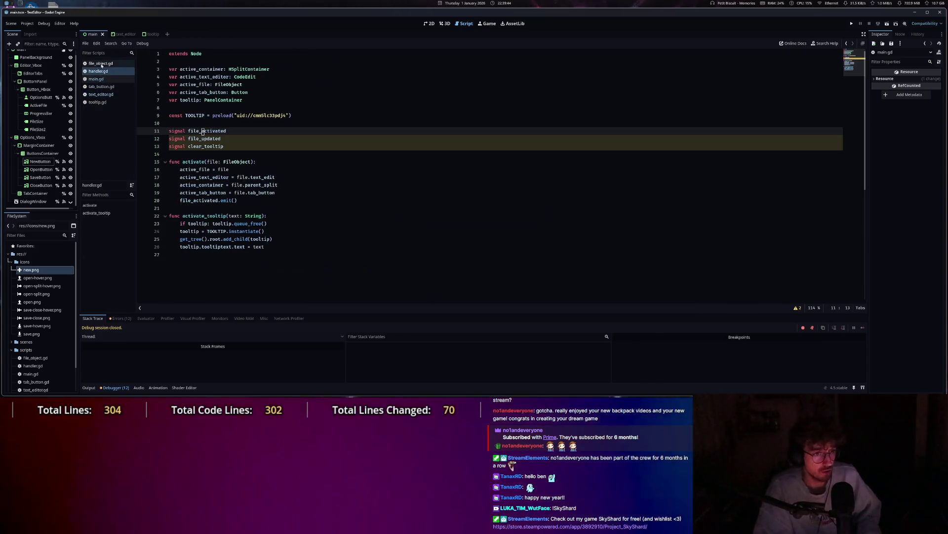
Change both tab_button.queue_free() calls (lines 39, 43) to free(), save file_object.gd, and run the project.
left_click(101, 65)
left_click_drag(263, 169, 231, 170)
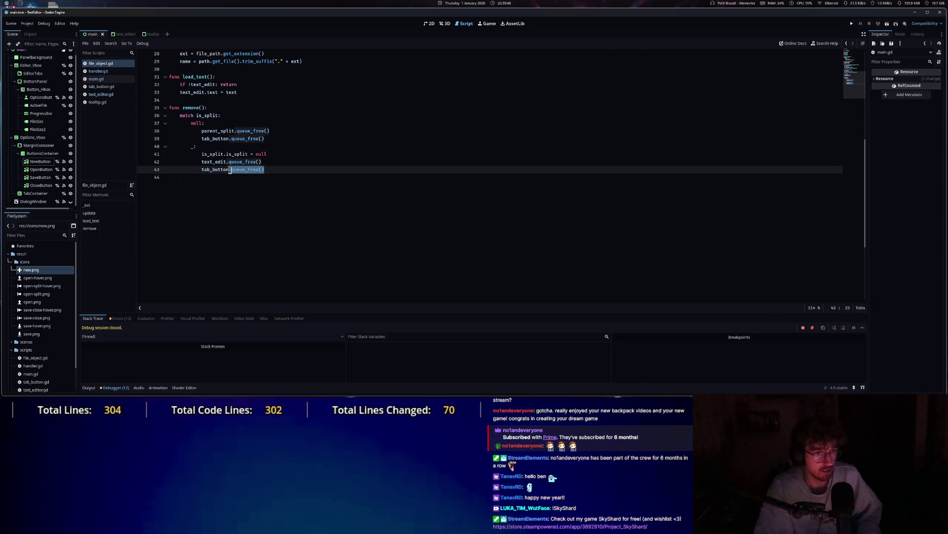
type("free")
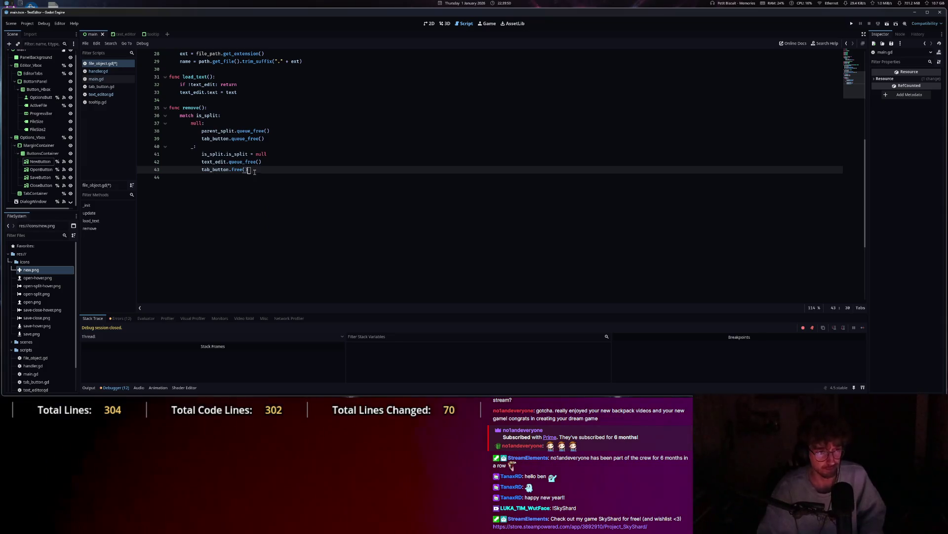
key("ctrl+s")
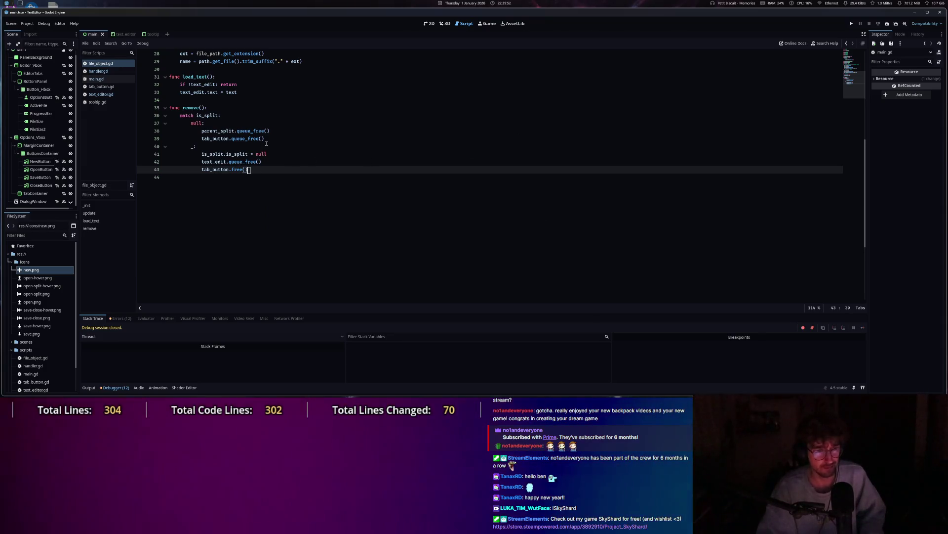
double_click(250, 139)
type("fre")
key("Tab")
key("ctrl+s")
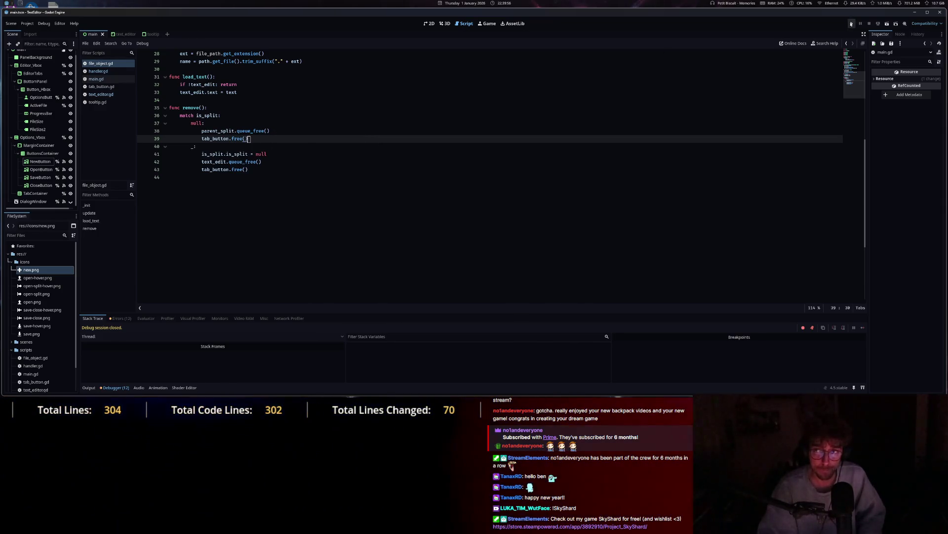
left_click(851, 24)
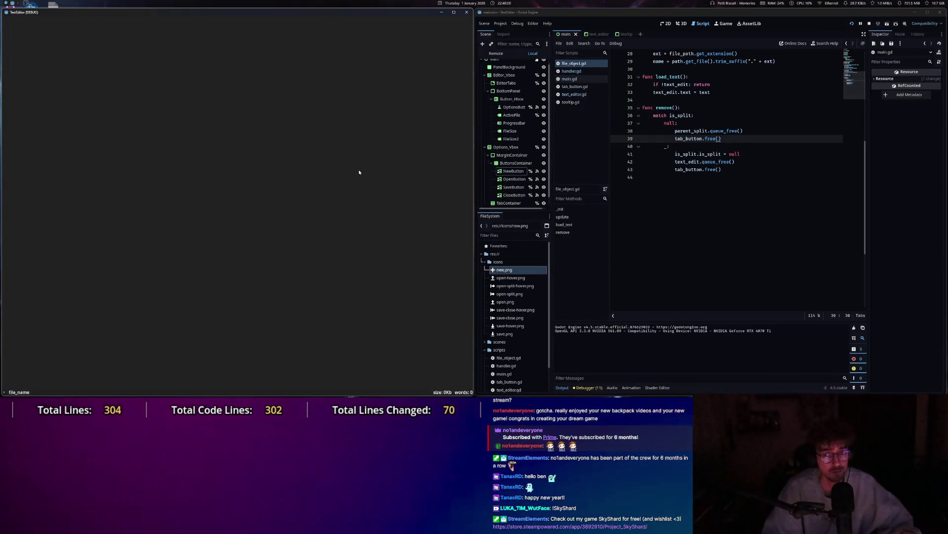
In the running TextEditor, open handler.gd and then close it.
key("Escape")
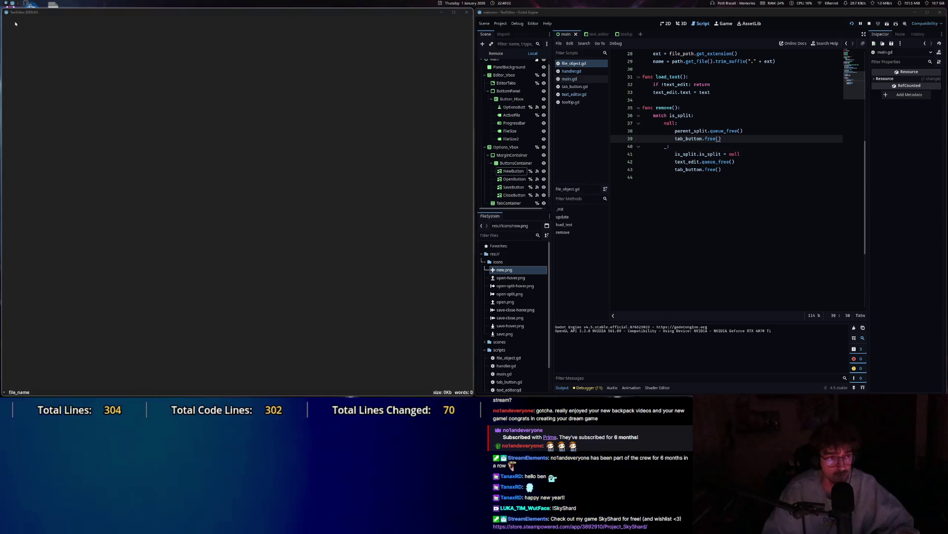
key("ctrl+o")
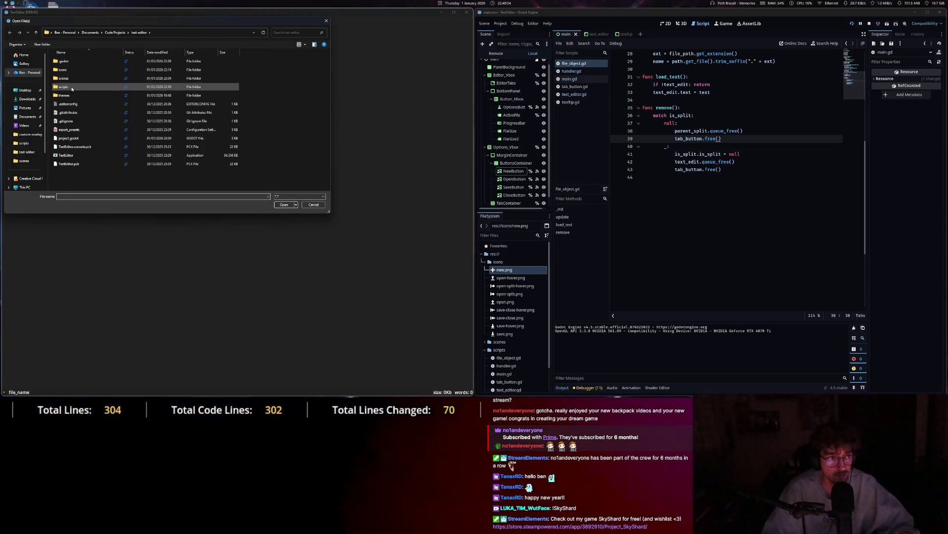
double_click(67, 78)
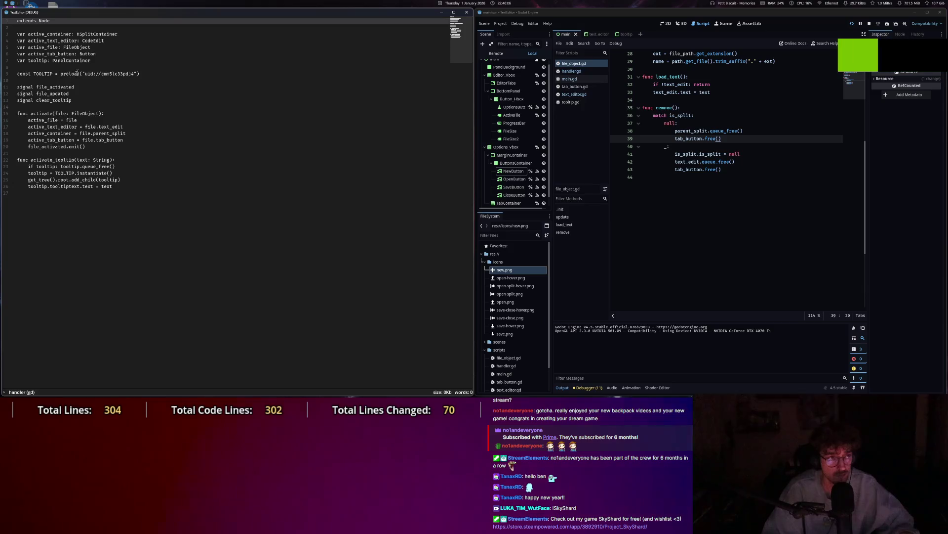
key("Escape")
left_click(37, 22)
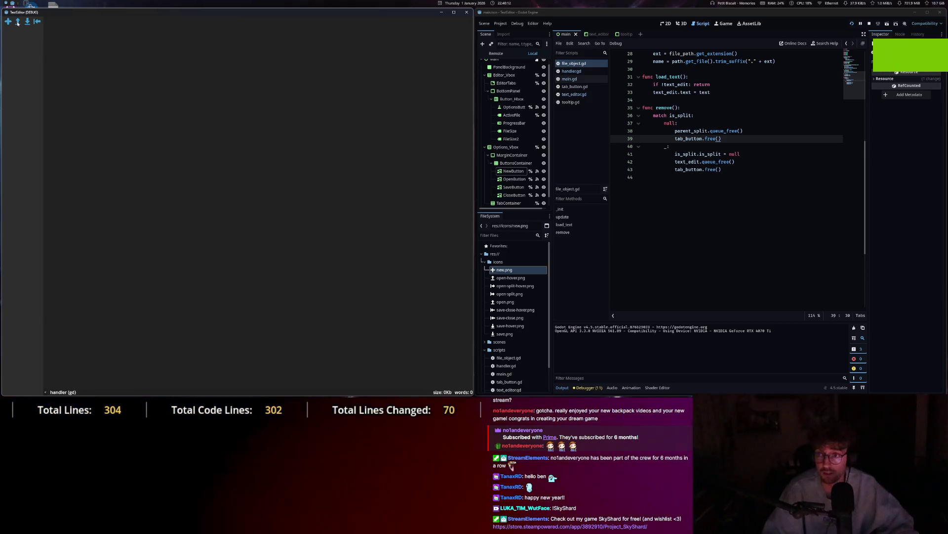
Open main.gd and handler.gd together, show them split, and widen the handler.gd pane.
left_click(17, 22)
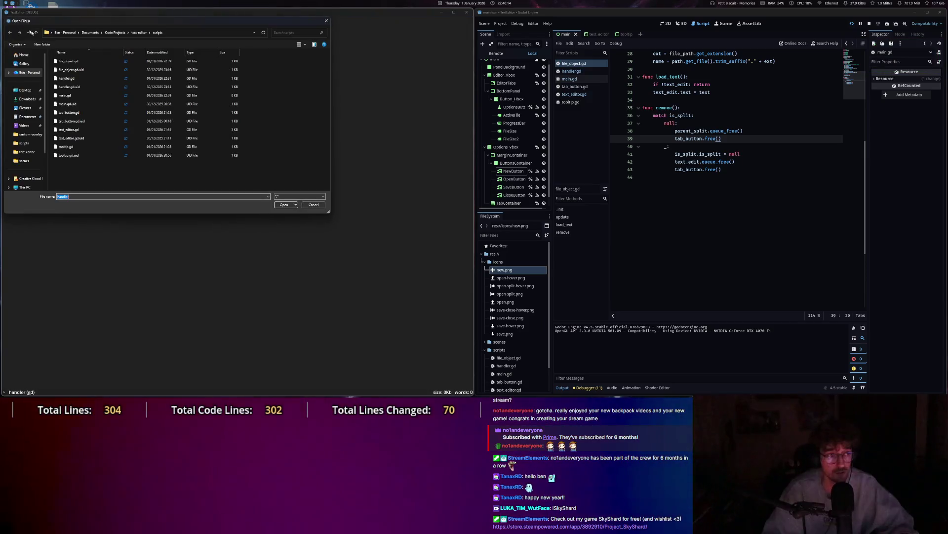
left_click(65, 95)
left_click(70, 79, "ctrl")
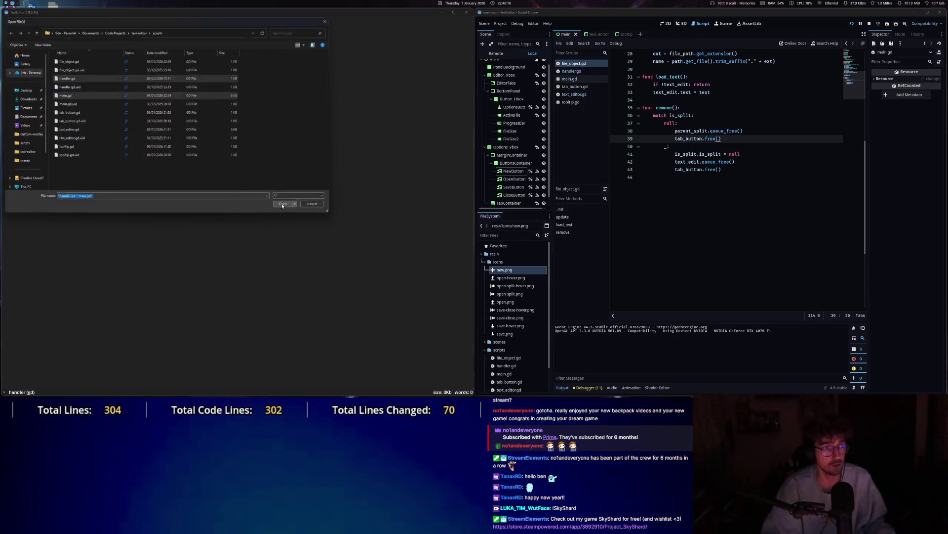
key("Return")
left_click(28, 35)
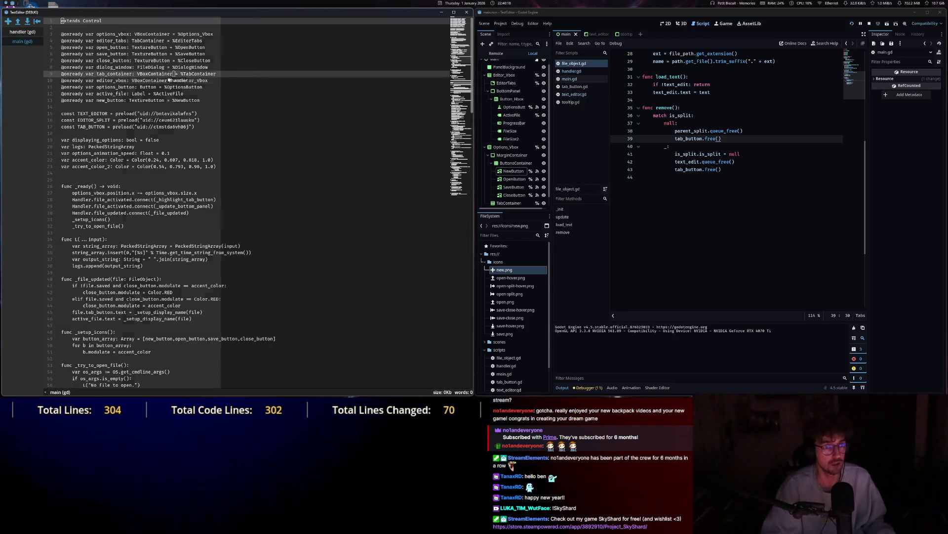
left_click_drag(260, 78, 221, 77)
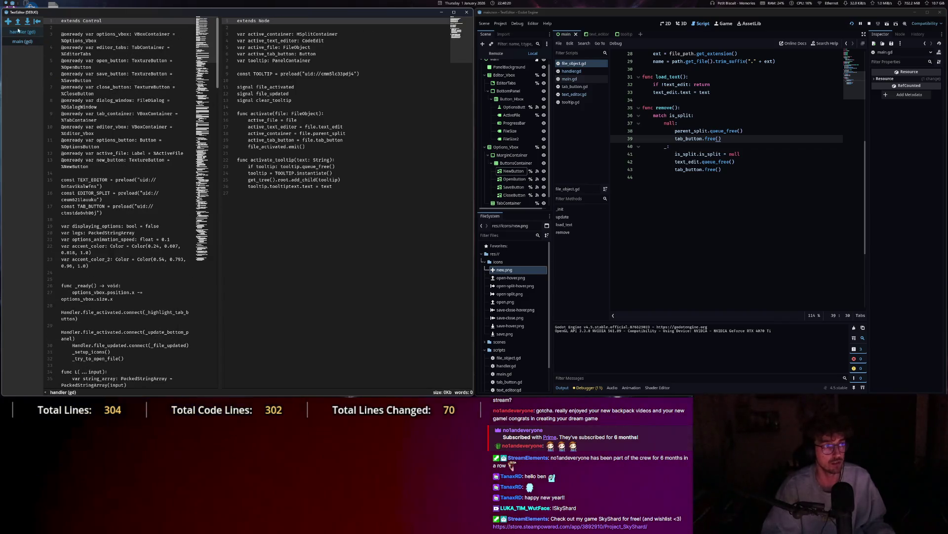
Close the main.gd and handler.gd tabs, then stop the running TextEditor.
left_click(38, 22)
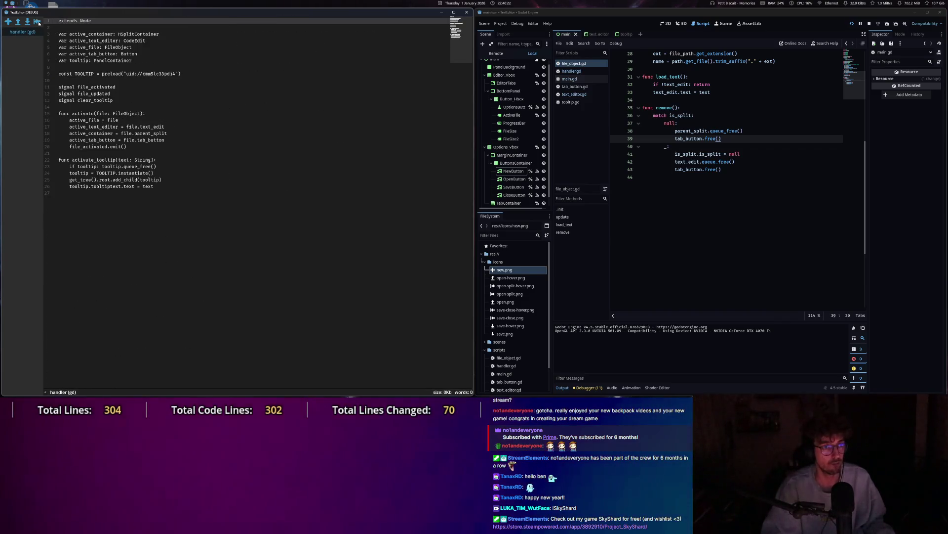
left_click(38, 23)
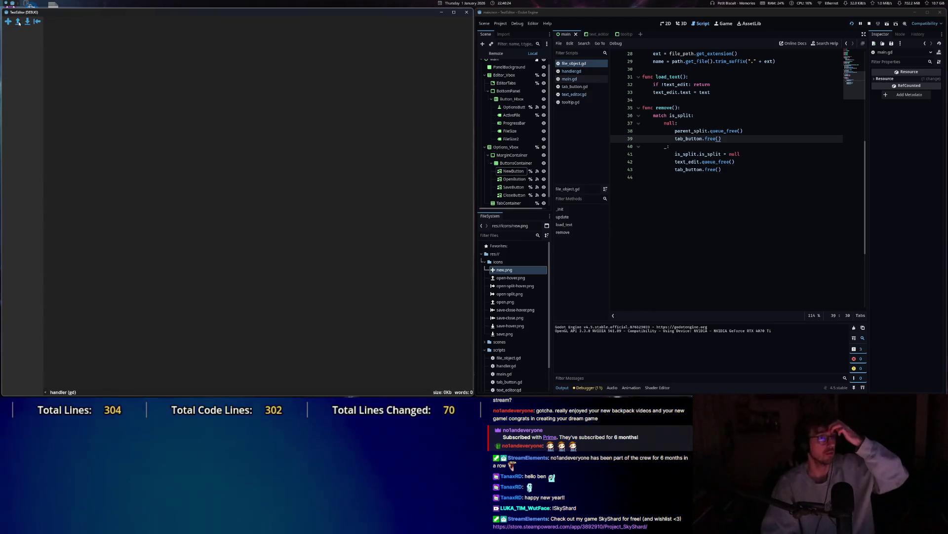
left_click(467, 12)
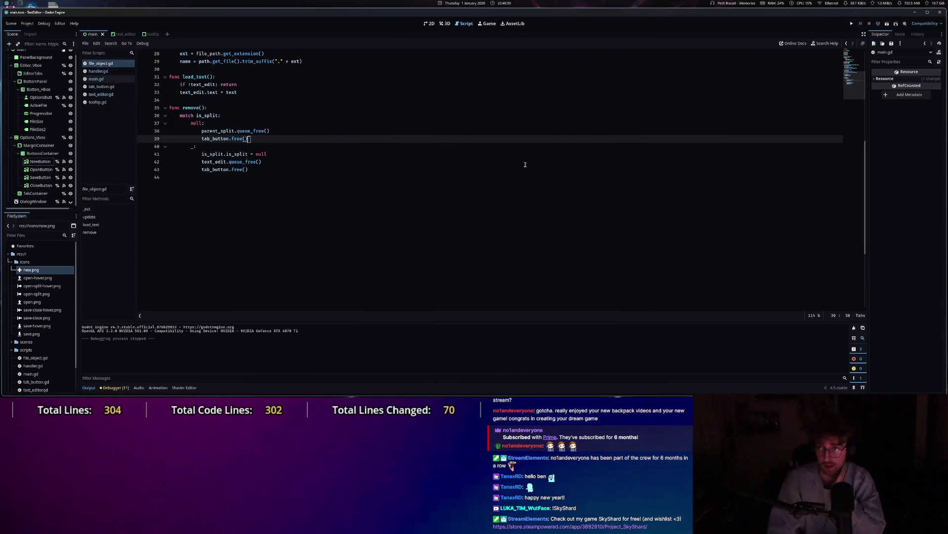
Review file_object.gd around line 42 and its remove() function.
left_click(381, 165)
scroll(180, 130, "up", 6)
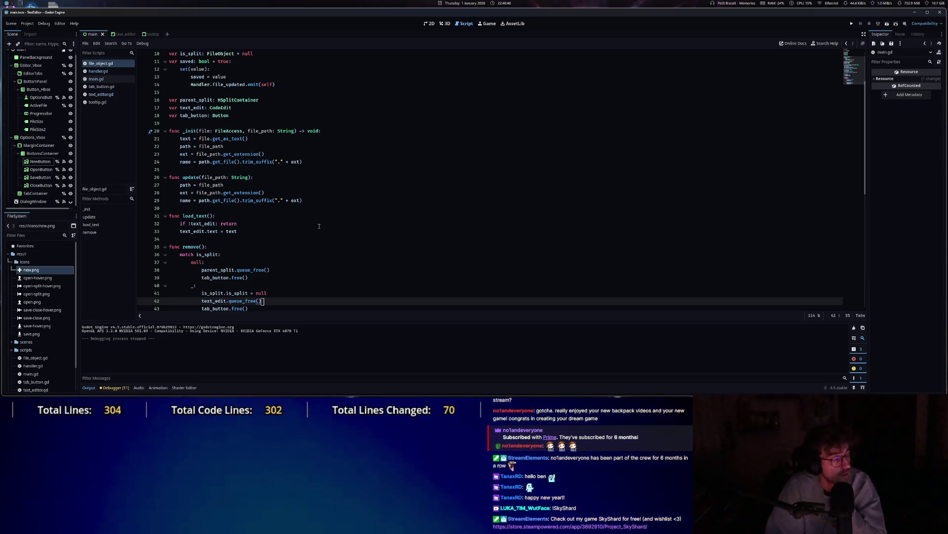
scroll(316, 237, "up", 3)
scroll(311, 274, "down", 2)
left_click(310, 274)
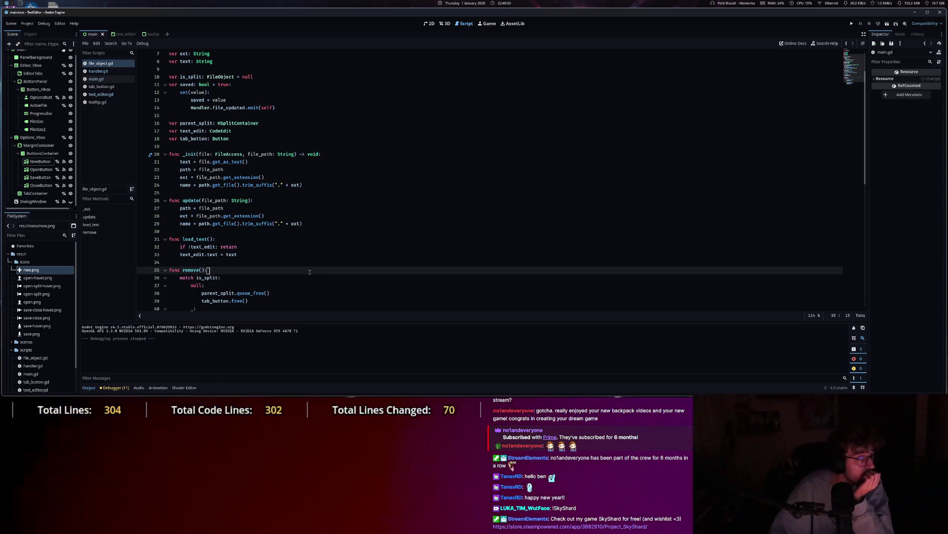
scroll(310, 272, "down", 4)
Look over text_editor.gd, then close tooltip.gd from the script list.
left_click(109, 95)
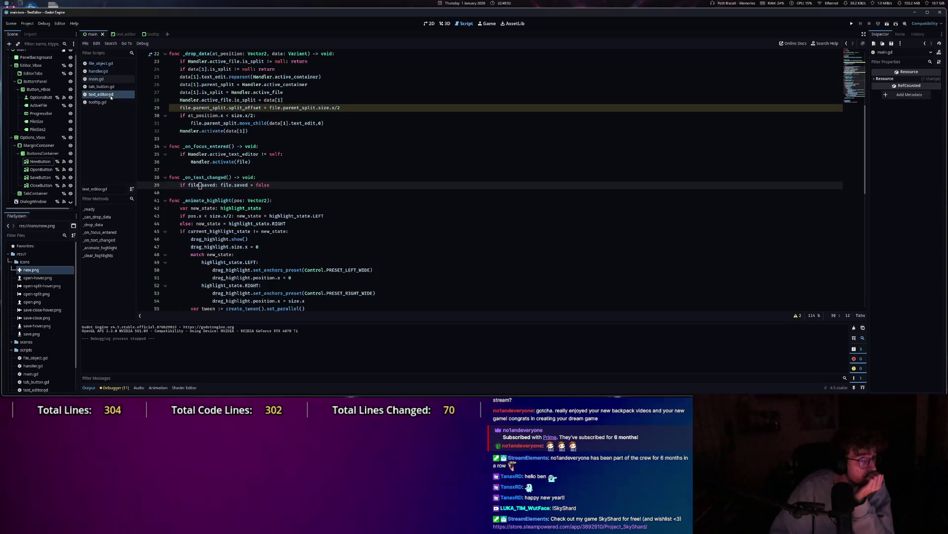
scroll(252, 264, "down", 7)
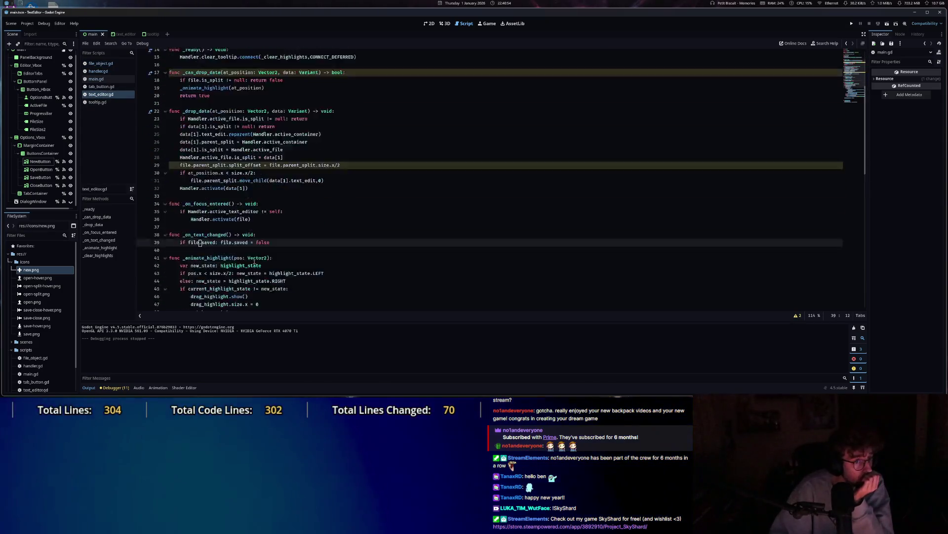
scroll(251, 264, "up", 10)
left_click(104, 102)
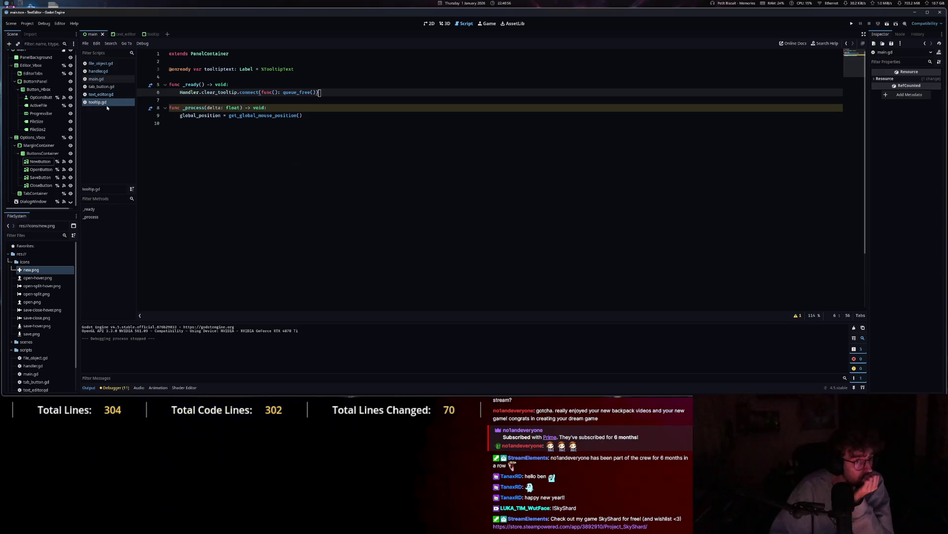
middle_click(105, 103)
left_click(100, 63)
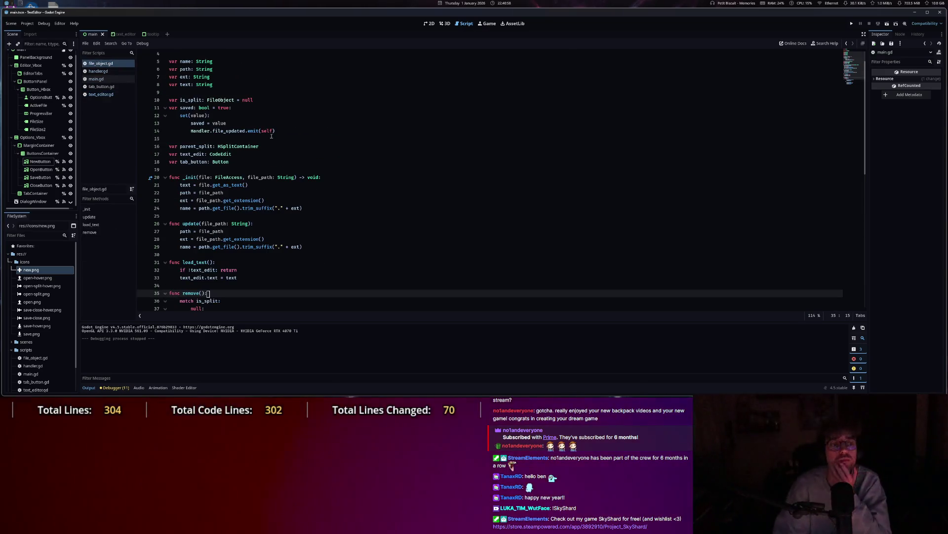
Switch to the 2D workspace to show the main scene.
scroll(265, 132, "down", 5)
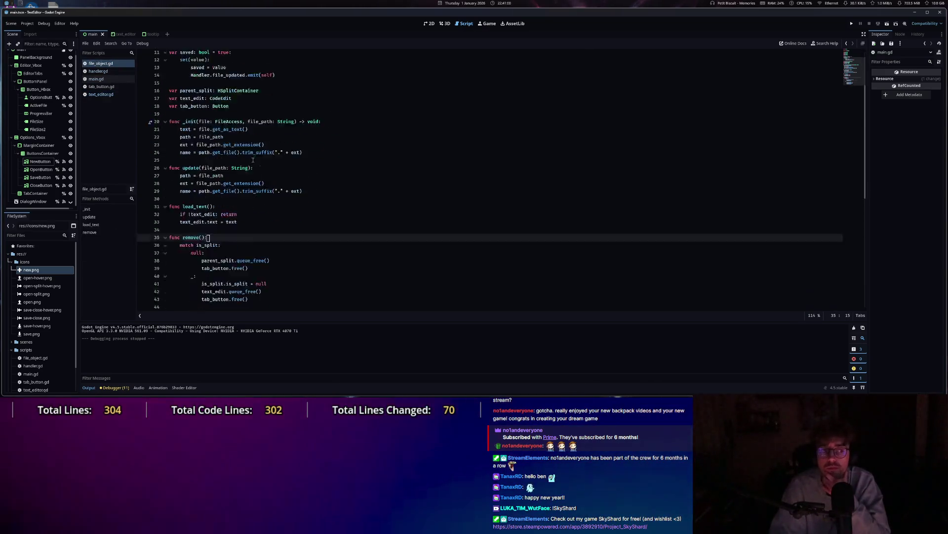
scroll(265, 133, "up", 5)
left_click(430, 23)
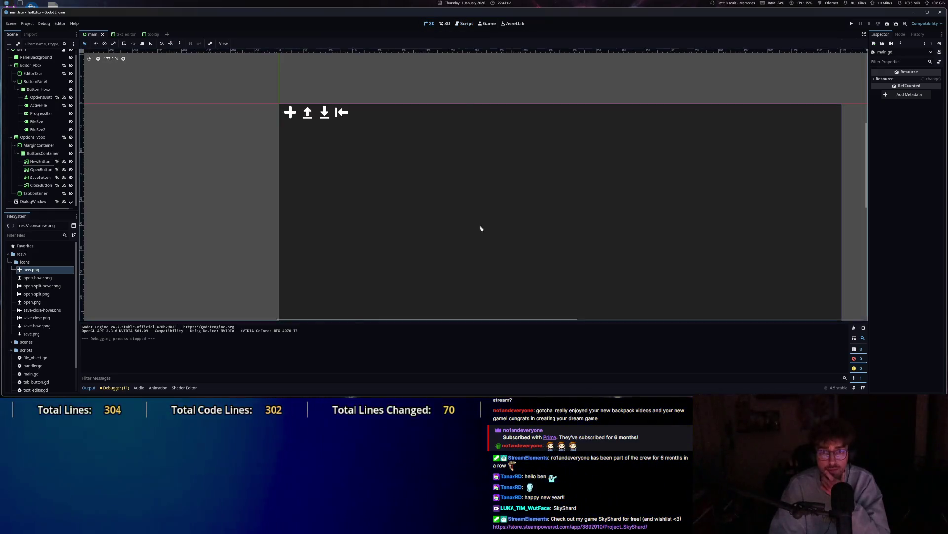
Rename the FileSize2 label node to FileWords.
scroll(494, 207, "down", 8)
scroll(561, 197, "up", 5)
left_click(549, 223)
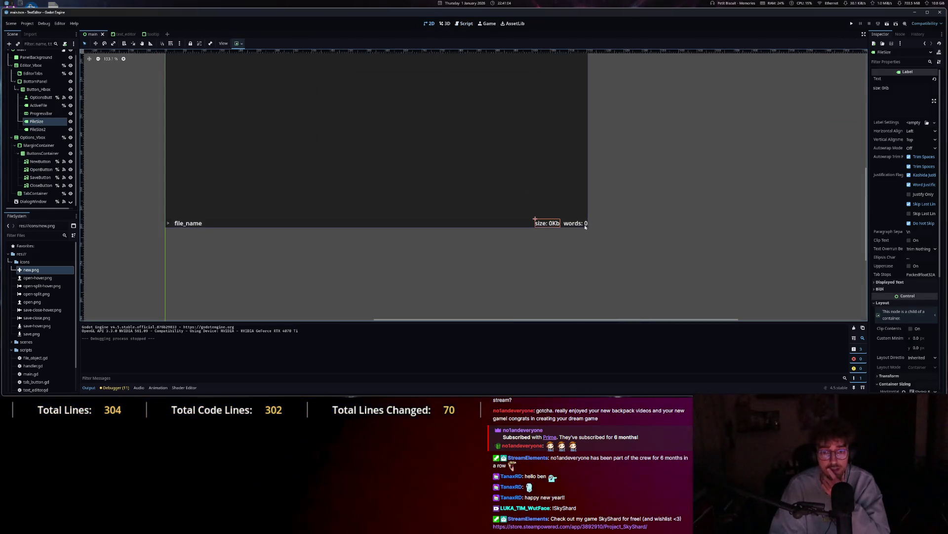
left_click(544, 223)
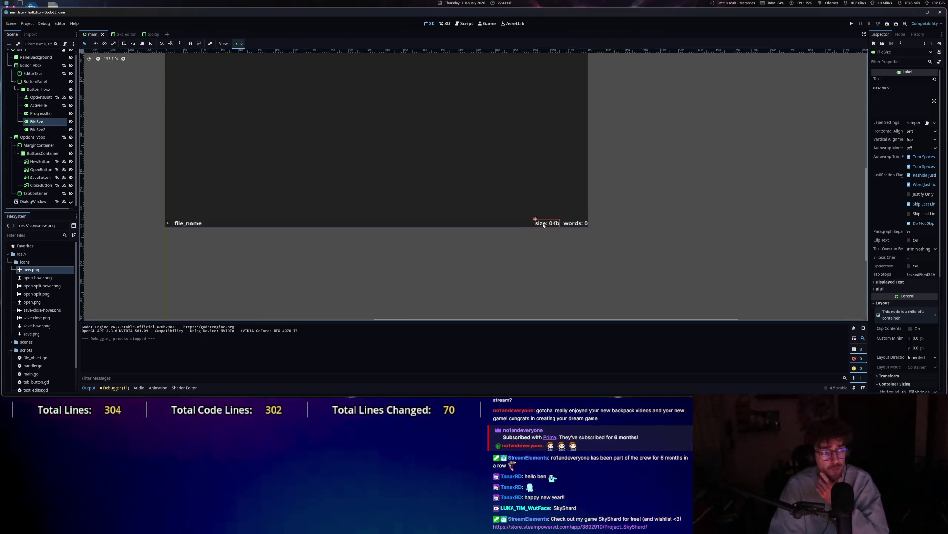
double_click(44, 129)
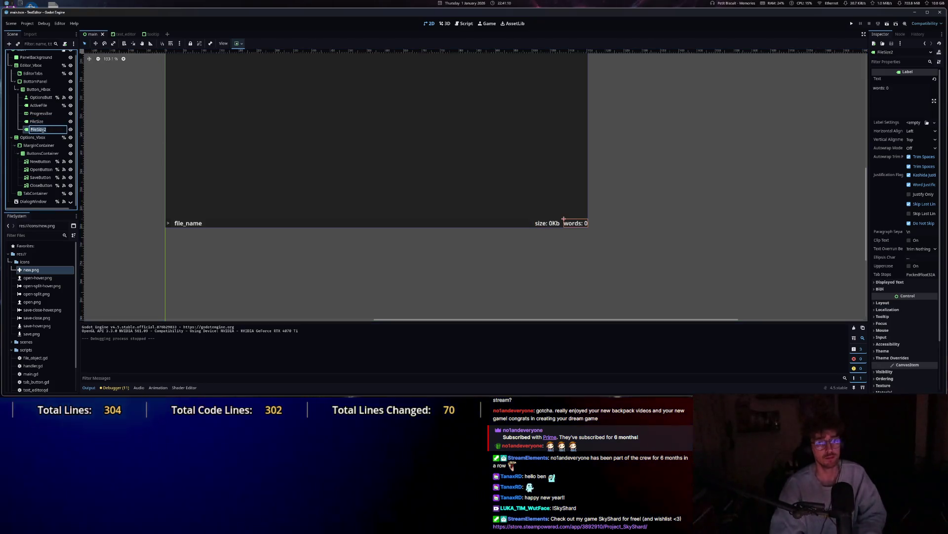
type("FileWords")
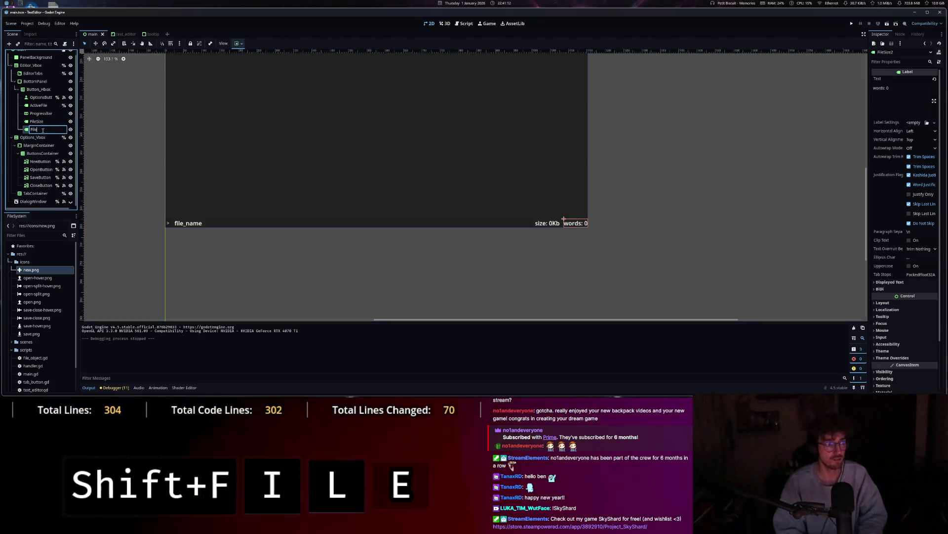
key("Return")
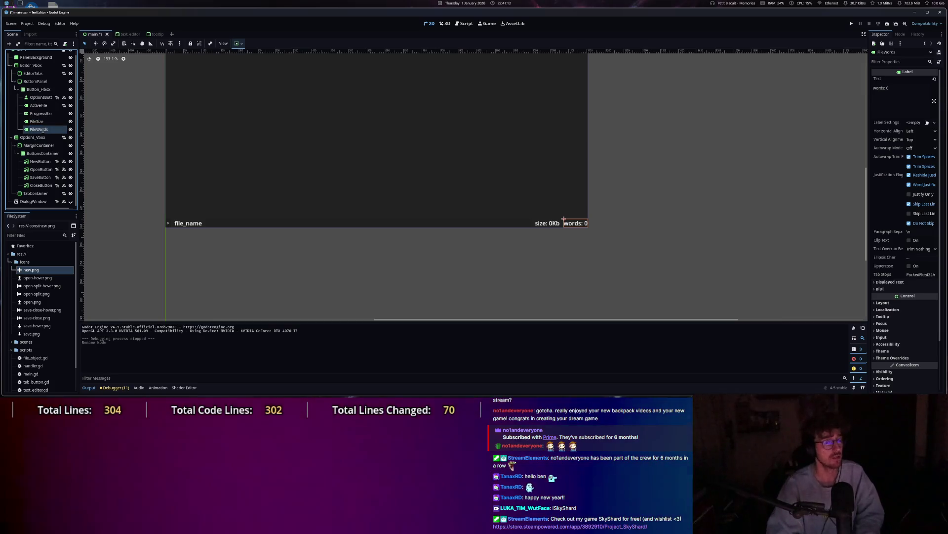
Make FileSize and FileWords Access as Unique Name, save the scene, and return to scripts.
left_click(38, 122, "shift")
right_click(52, 123)
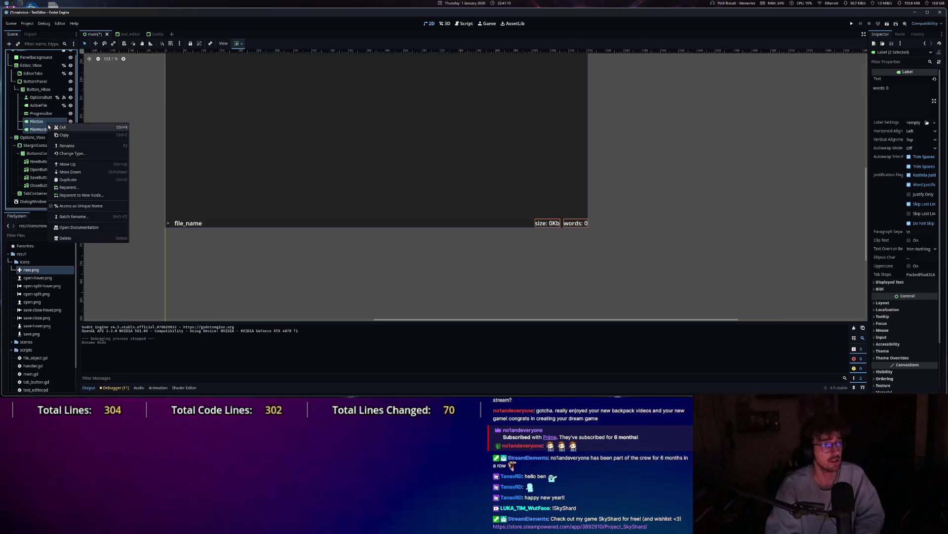
left_click(79, 205)
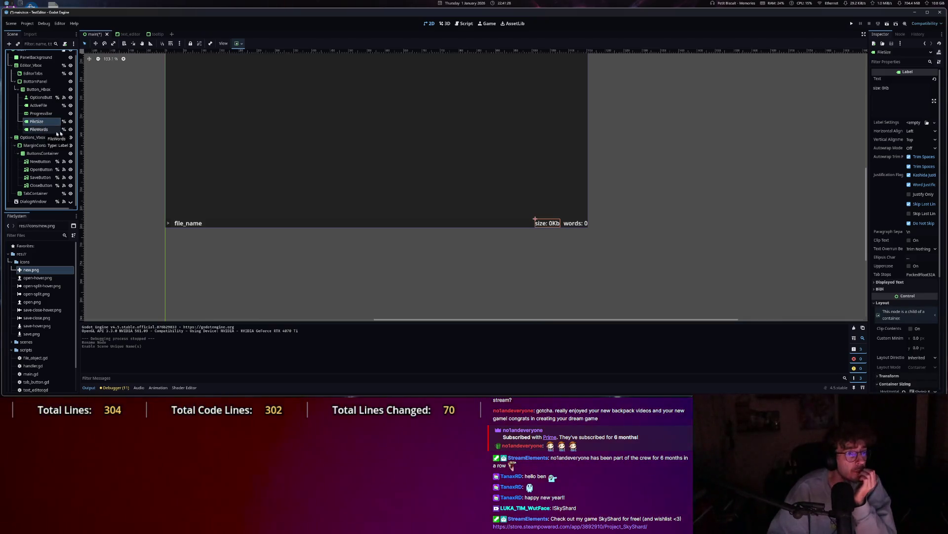
key("ctrl+s")
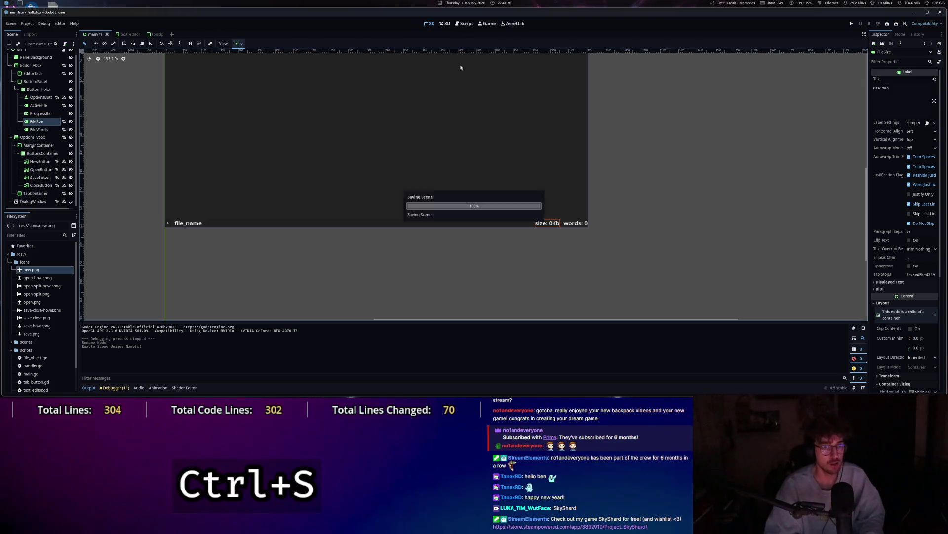
key("ctrl+F3")
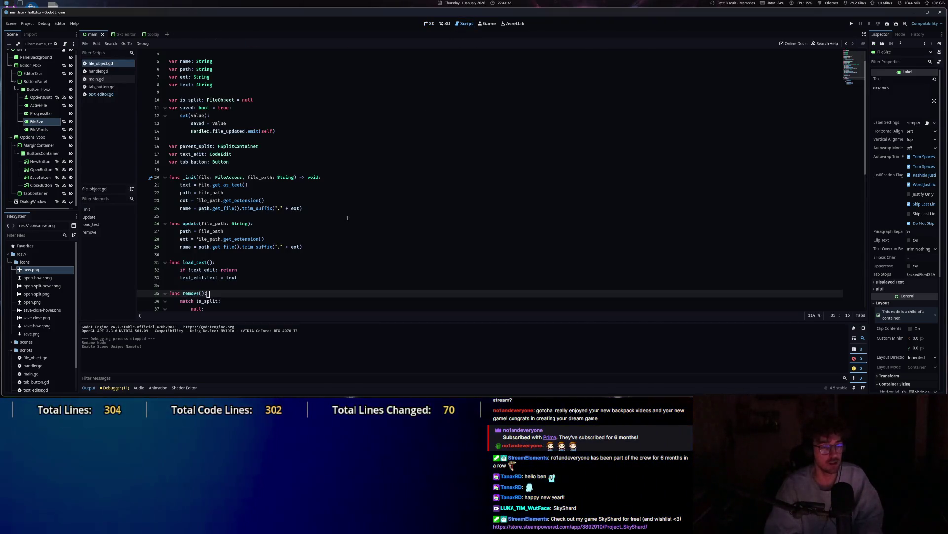
In text_editor.gd, insert a blank line after file.saved = false on line 39.
scroll(347, 217, "down", 3)
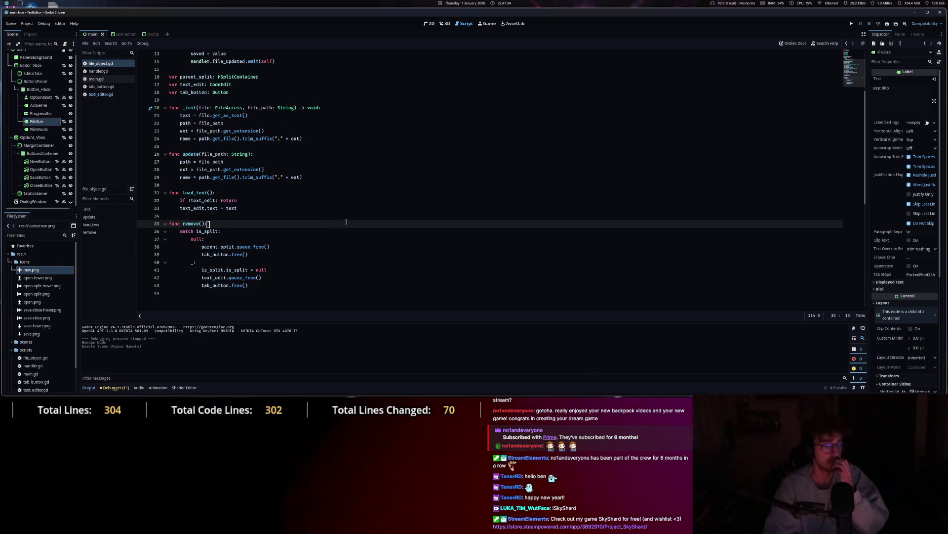
scroll(346, 221, "up", 2)
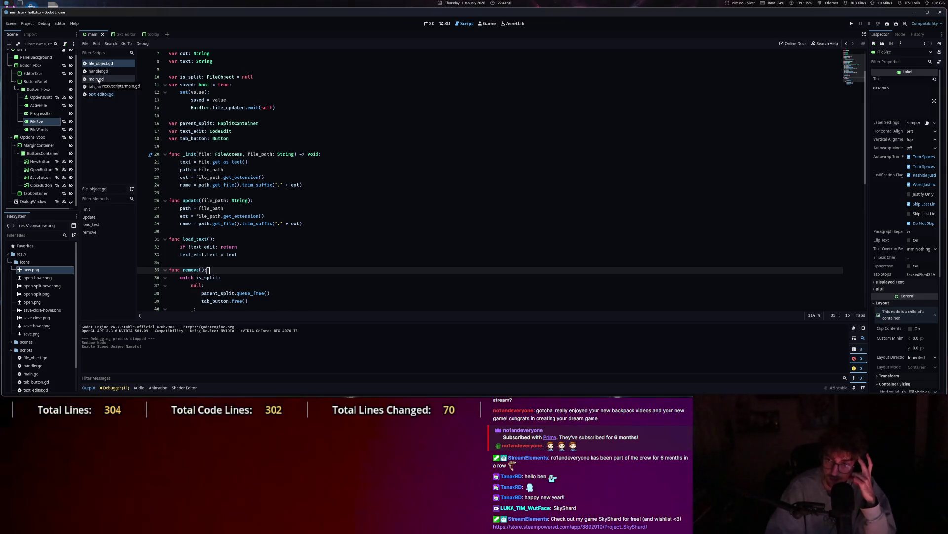
scroll(336, 225, "down", 4)
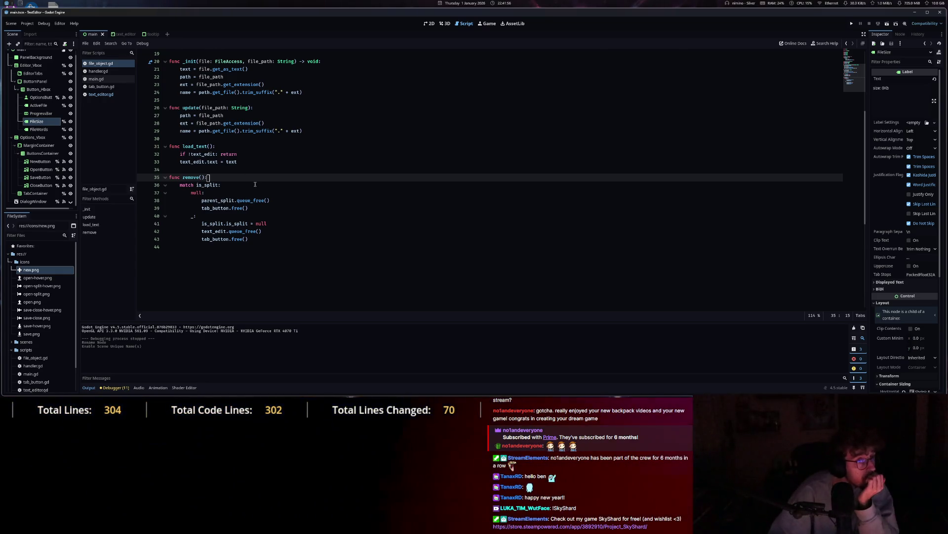
key("alt+Left")
scroll(232, 300, "down", 15)
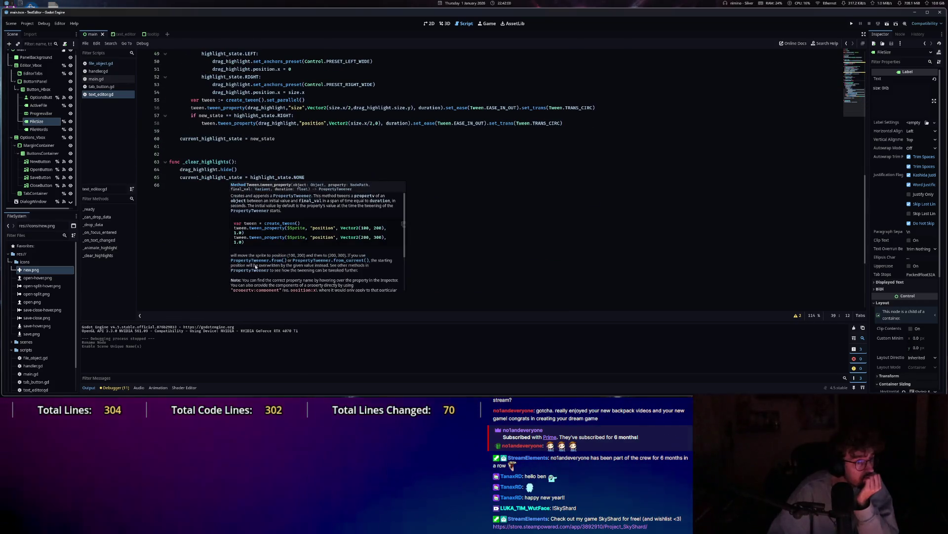
scroll(320, 239, "up", 11)
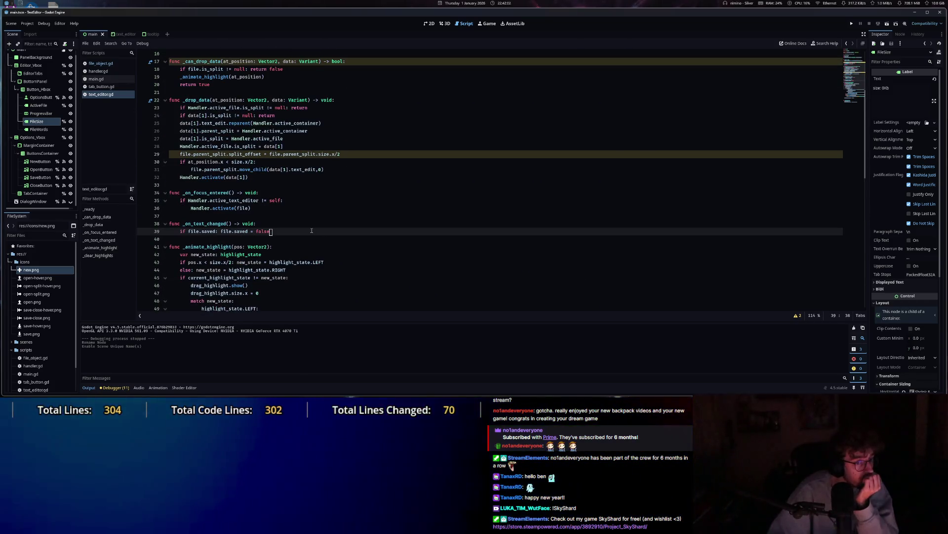
left_click(312, 231)
key("Return")
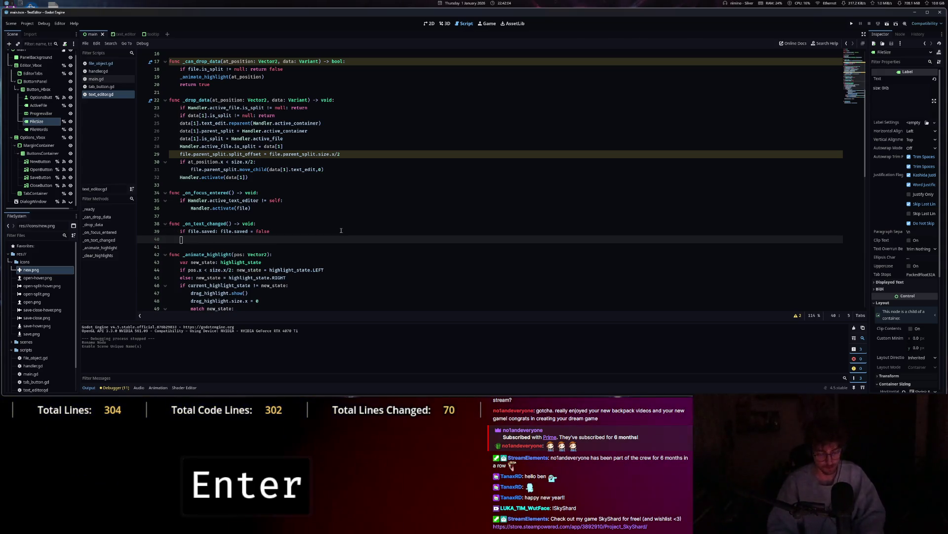
Add and then delete the _count_words()/_count_size() calls, and save text_editor.gd.
type("_count_words")
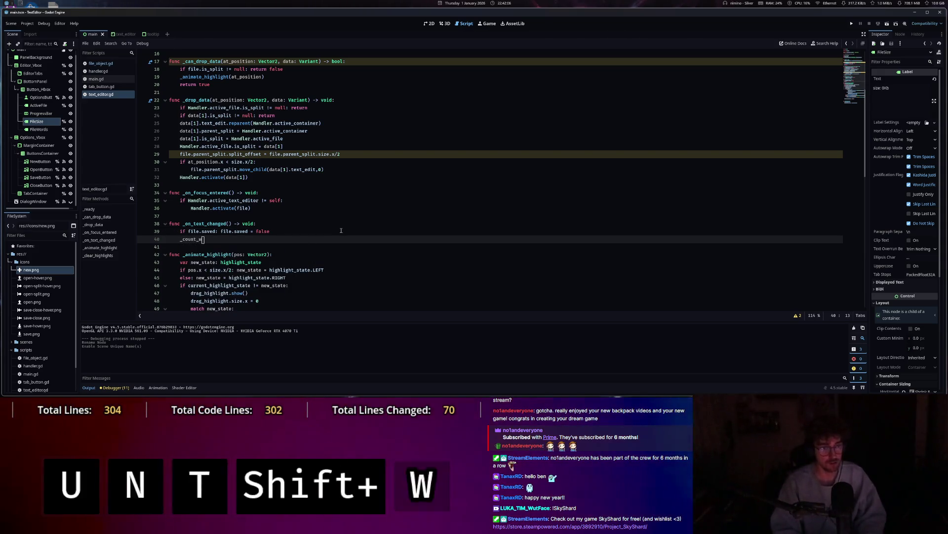
key("Return")
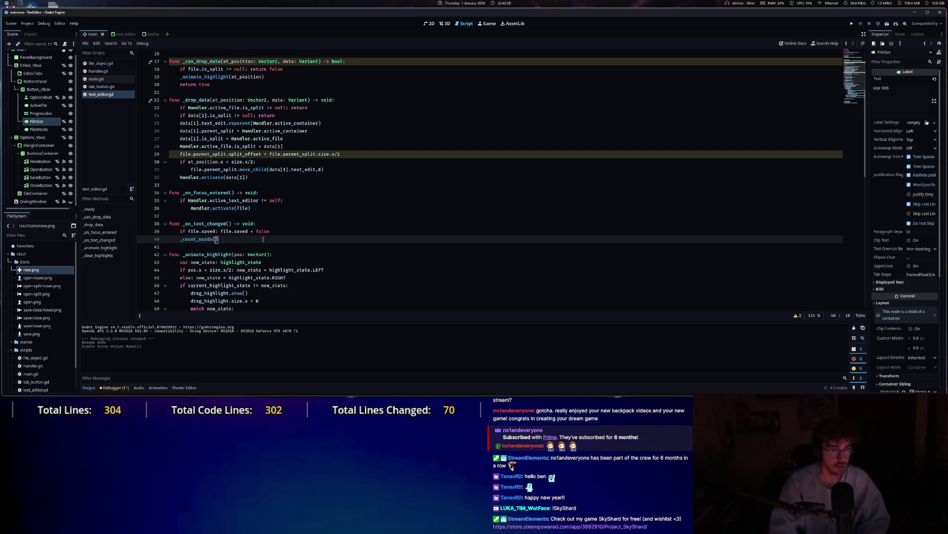
key("shift+Return")
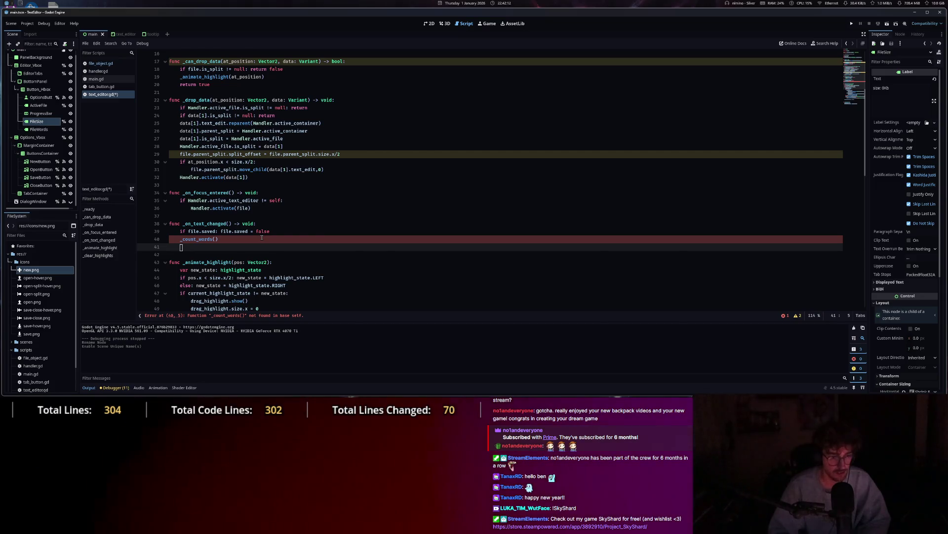
type("_")
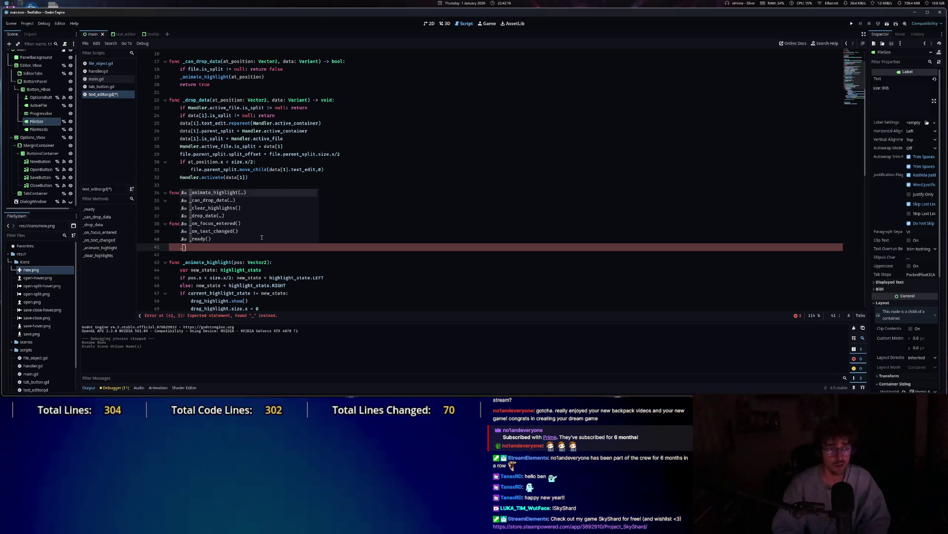
type("count_size")
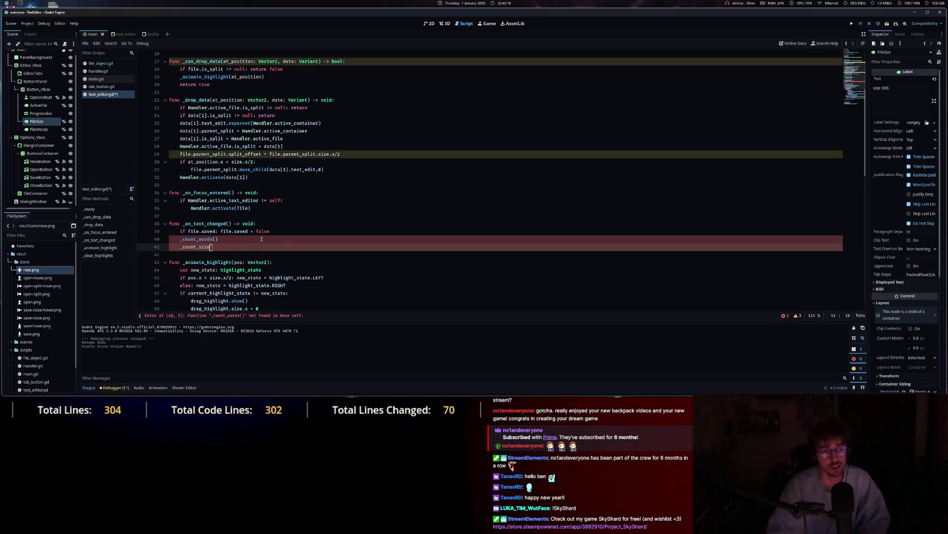
left_click_drag(224, 245, 148, 239)
key("BackSpace")
key("BackSpace")
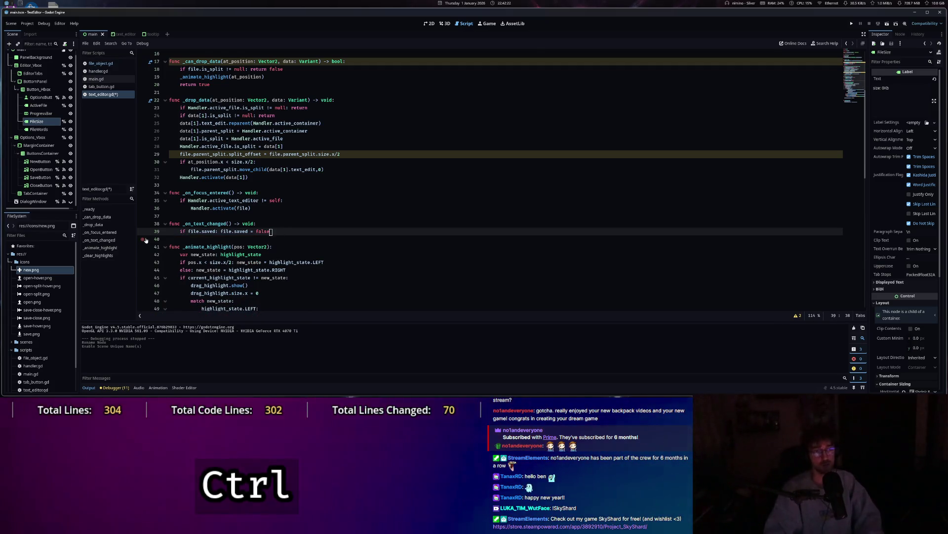
key("ctrl+s")
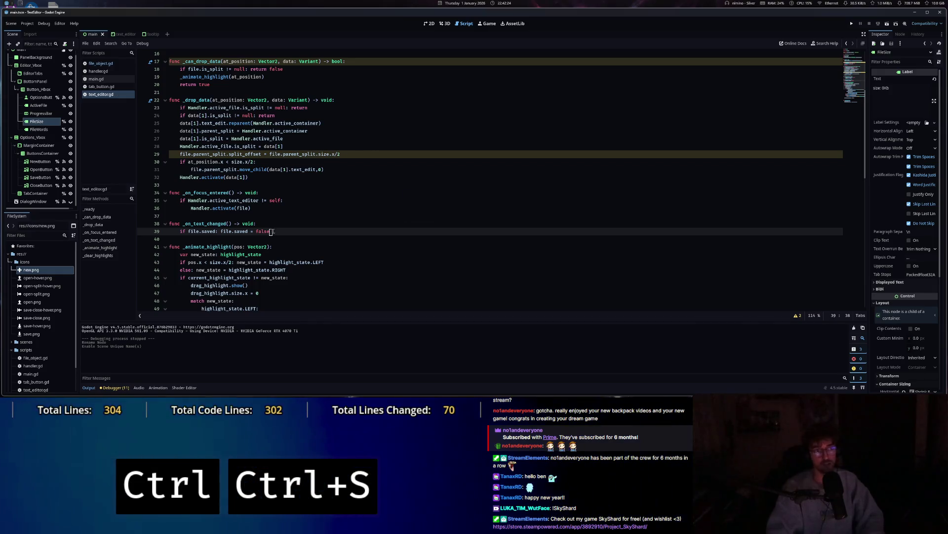
In main.gd, Ctrl+click the file_updated connection to jump to _file_updated.
left_click(99, 79)
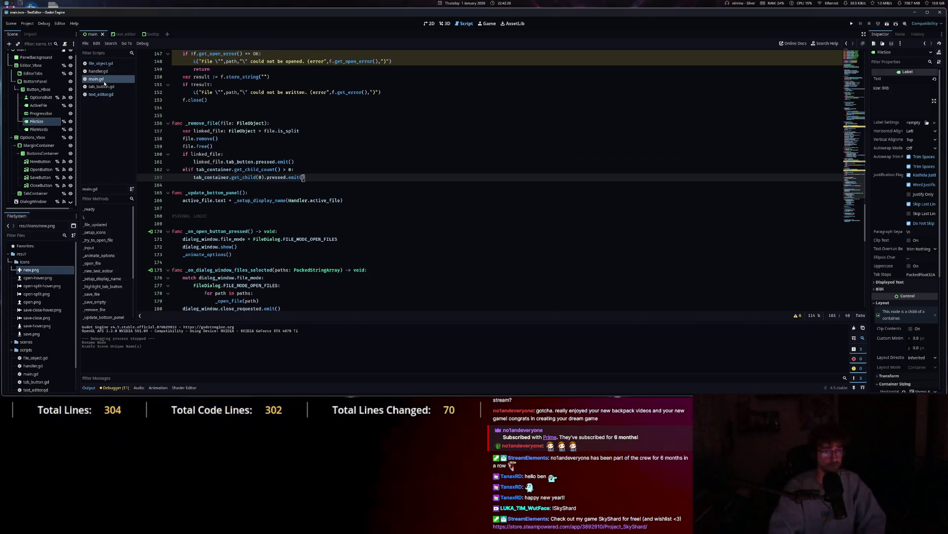
scroll(330, 255, "up", 3)
scroll(341, 251, "up", 20)
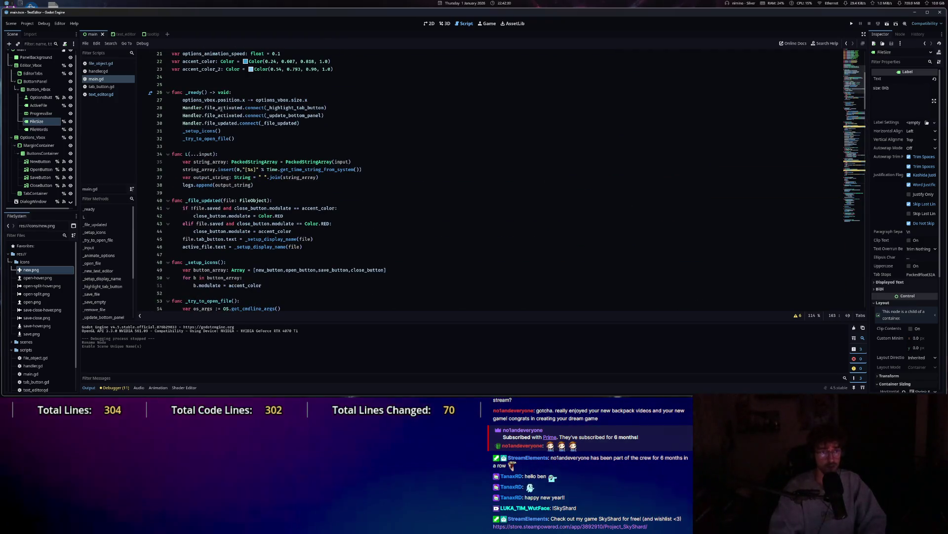
left_click(290, 123)
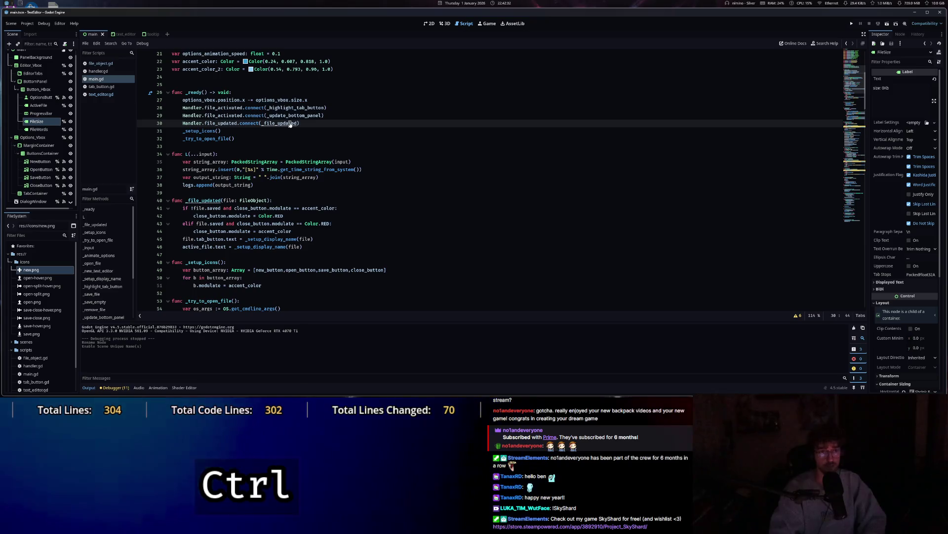
left_click(290, 123, "ctrl")
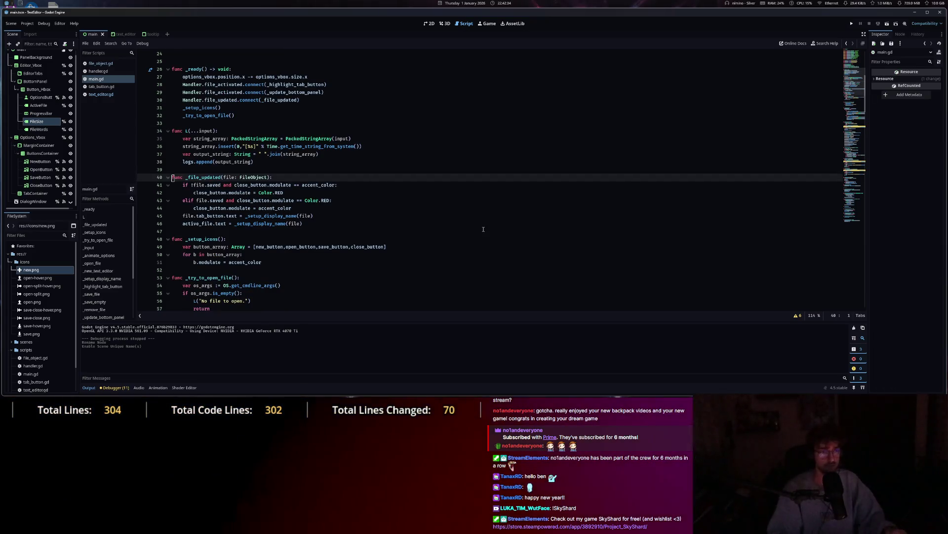
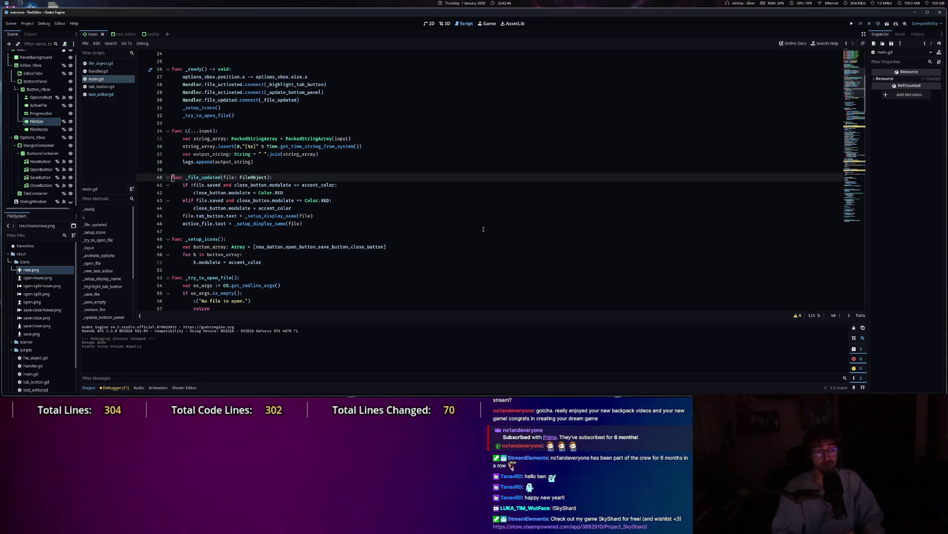
Add a new line in _file_updated below the active_file line and bookmark it.
left_click(351, 224)
key("Return")
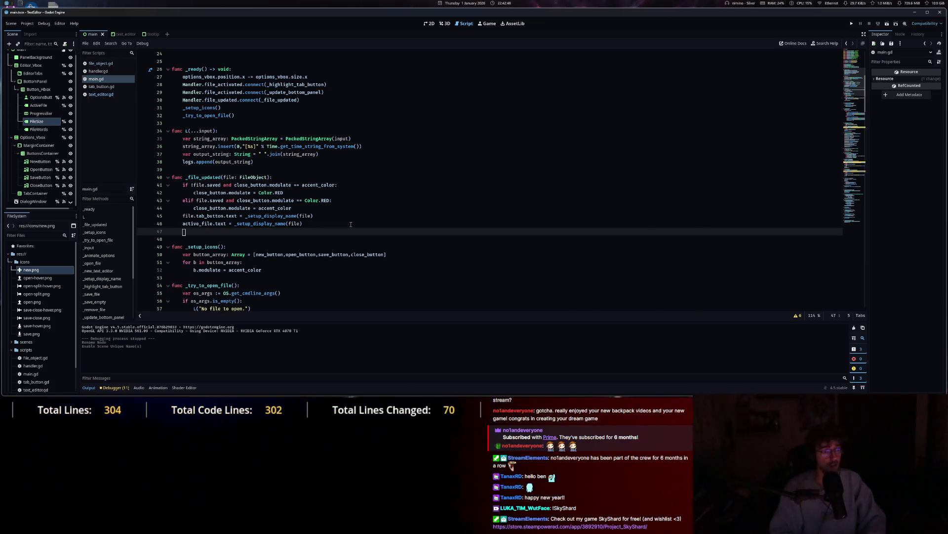
type("fo")
key("BackSpace")
key("BackSpace")
key("BackSpace")
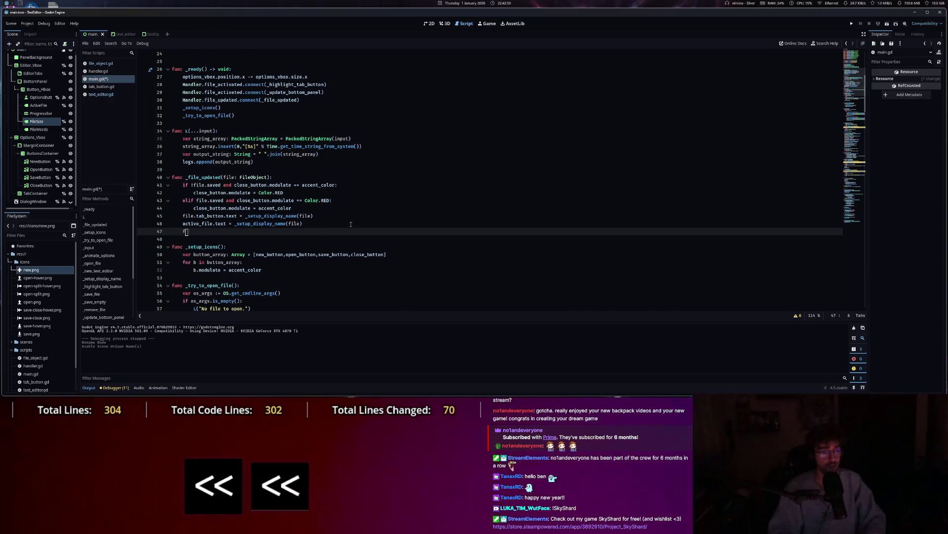
key("alt+b")
left_click(858, 61)
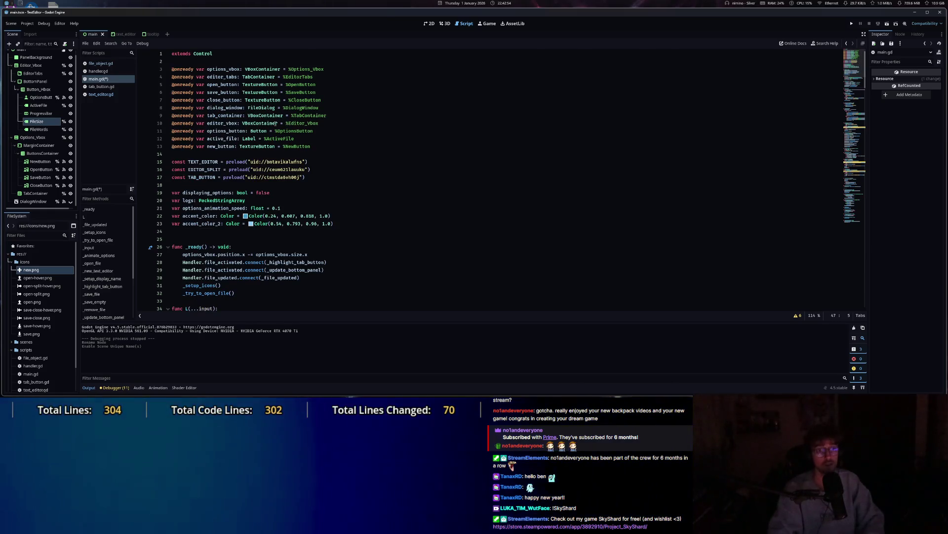
left_click(36, 129, "ctrl")
left_click_drag(37, 129, 209, 156)
left_click(556, 201)
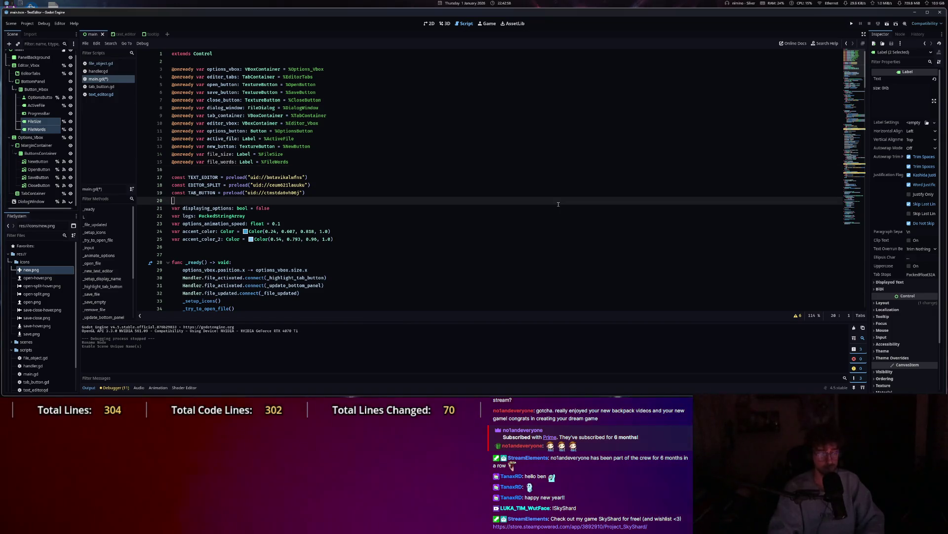
key("ctrl+b")
key("alt+b")
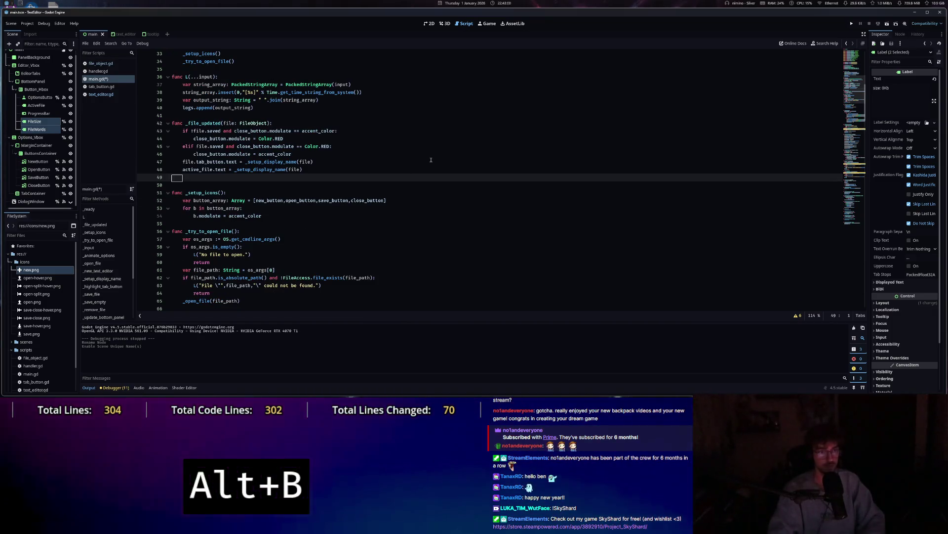
In _file_updated, set file_size.text = _display_file_size(file).
left_click(356, 179)
type("file_size")
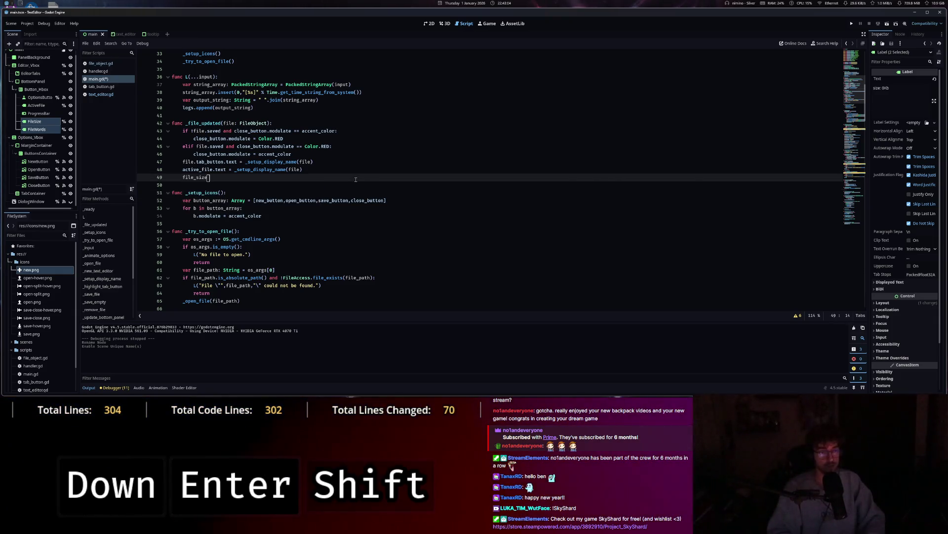
type(".text =")
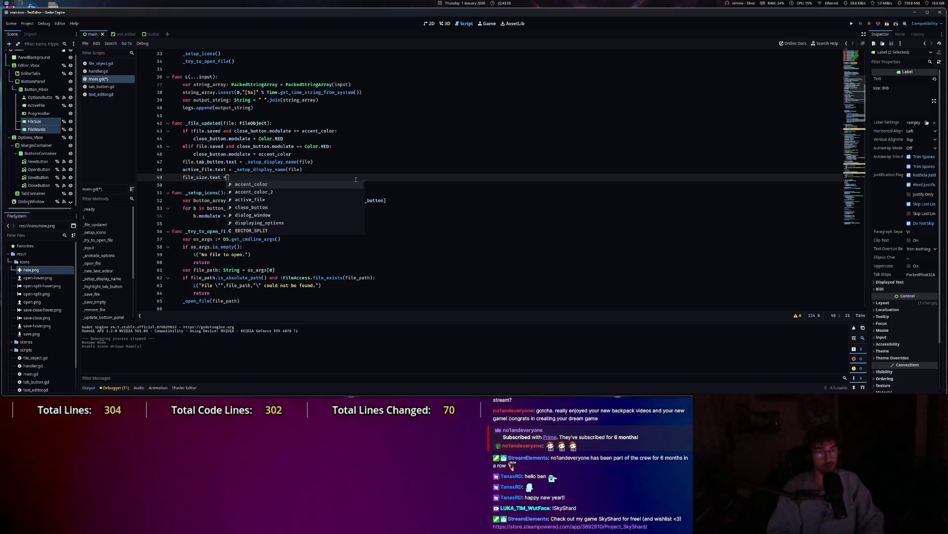
type("_setup")
key("BackSpace")
key("BackSpace")
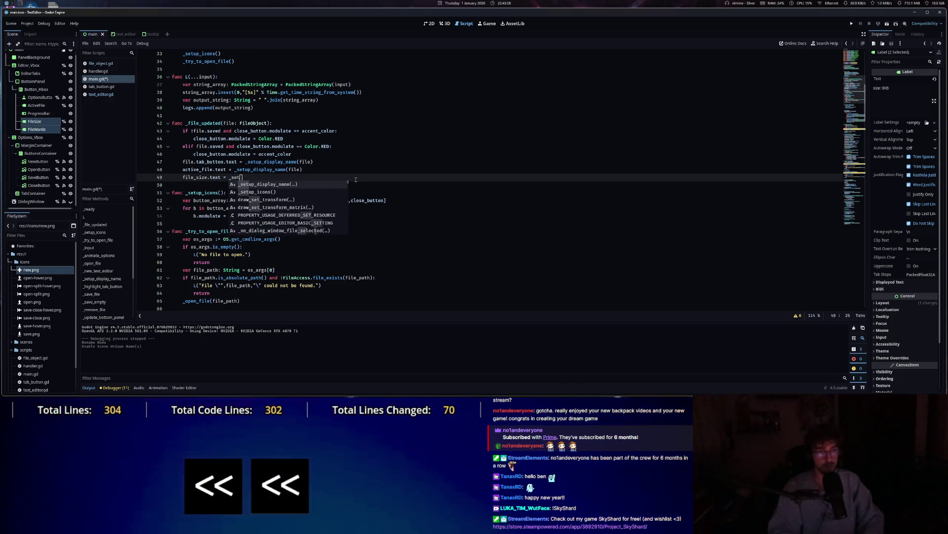
key("BackSpace")
key("BackSpace")
key("BackSpace")
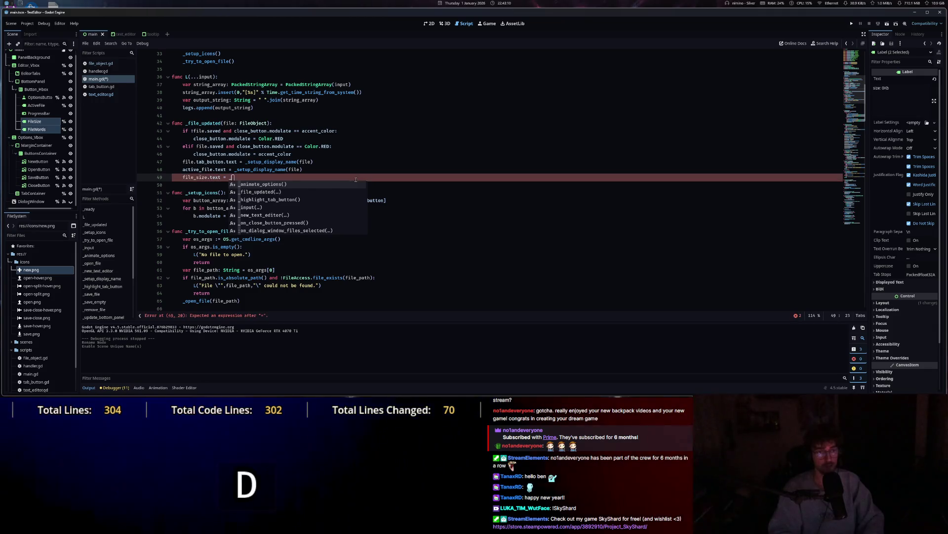
type("display_file_size")
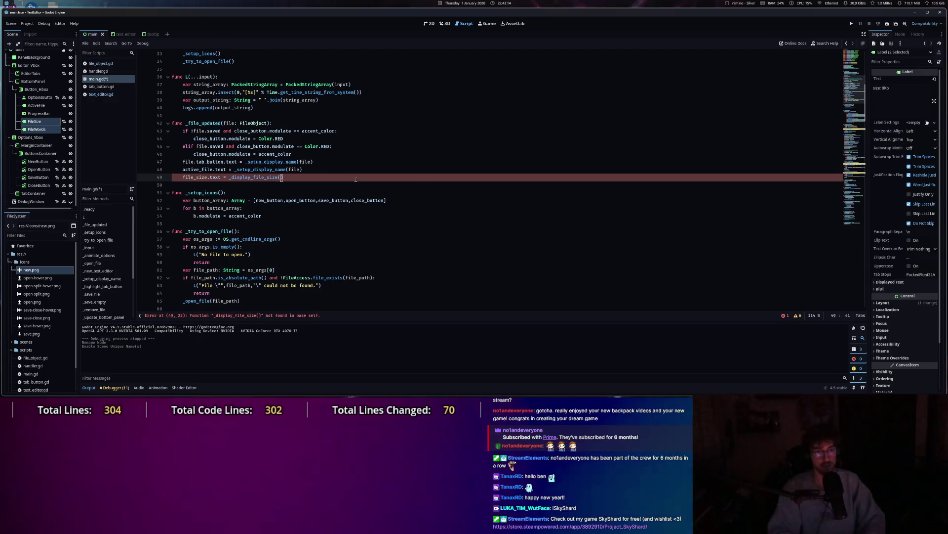
type("(file)")
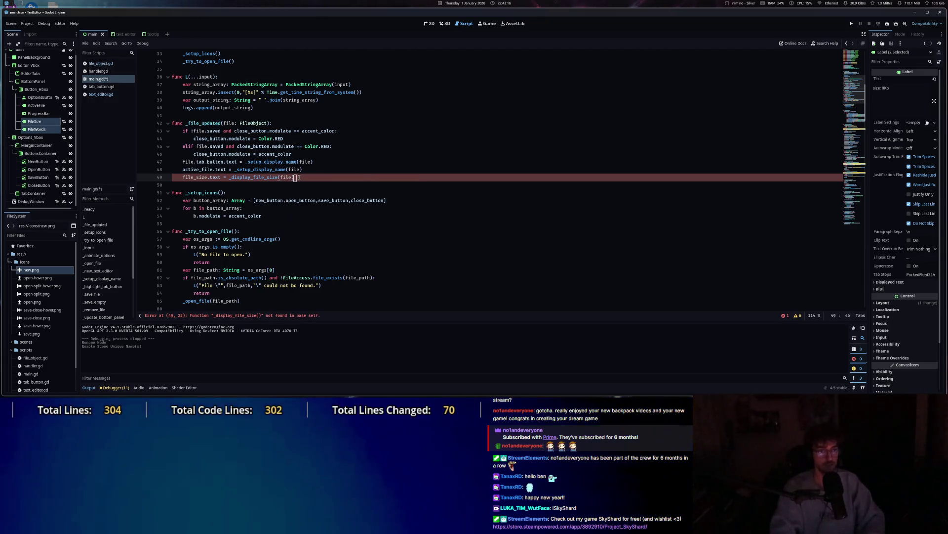
Add file_words.text = _display_file_words(file) and leave blank lines below the assignments.
key("Return")
type("file_wor")
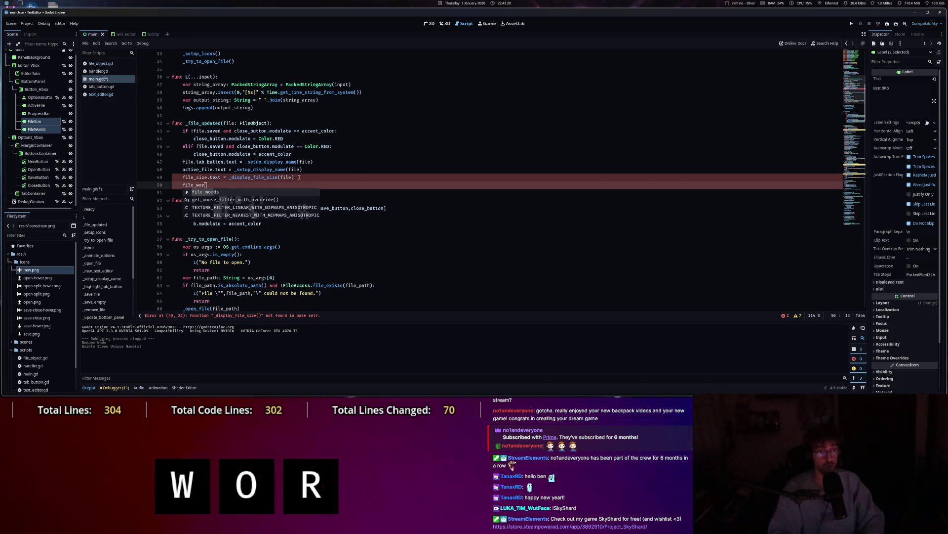
key("Tab")
type(".text = _")
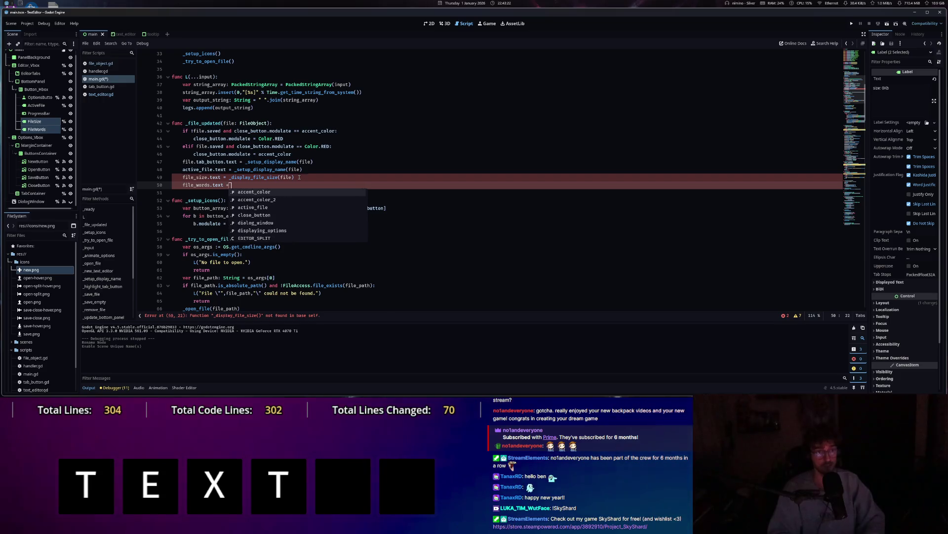
type("display_f")
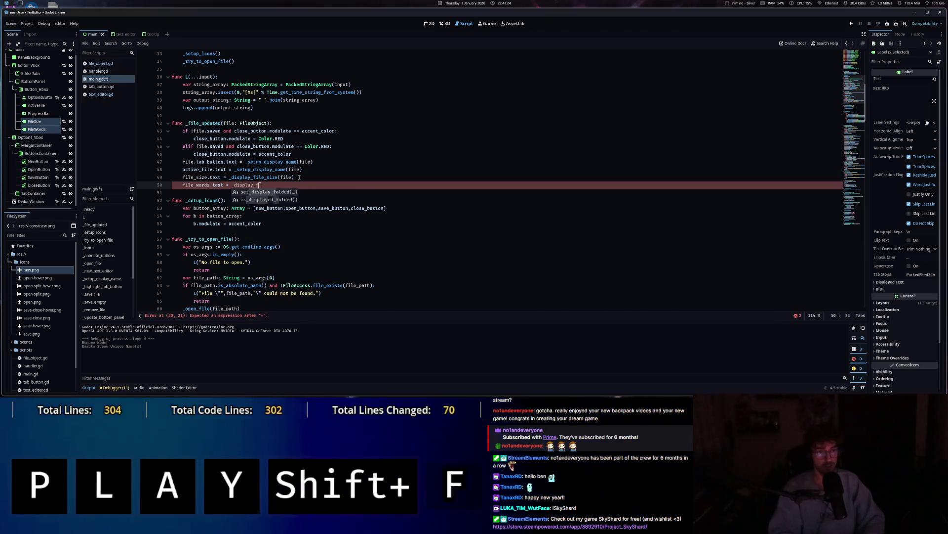
type("ile_words(file")
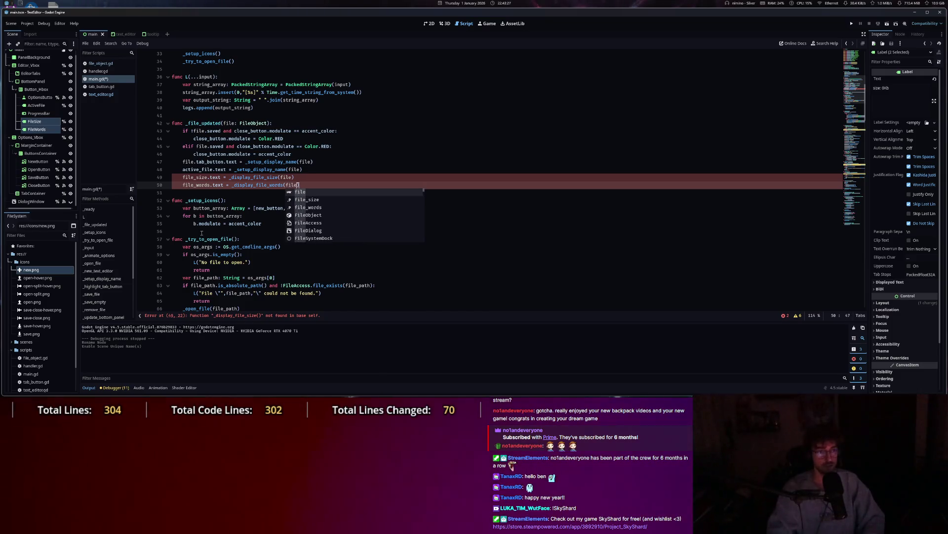
left_click(200, 191)
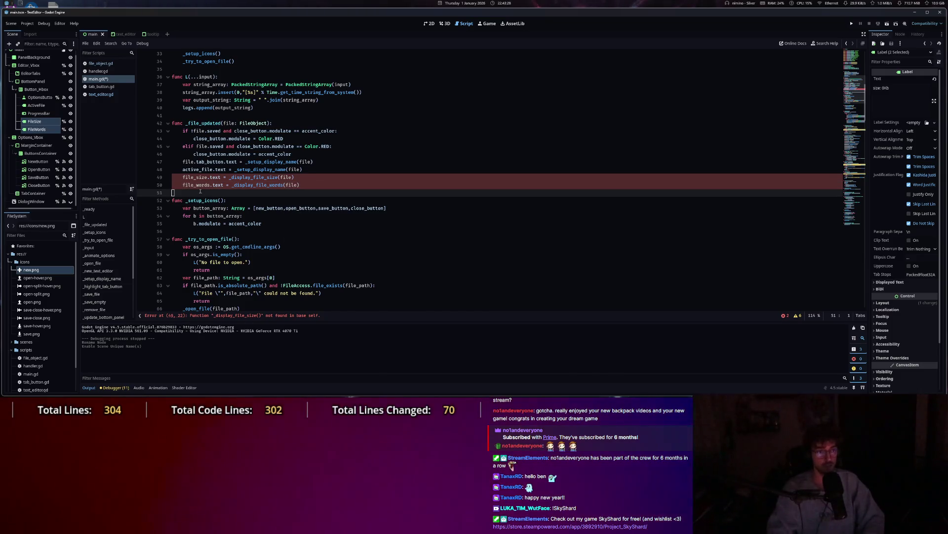
key("Return")
key("Return")
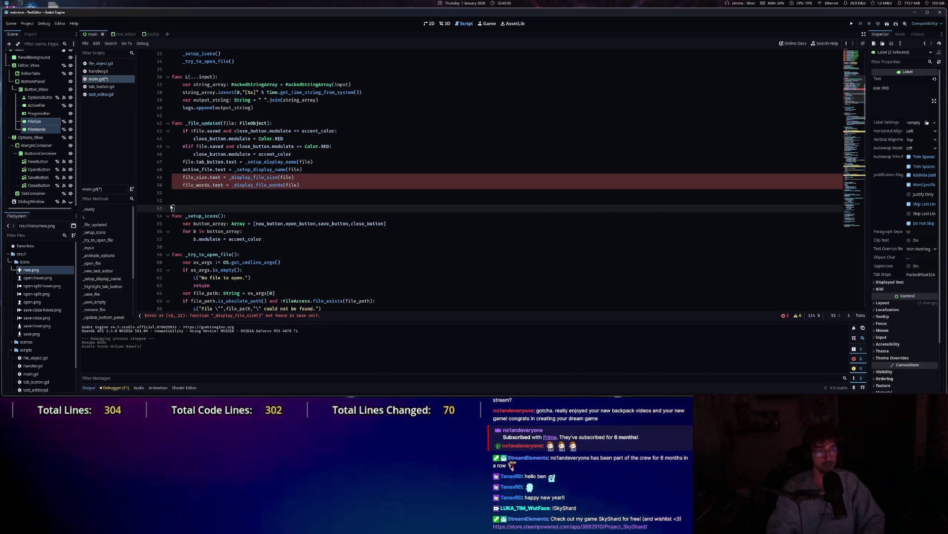
Add a stub func _display_file_size(file: FileObject) whose body is pass.
left_click(182, 199)
type("func _display_file_s")
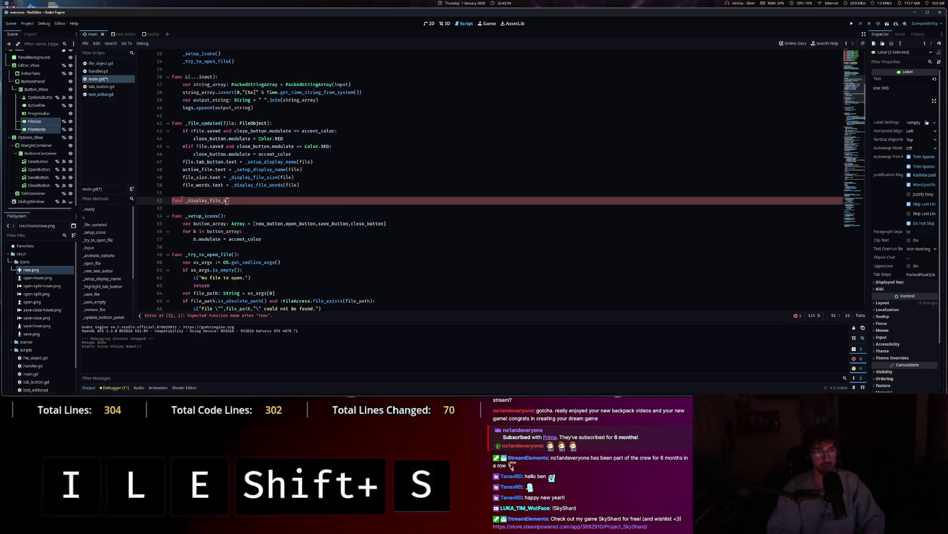
type("FileO")
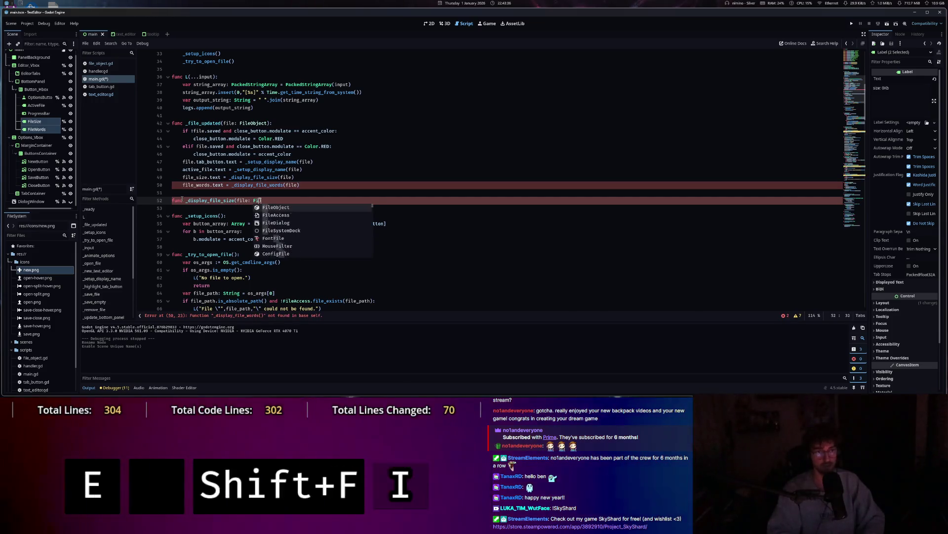
key("Tab")
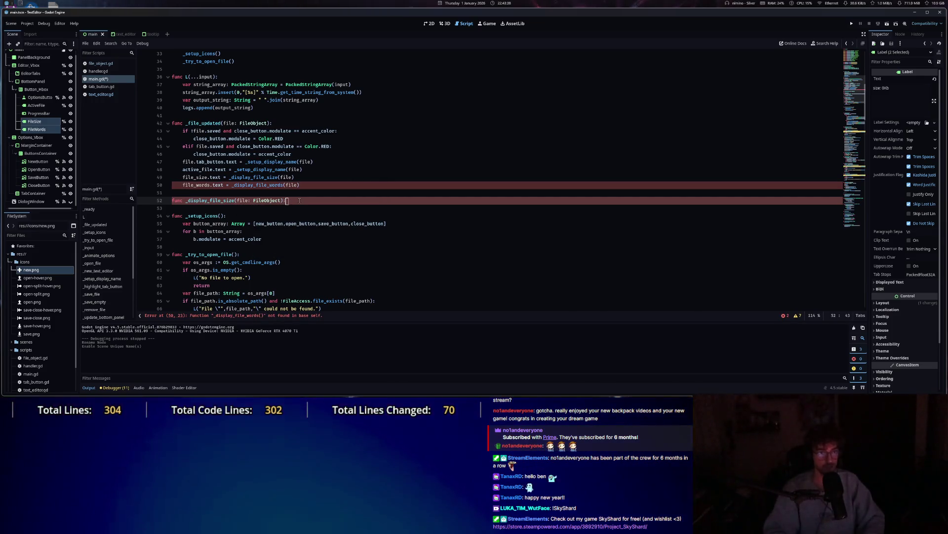
type(":")
key("Return")
type("pass")
Add a stub func _display_file_words(file: FileObject) whose body is pass.
key("ctrl+Return")
key("ctrl+Return")
key("BackSpace")
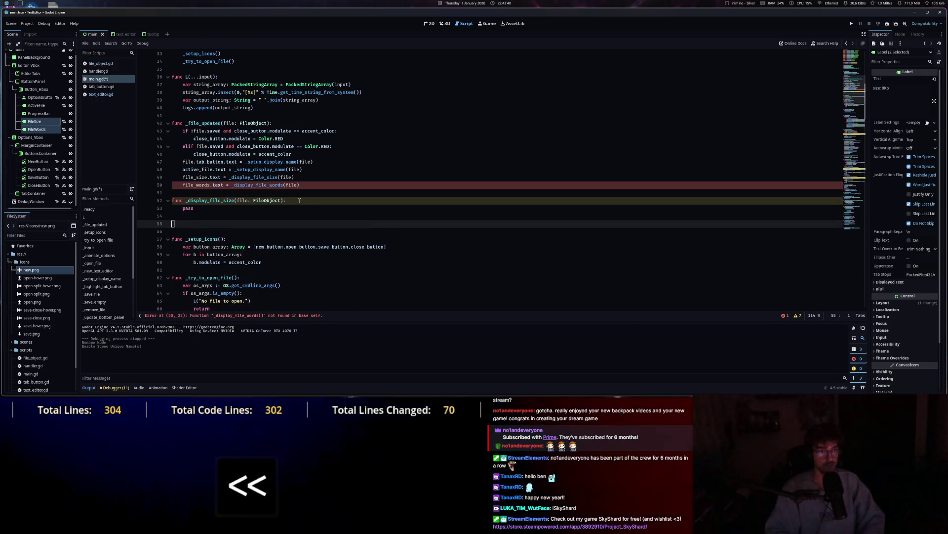
type("func_displa")
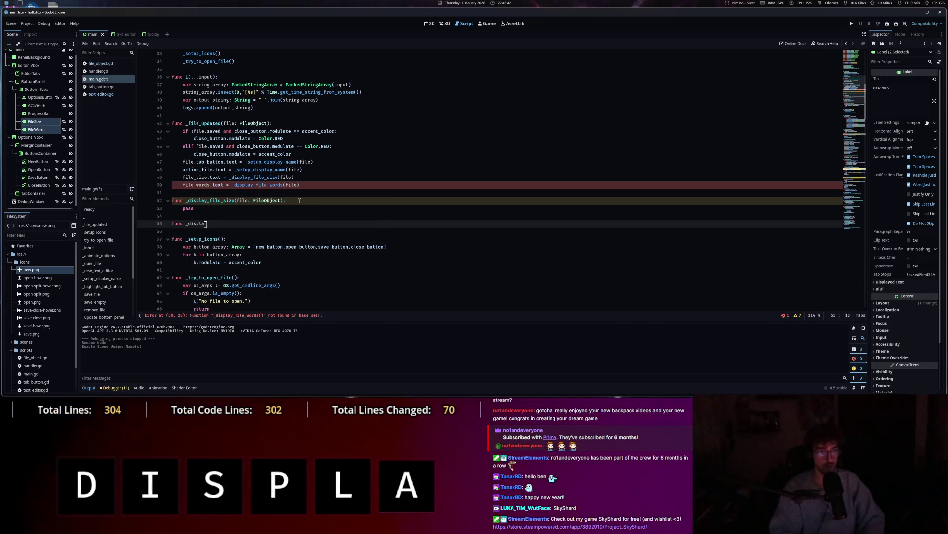
type("_file_")
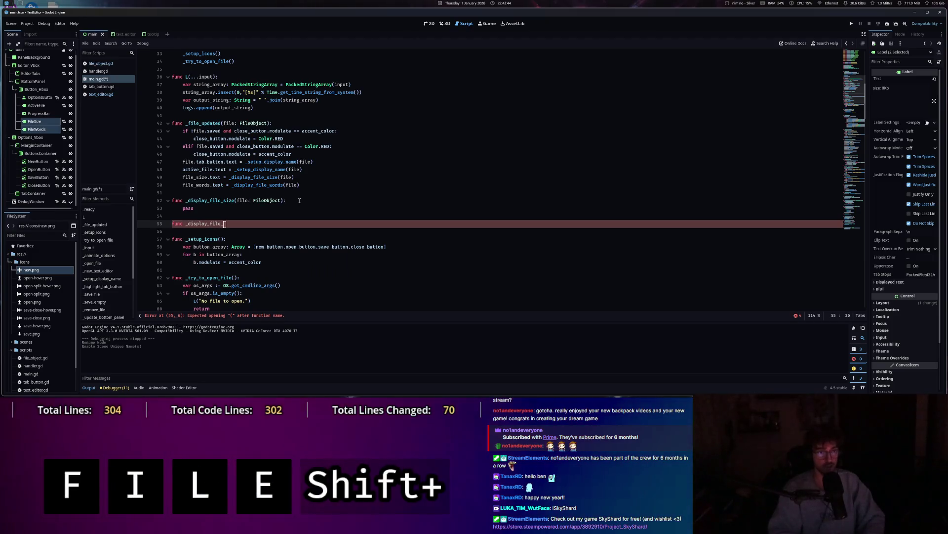
type("words(file:")
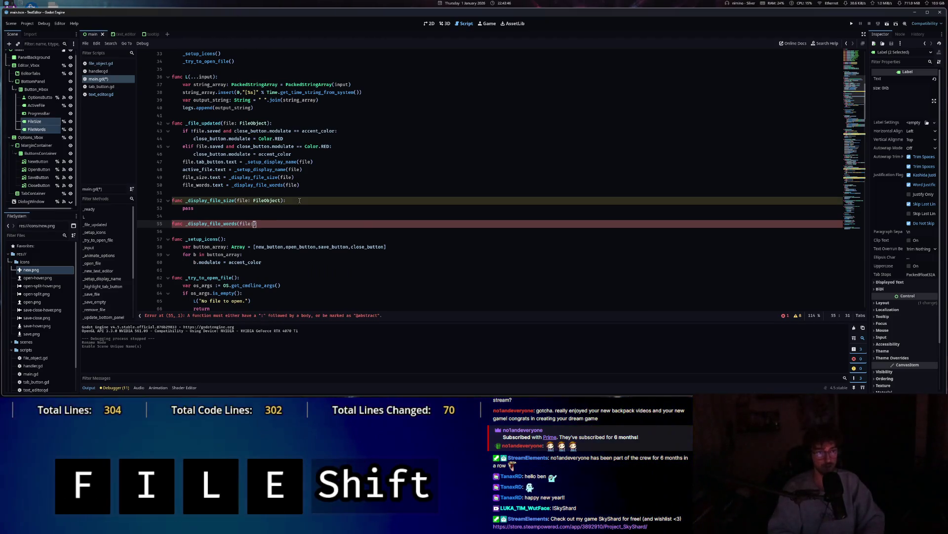
type("ilob")
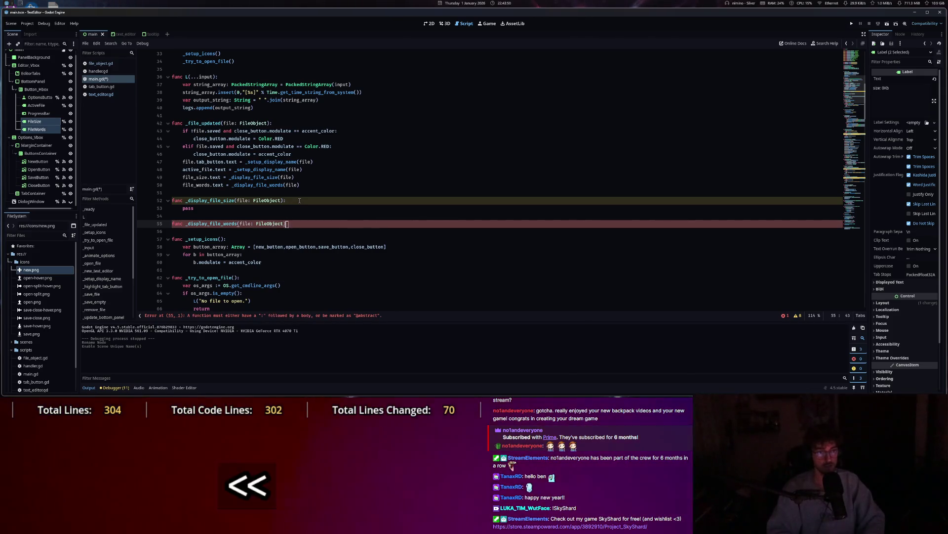
type(":")
key("ctrl+Return")
type("pass")
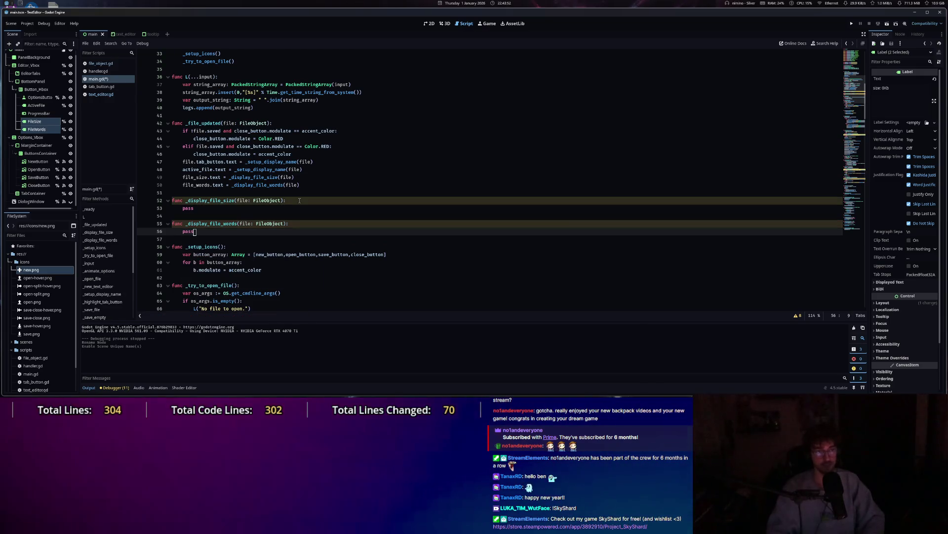
key("Up")
key("Up")
key("Up")
key("ctrl+shift+Left")
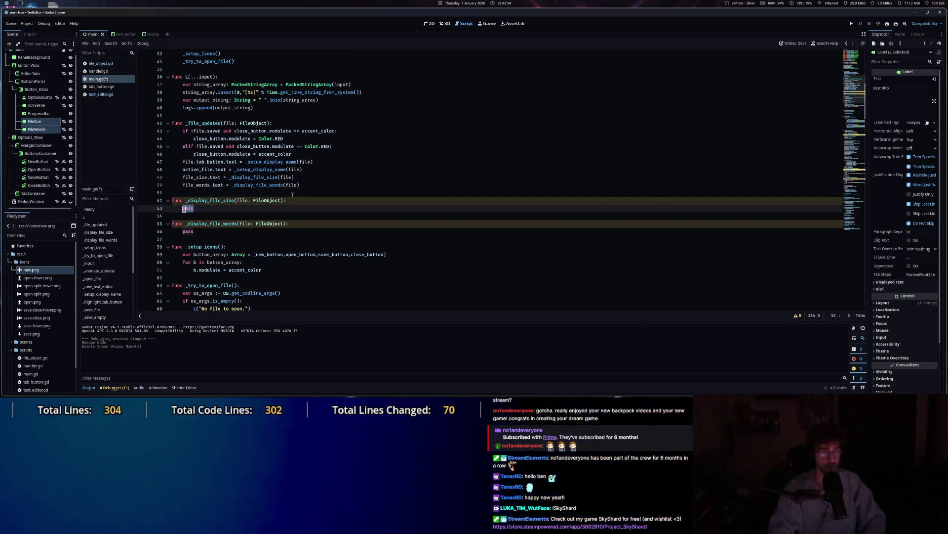
Begin _display_file_size's return with the "size: %0.2f%s" format string and an array bracket.
type("return \"")
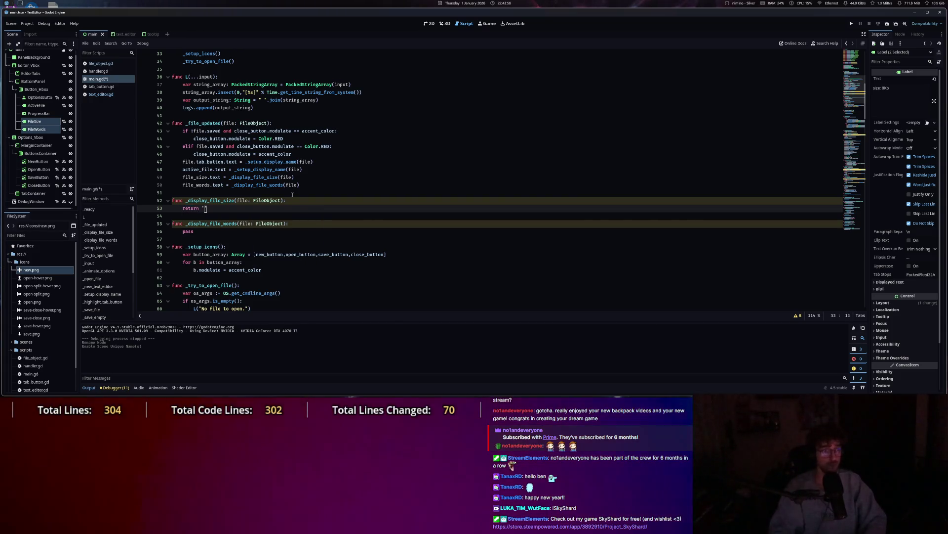
type("\"")
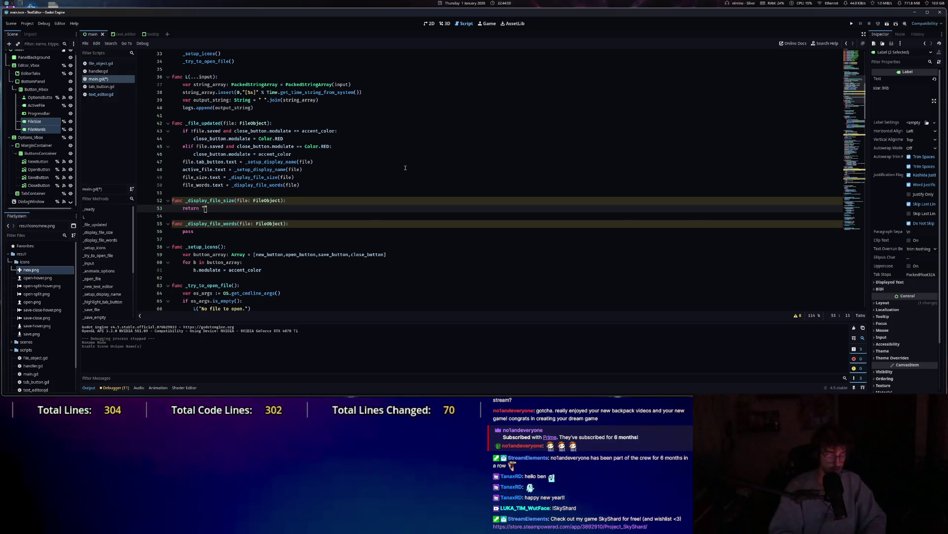
type("size")
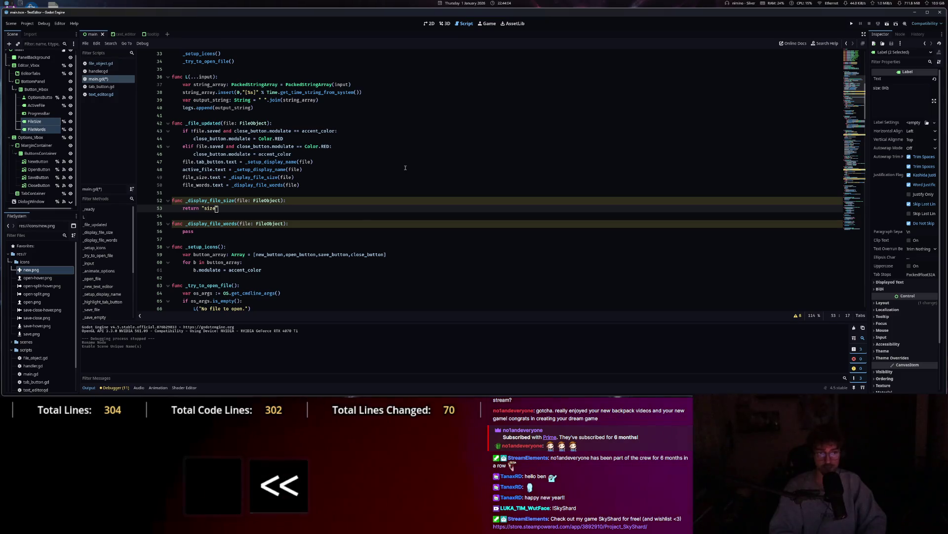
type(":")
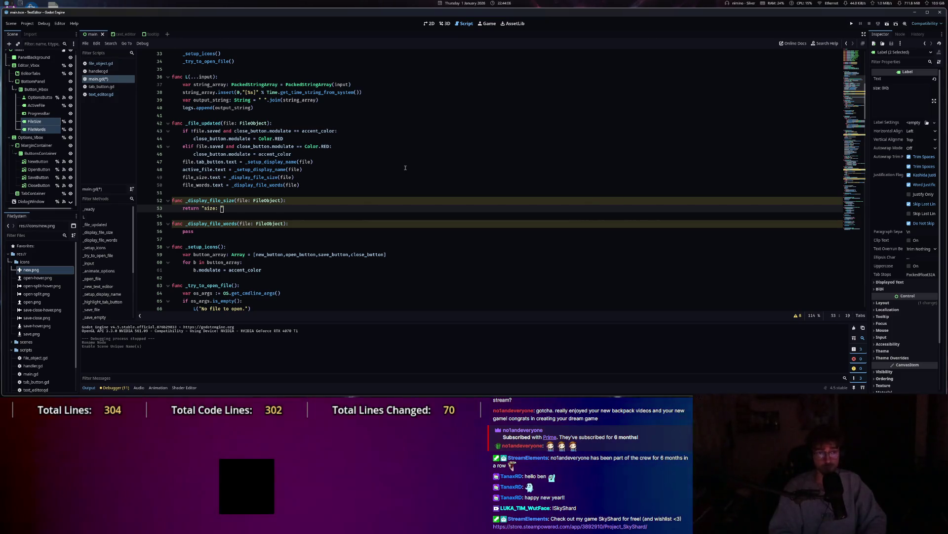
type(" %")
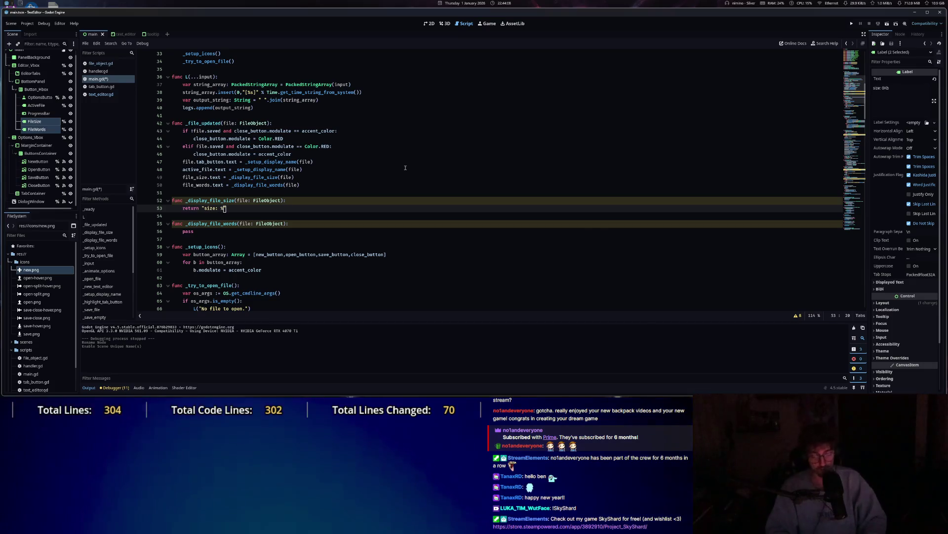
key("shift")
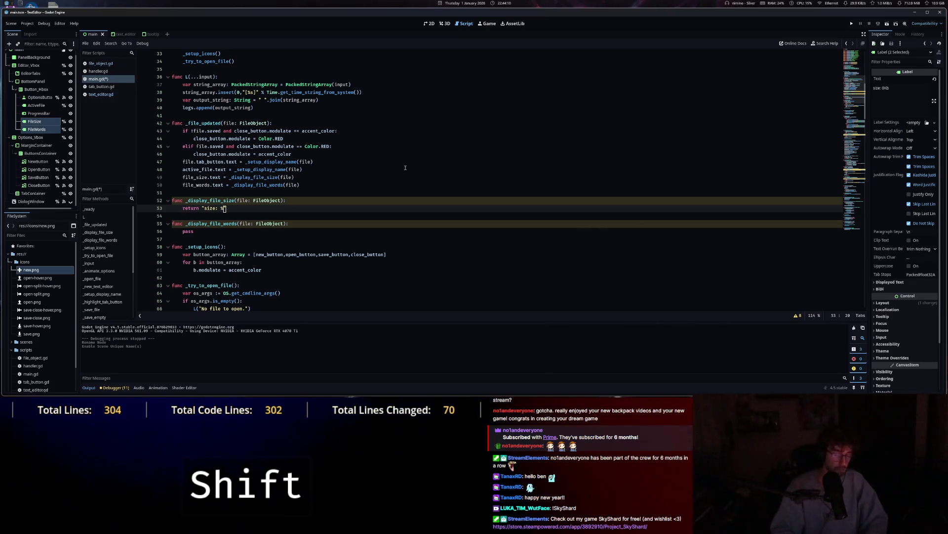
type("d.")
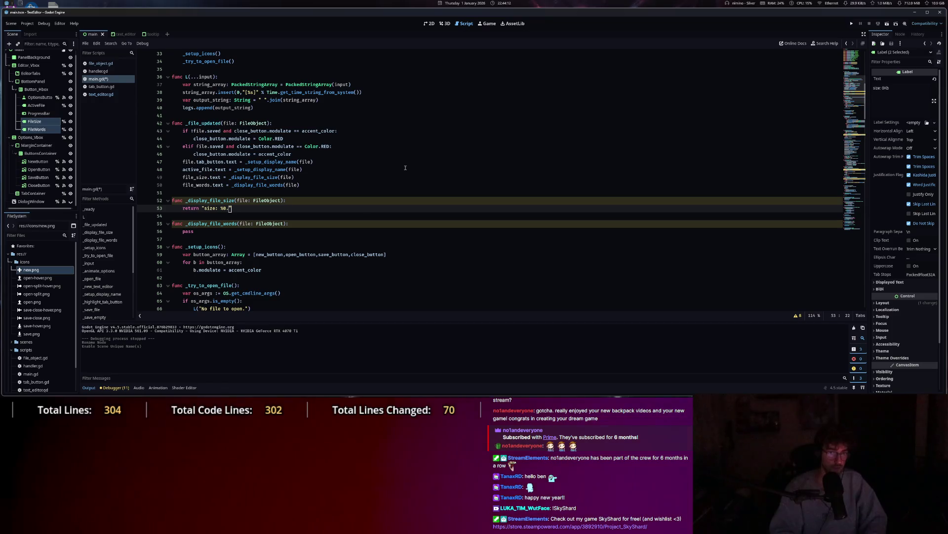
type("2f%")
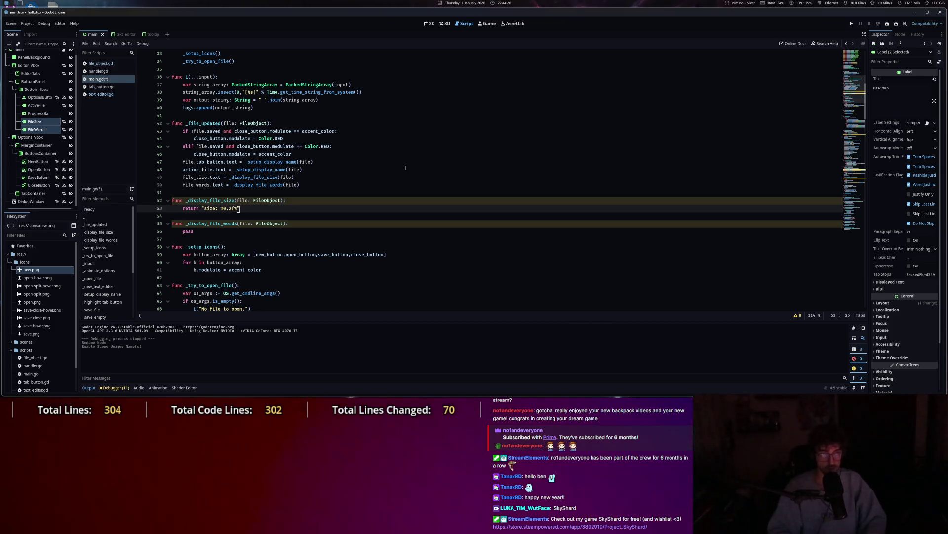
type("s\"")
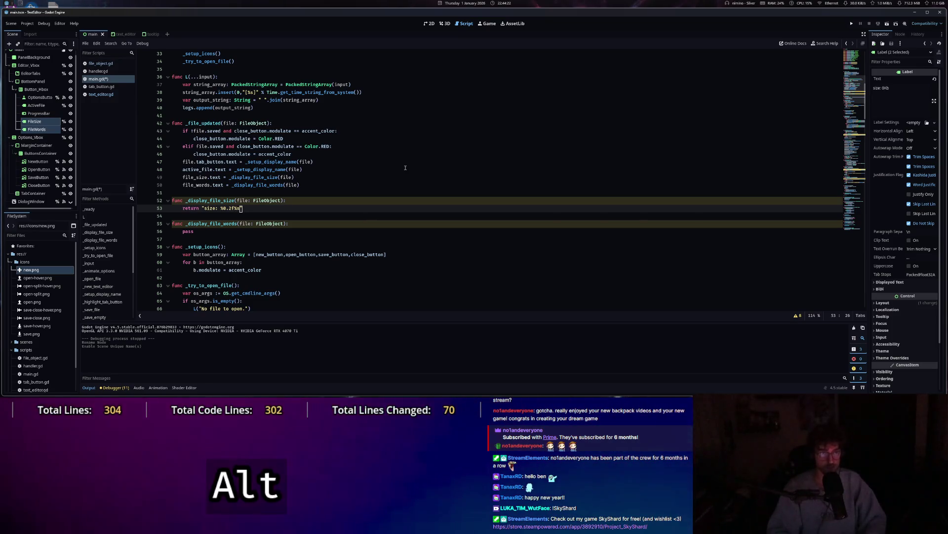
key("alt+d")
type("[")
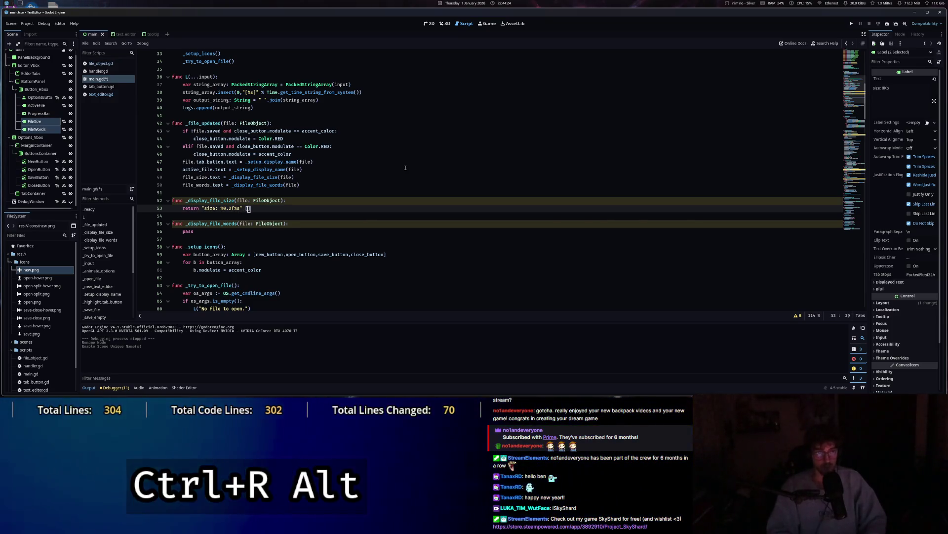
Declare var bitsize: float above the return statement.
key("Return")
type("var suze:")
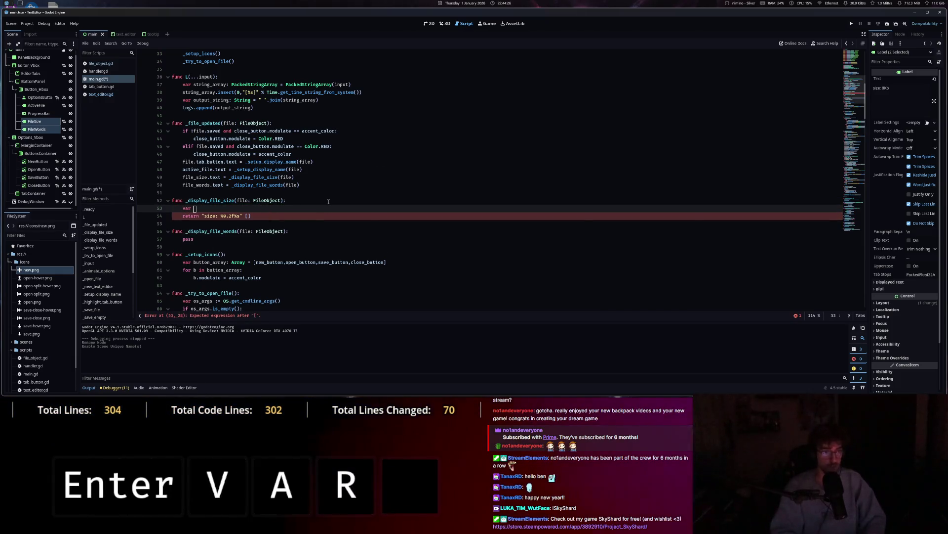
key("BackSpace")
key("BackSpace")
key("BackSpace")
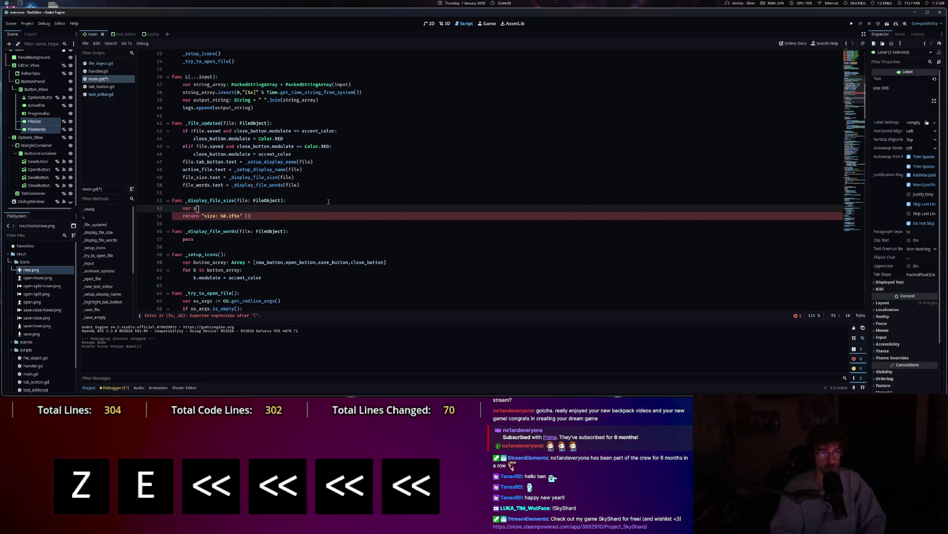
type("i")
key("BackSpace")
key("BackSpace")
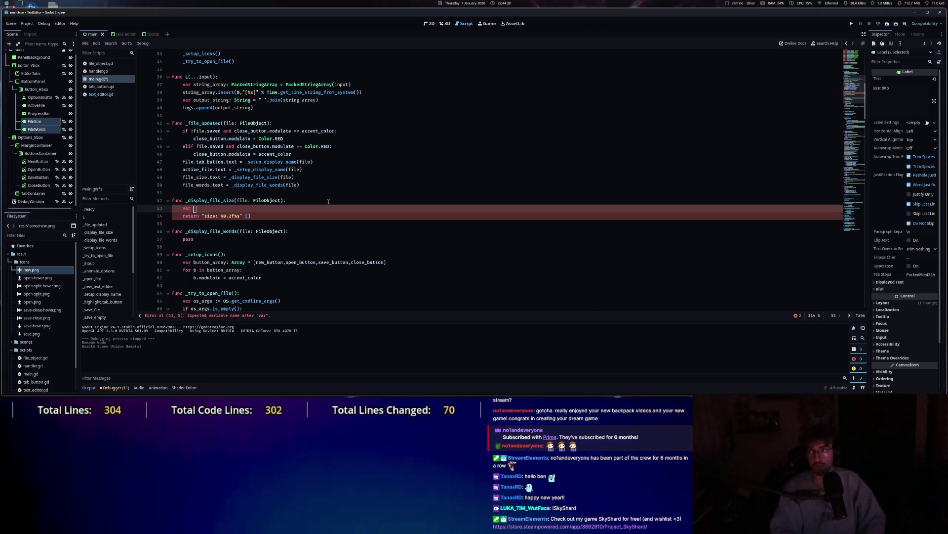
type("file")
key("BackSpace")
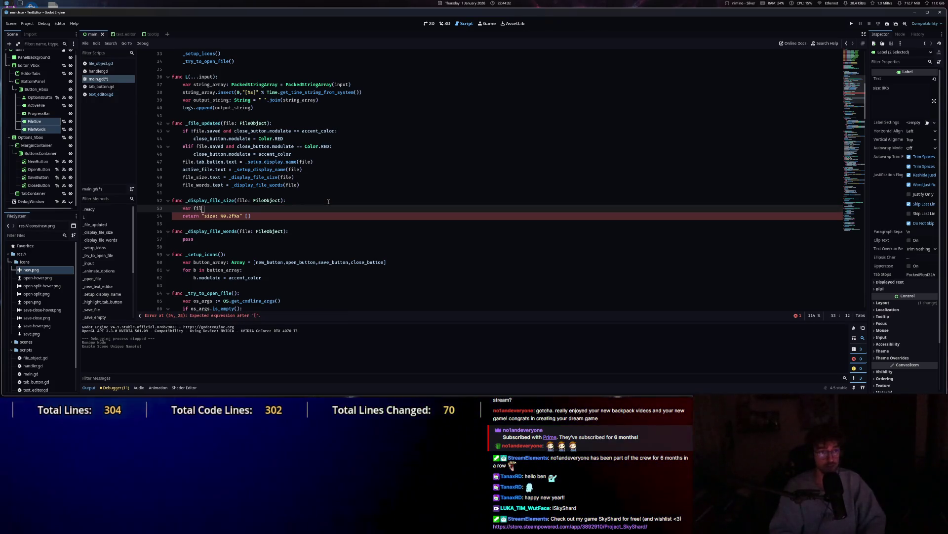
type("e_")
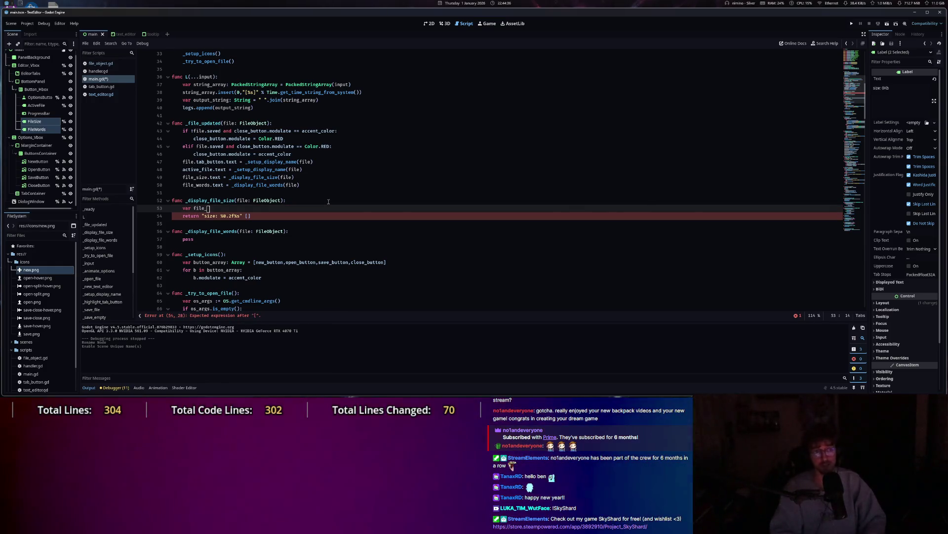
key("BackSpace")
key("BackSpace")
key("BackSpace")
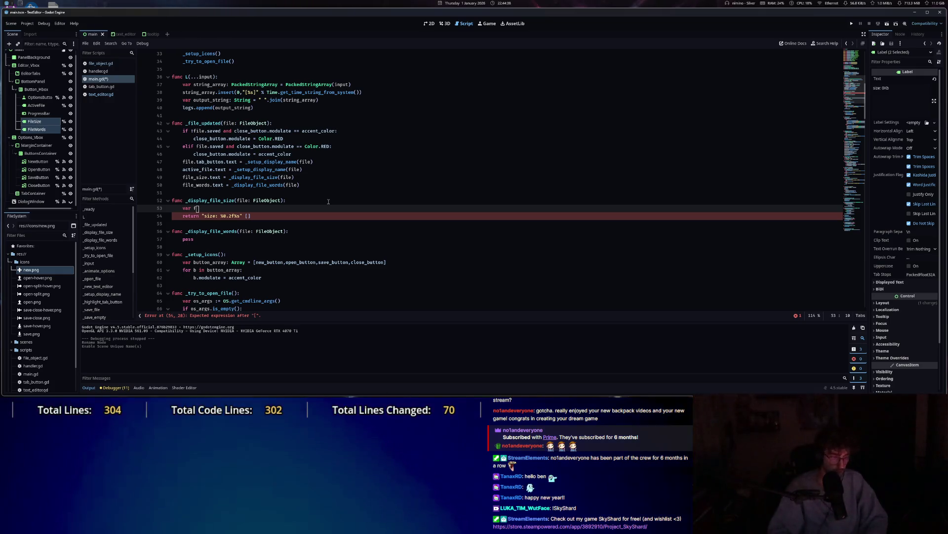
key("BackSpace")
type("bitsize")
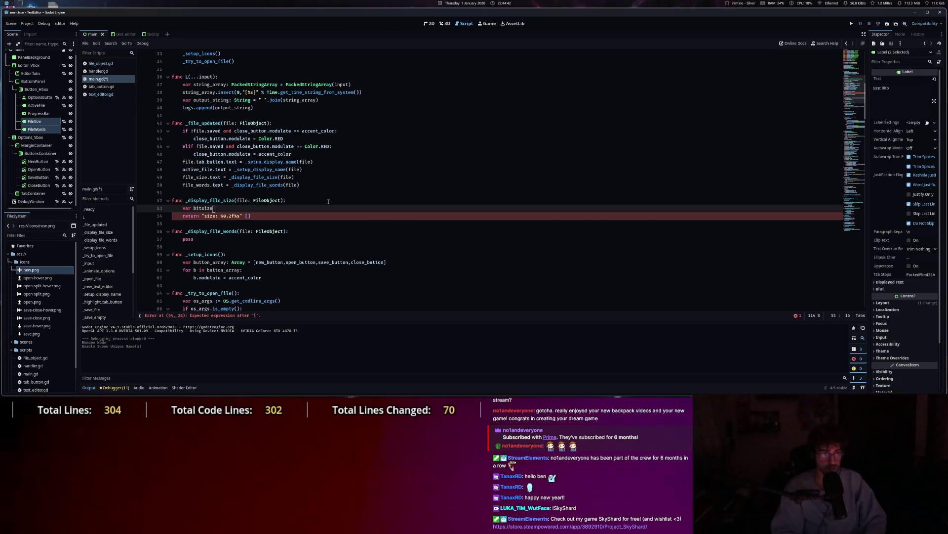
type(": float")
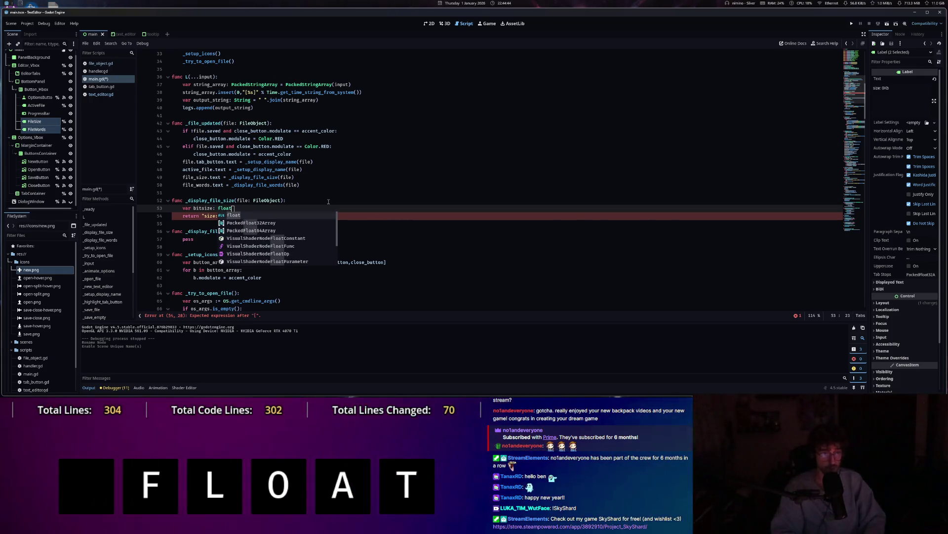
key("ctrl+Return")
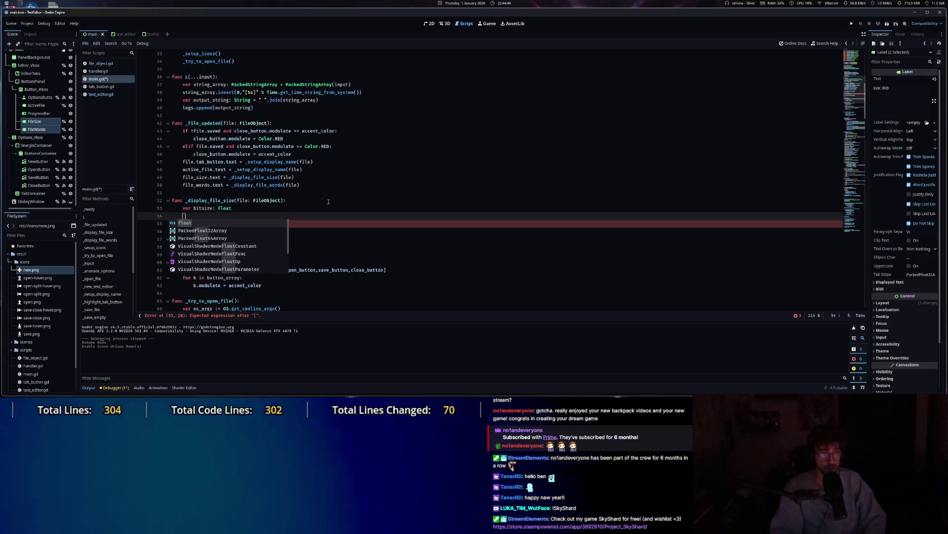
Declare var bitsuffix: String below bitsize.
type("var b")
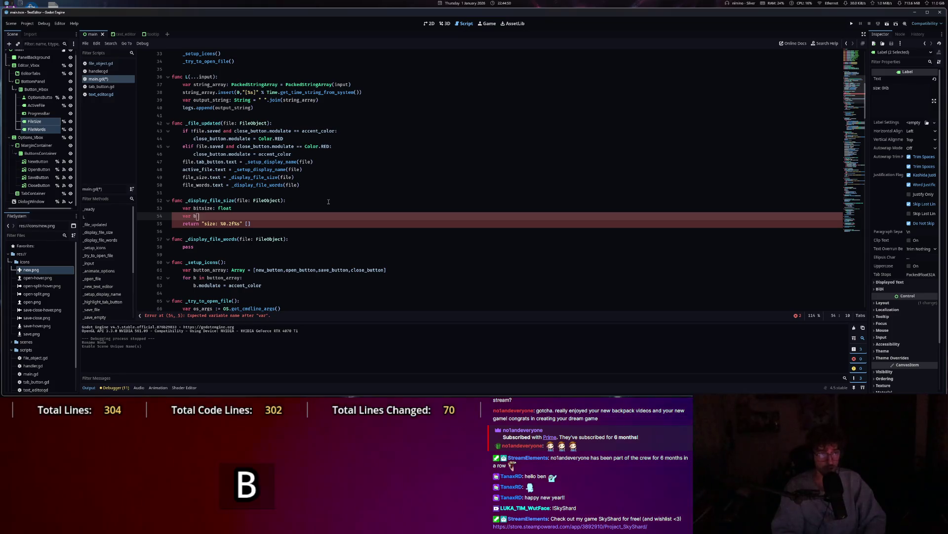
type("itsuggix")
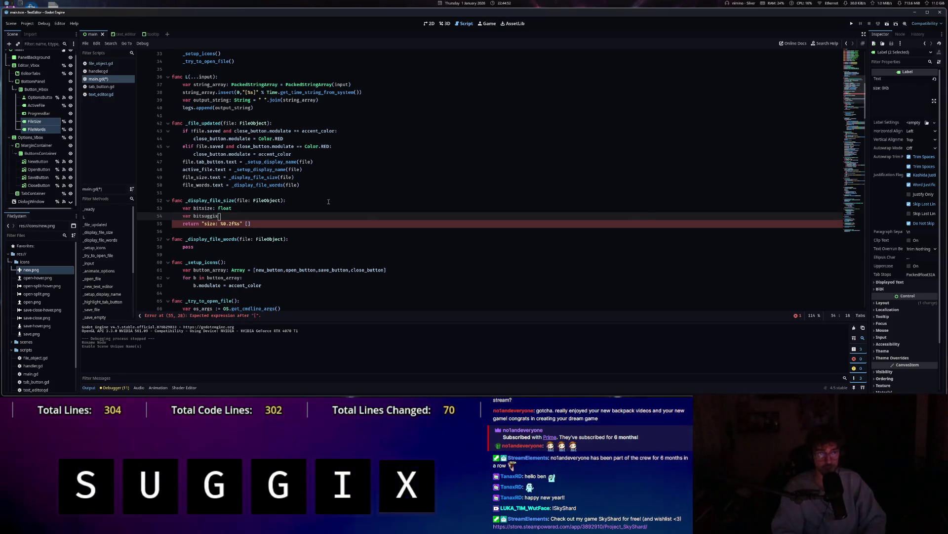
key("BackSpace")
key("BackSpace")
key("BackSpace")
type("ffic")
key("BackSpace")
type("x")
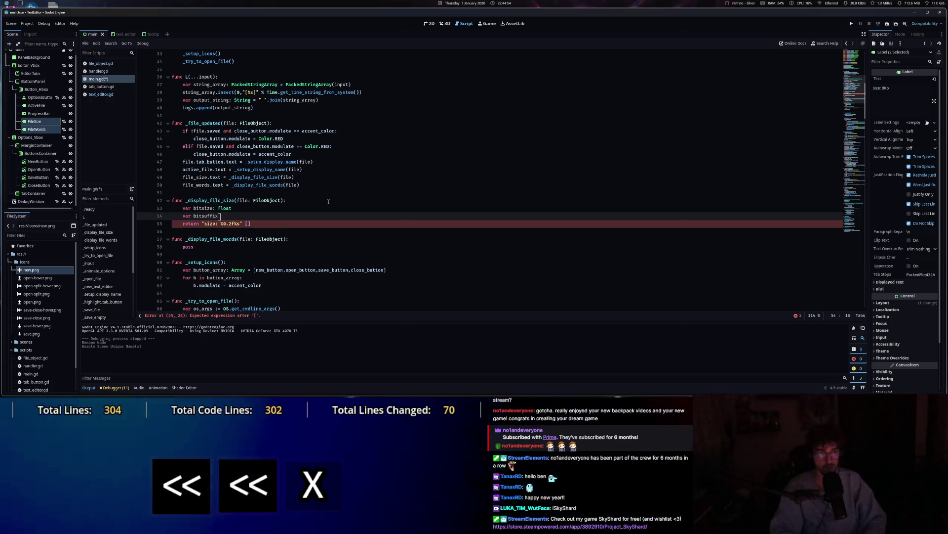
type(": String")
left_click_drag(241, 216, 244, 212)
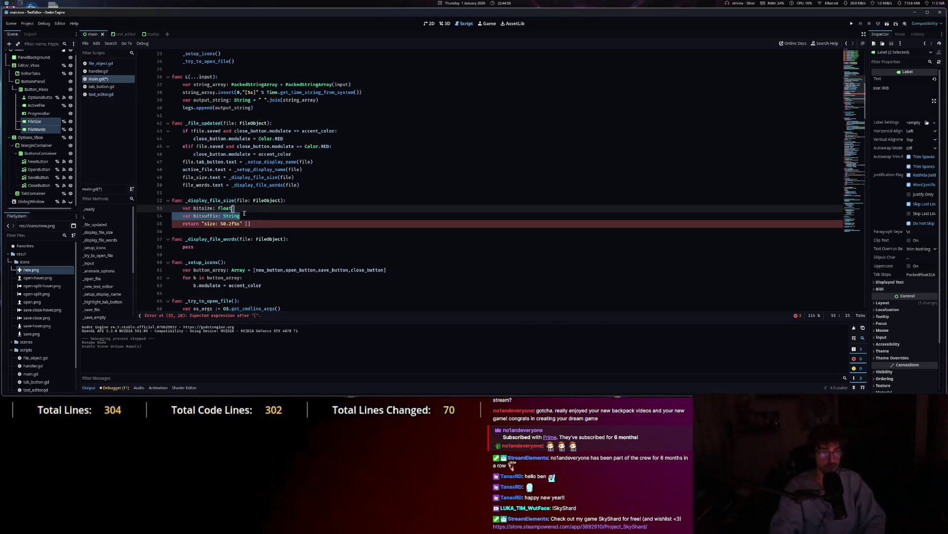
Fill the format array with [bitsize, bitsuffix] and add the % operator.
left_click(248, 223)
type("bitsize, b")
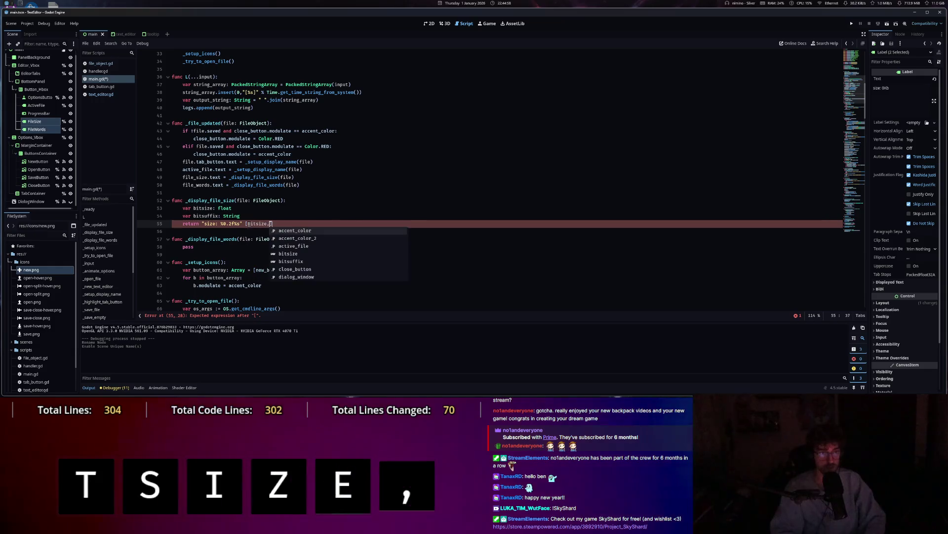
type("itsuf")
key("BackSpace")
type("suffix")
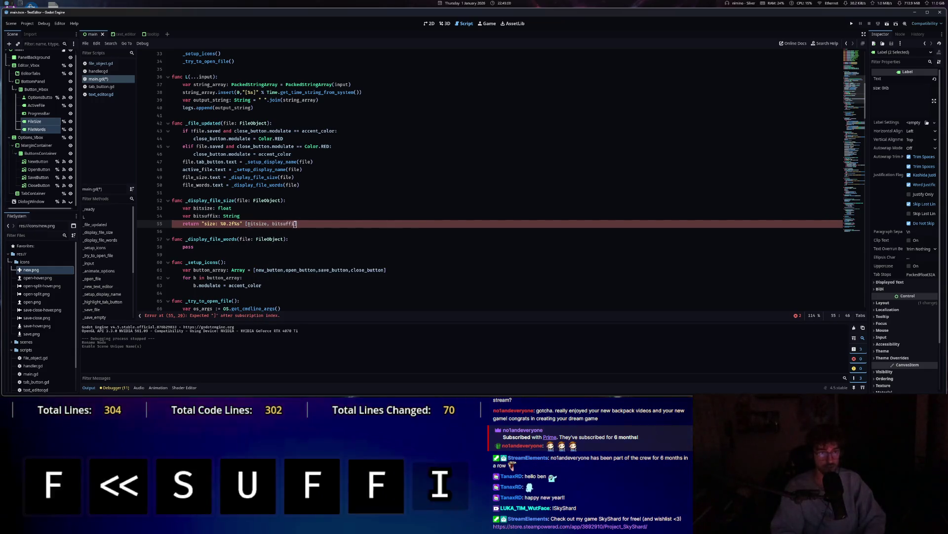
left_click(249, 224)
type("%")
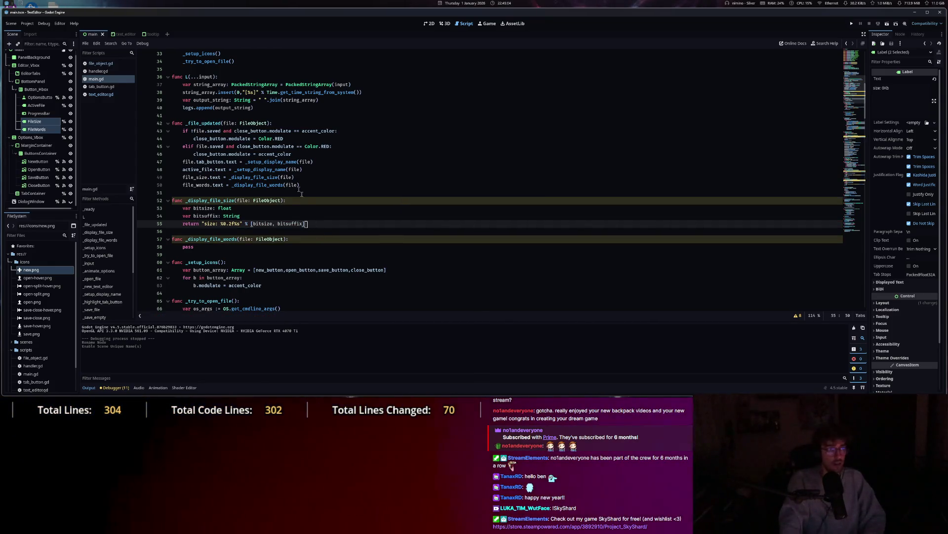
key("alt+space")
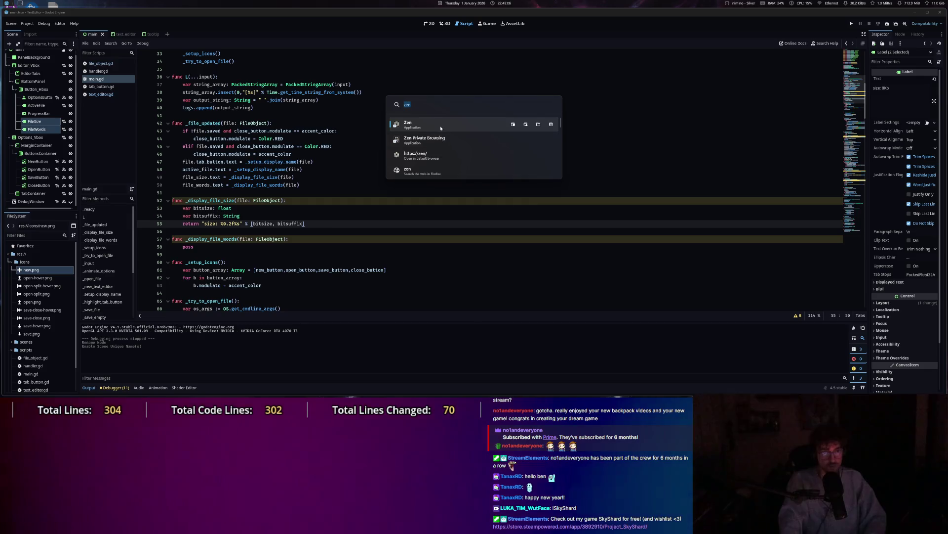
Launch the Zen browser beside Godot.
key("Return")
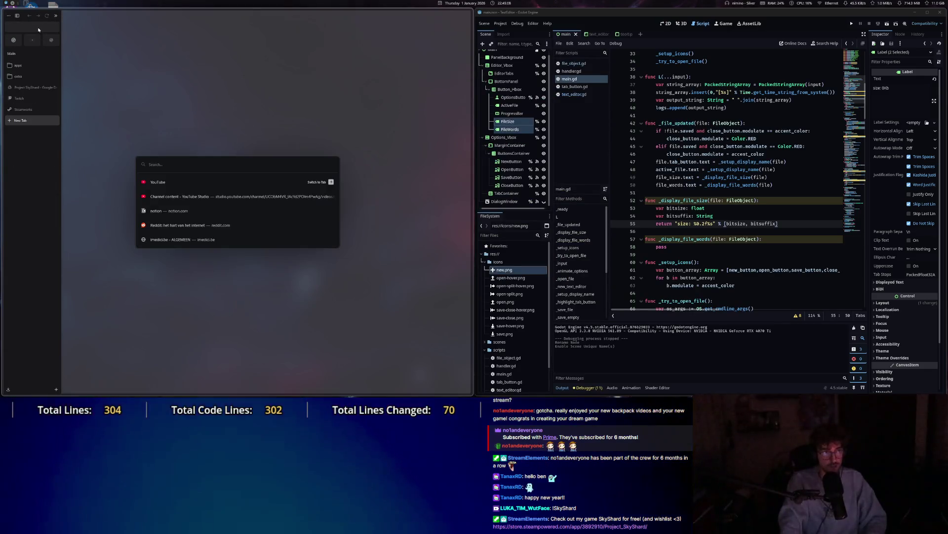
left_click(41, 28)
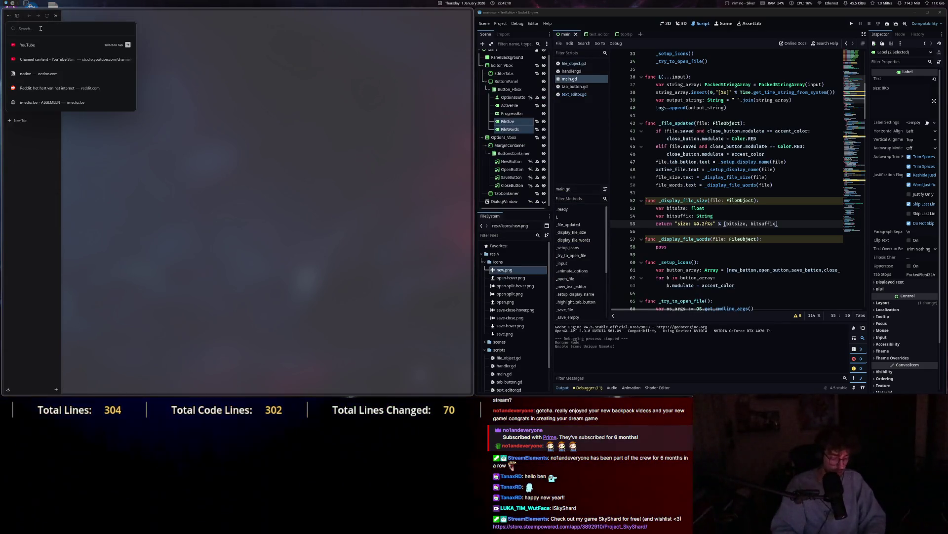
key("Escape")
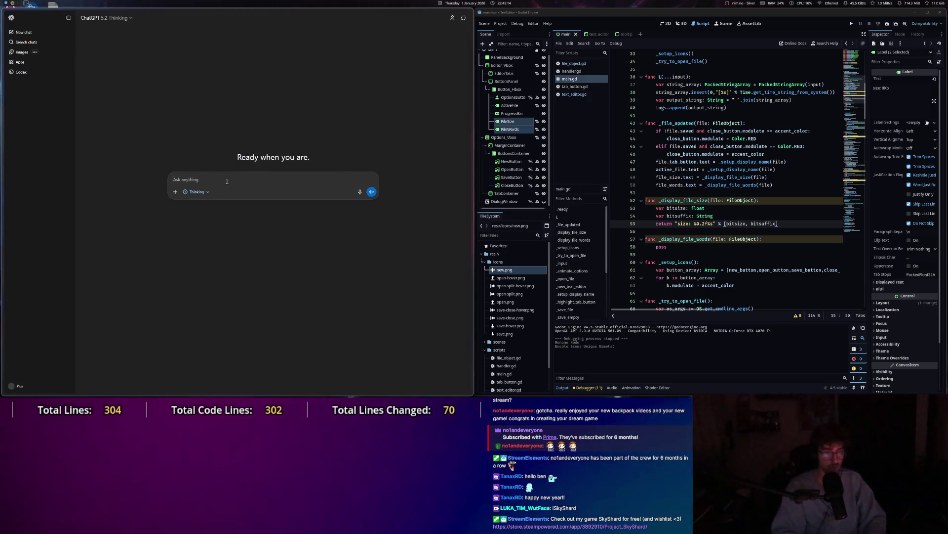
Draft a ChatGPT prompt asking for a simple Godot function returning the bits in a text file.
type("I was a simpl")
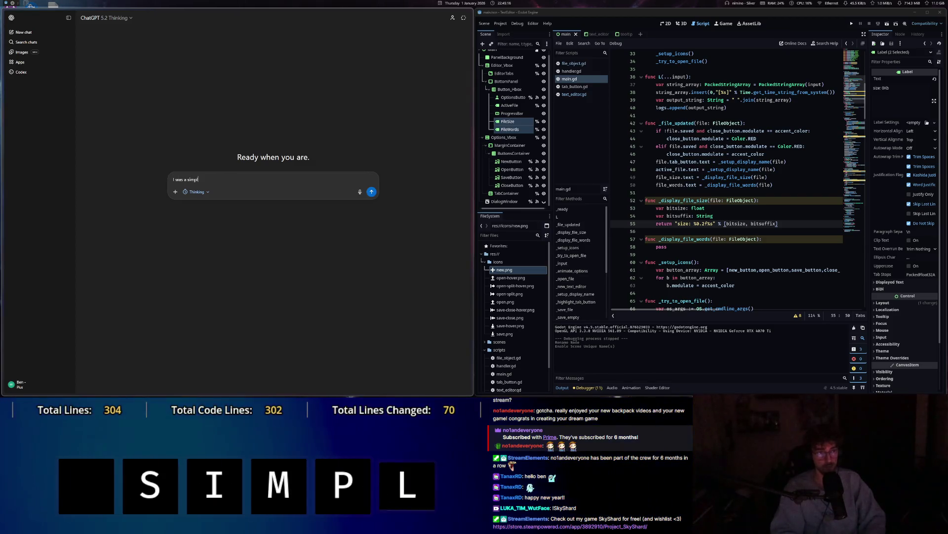
key("ctrl+a")
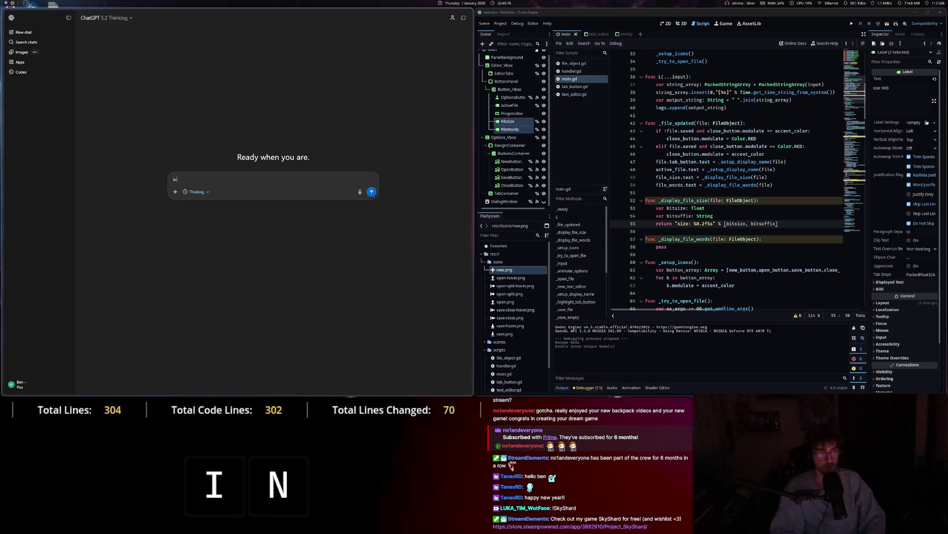
type("Godot")
key("ctrl+a")
type("I'm using g")
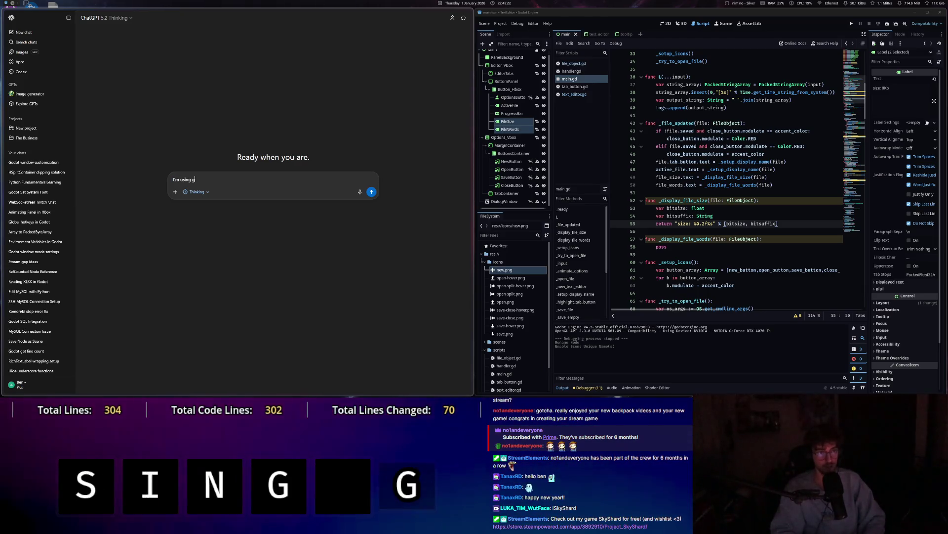
key("BackSpace")
type("Godot, I want a simple function that")
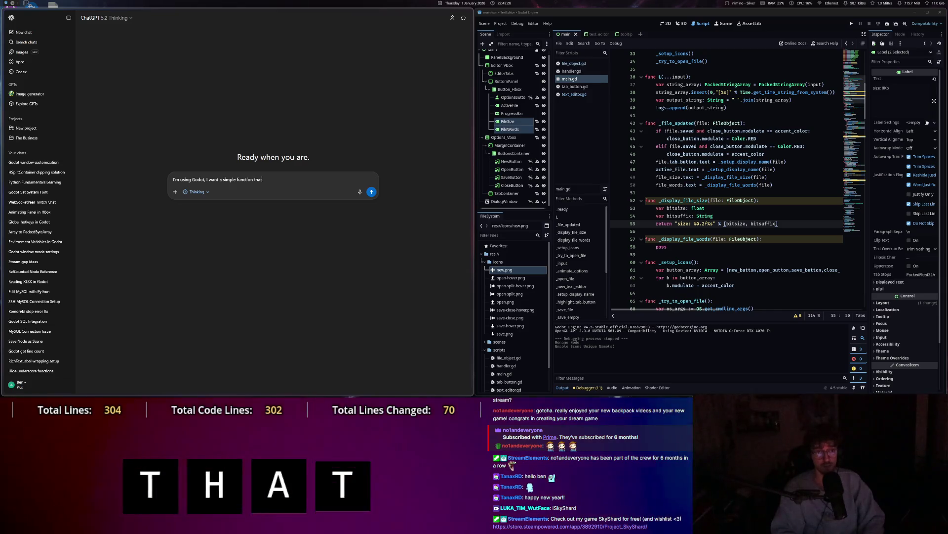
type(" returns the amount of bi")
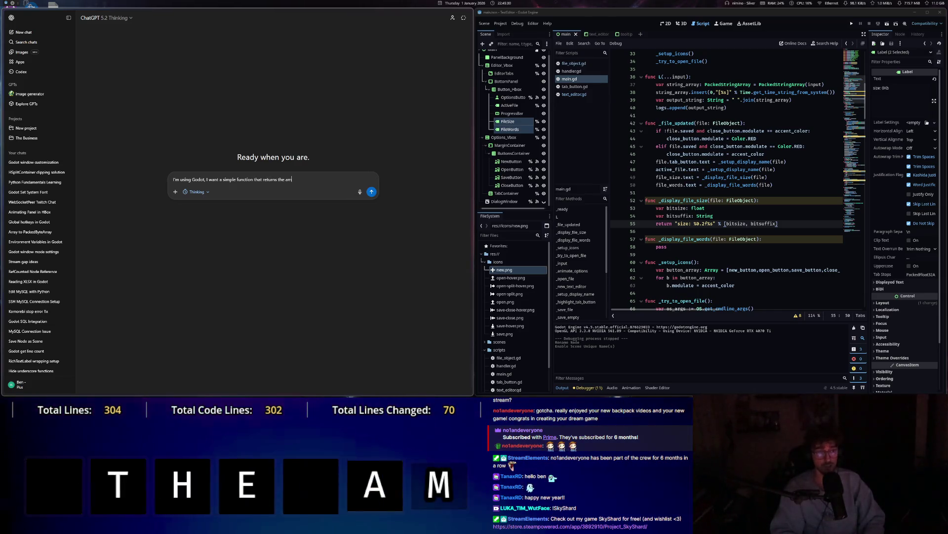
type("ts")
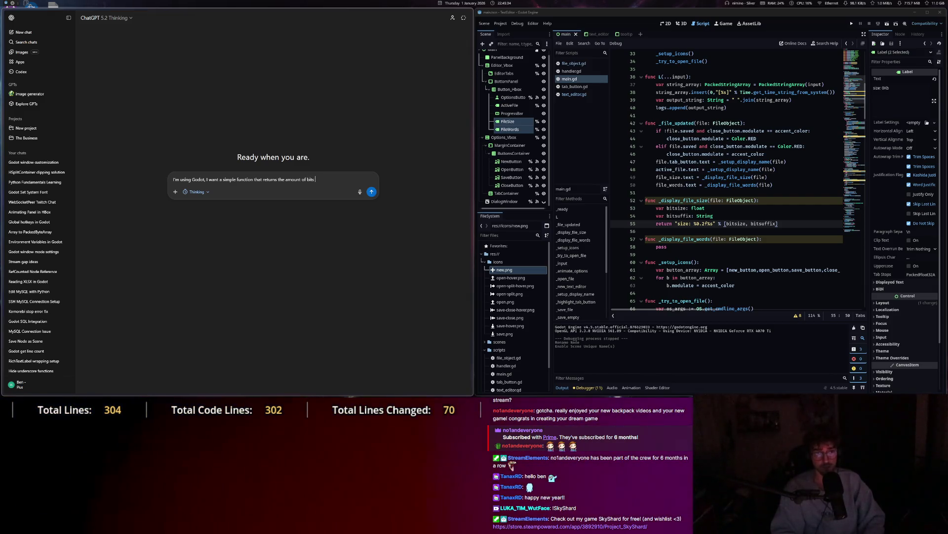
type(" that a")
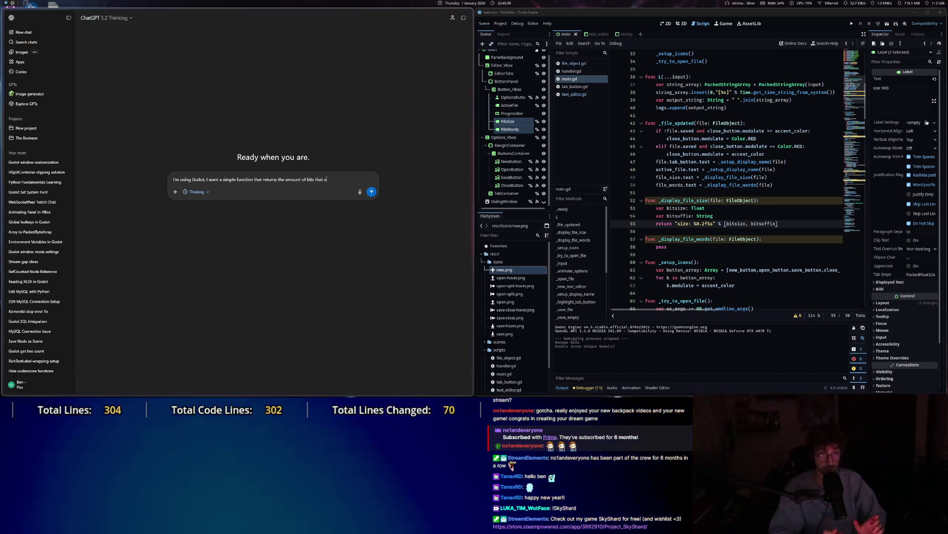
type("re in ")
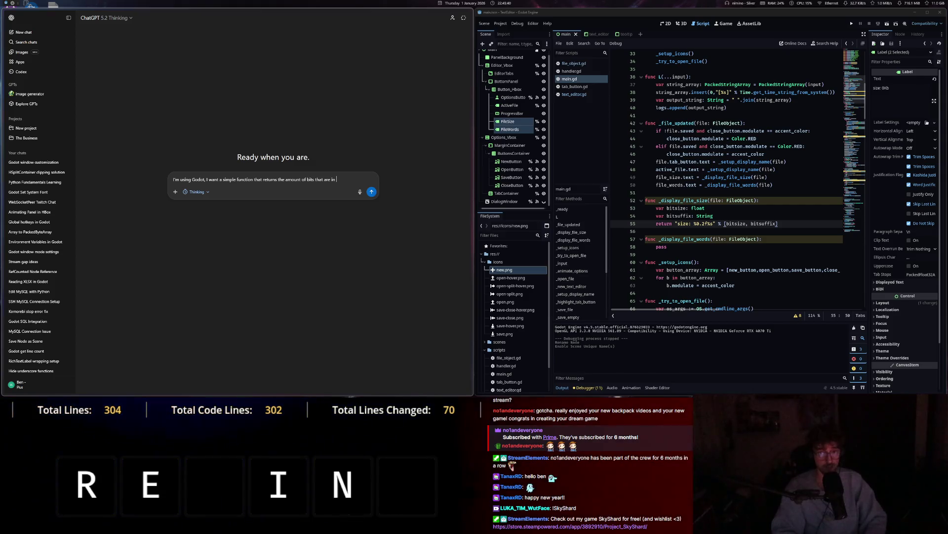
type("my text file")
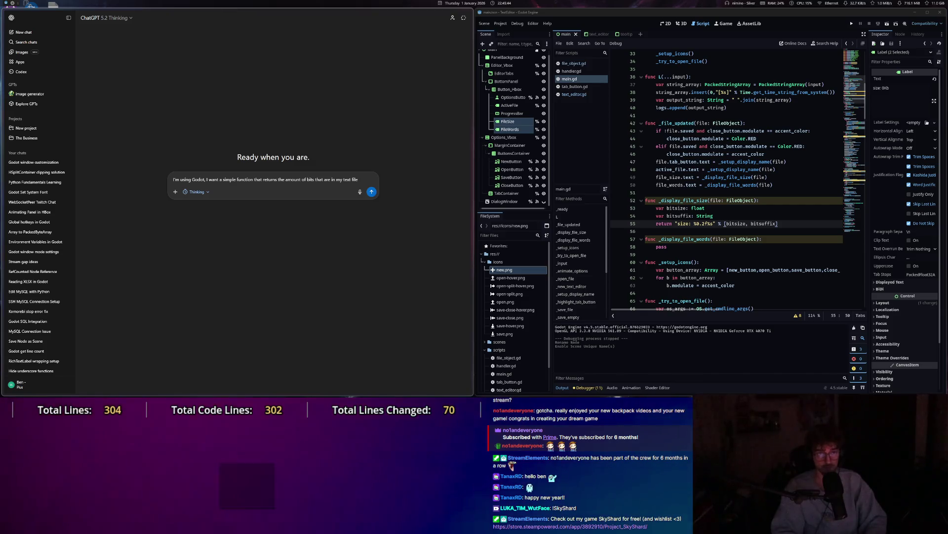
type(" (in a string")
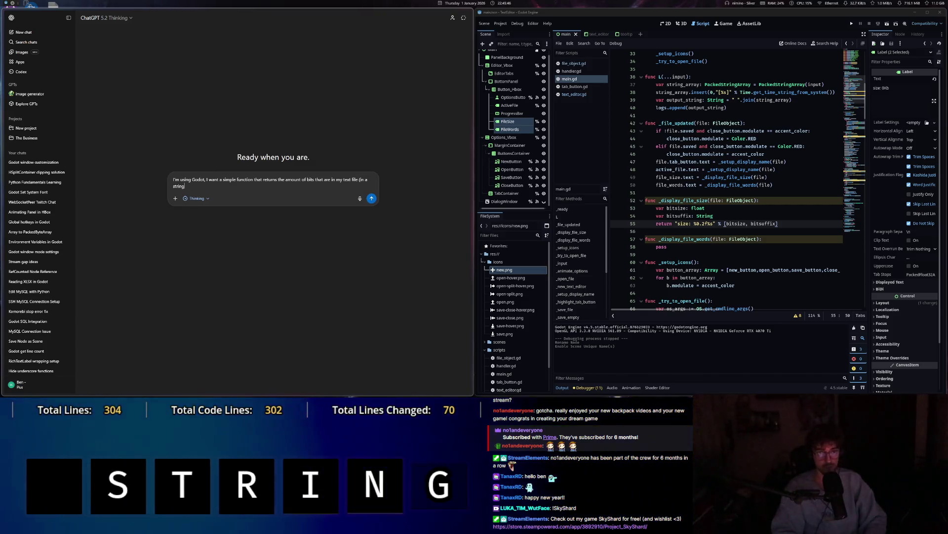
type("), I would like it to")
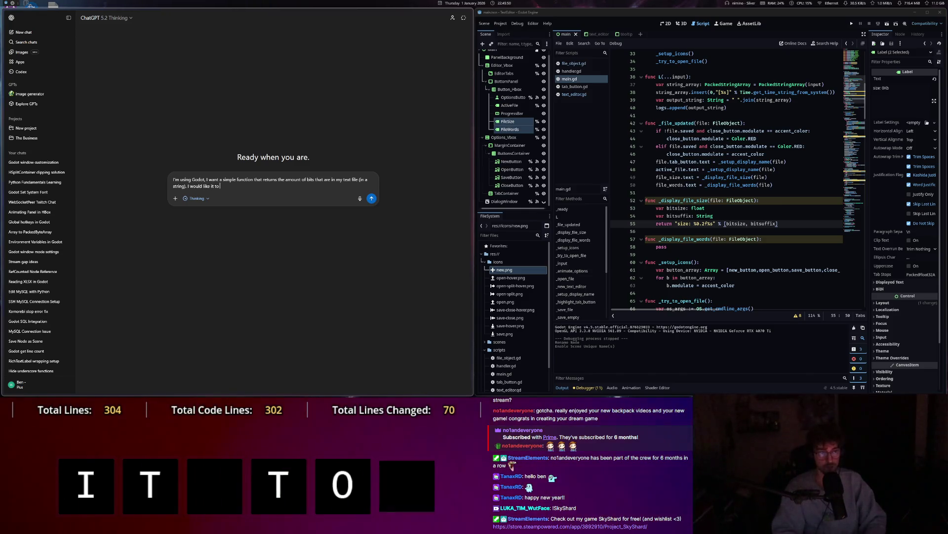
Add conversion to KB and MB 'if applicable' to the prompt and send it.
type("perly converted when ")
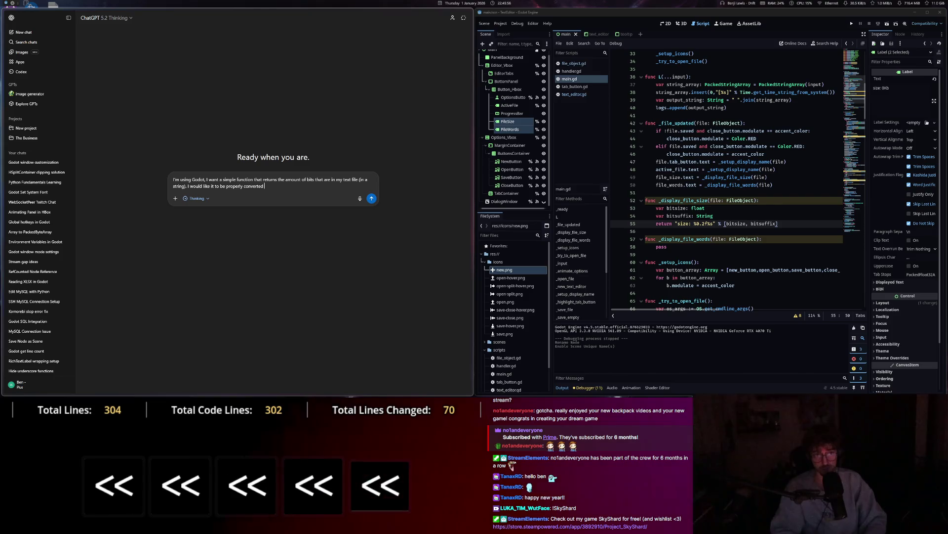
type(" to")
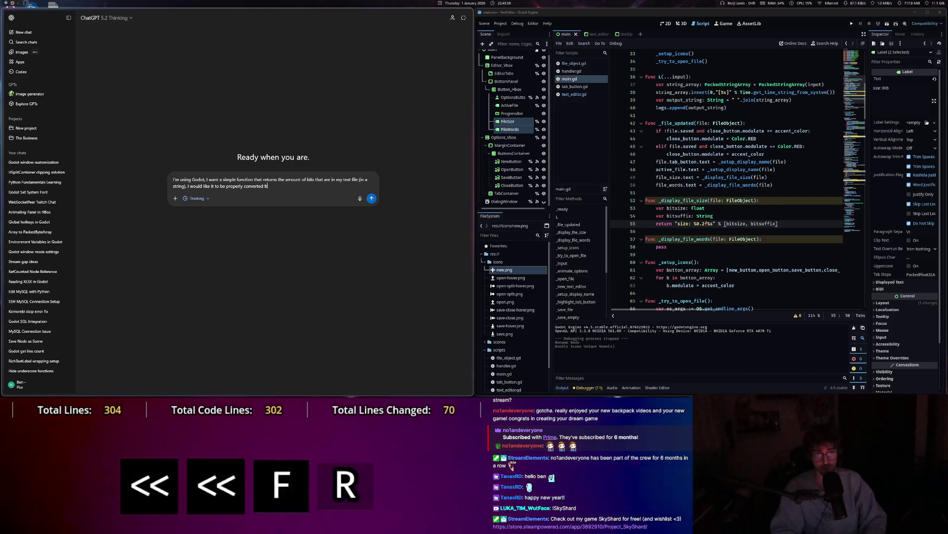
type("om bytes to")
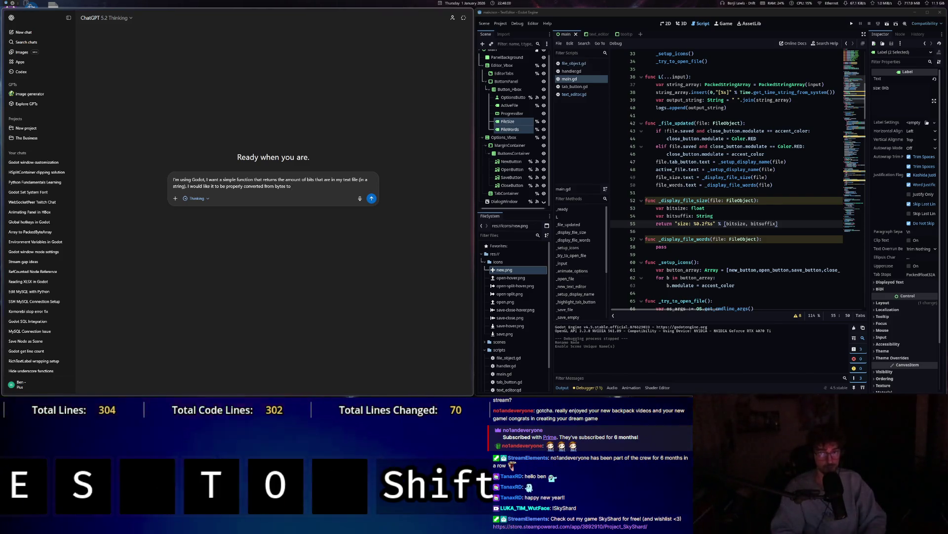
type("Kilobytes and")
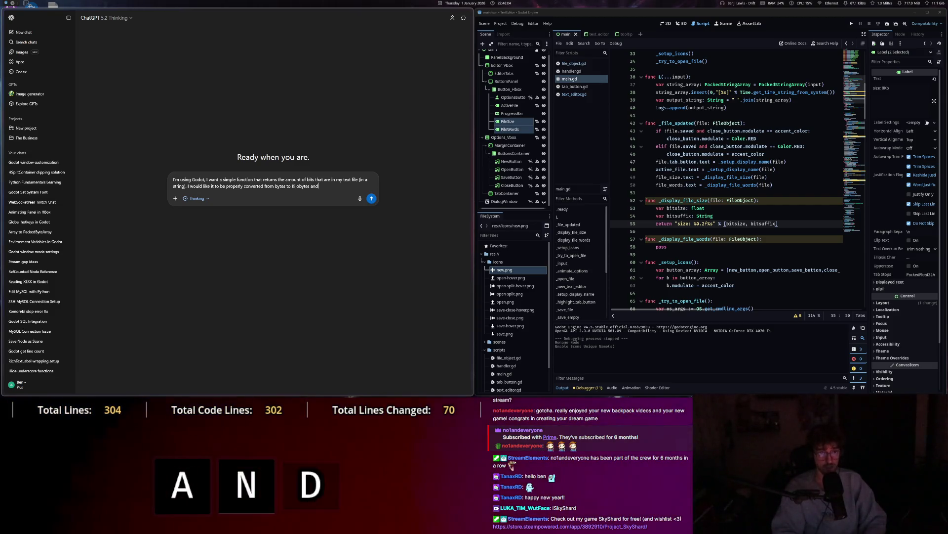
type(" Megab")
key("BackSpace")
key("BackSpace")
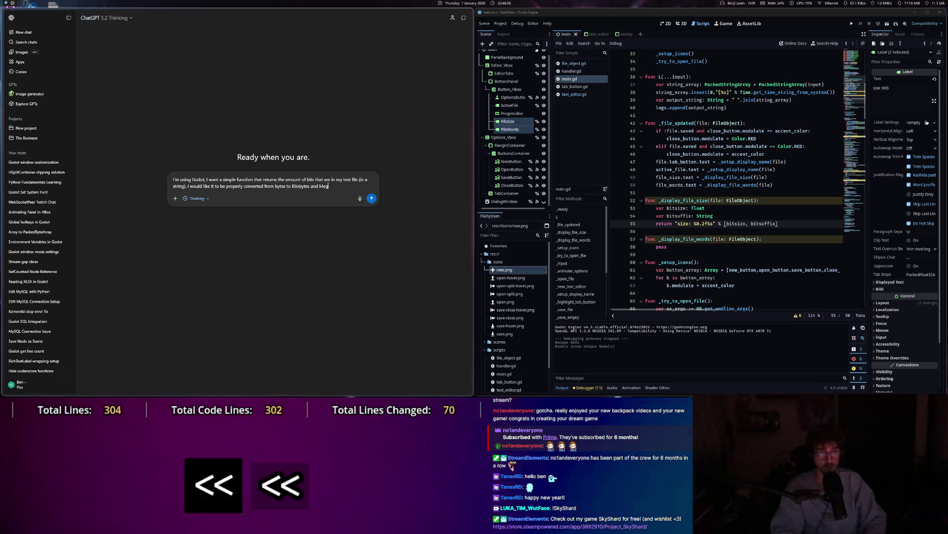
key("BackSpace")
key("BackSpace")
type("B")
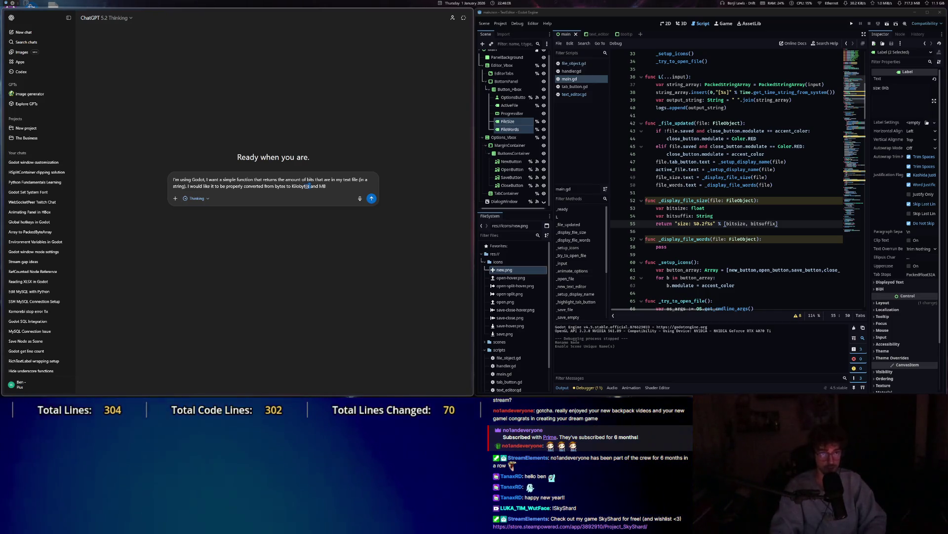
left_click_drag(307, 186, 297, 187)
type("B")
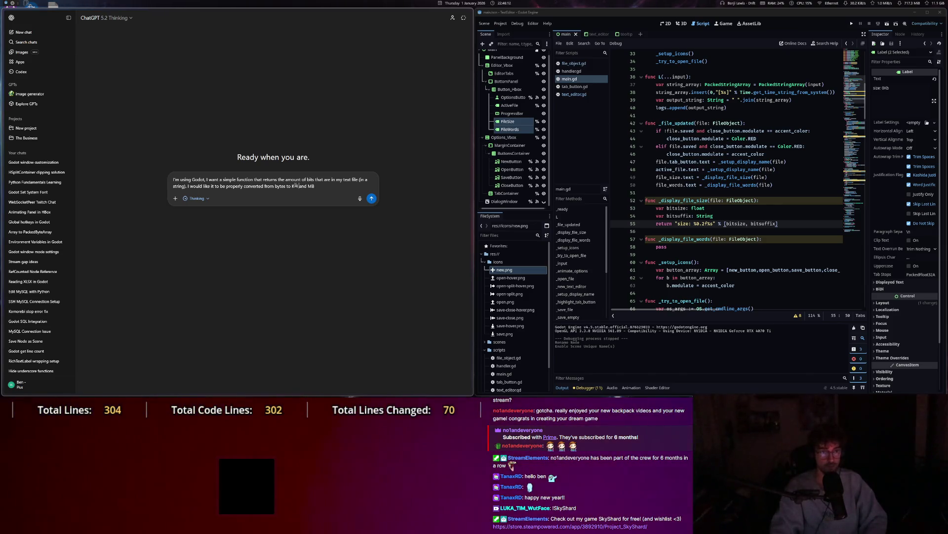
key("BackSpace")
key("BackSpace")
type("B")
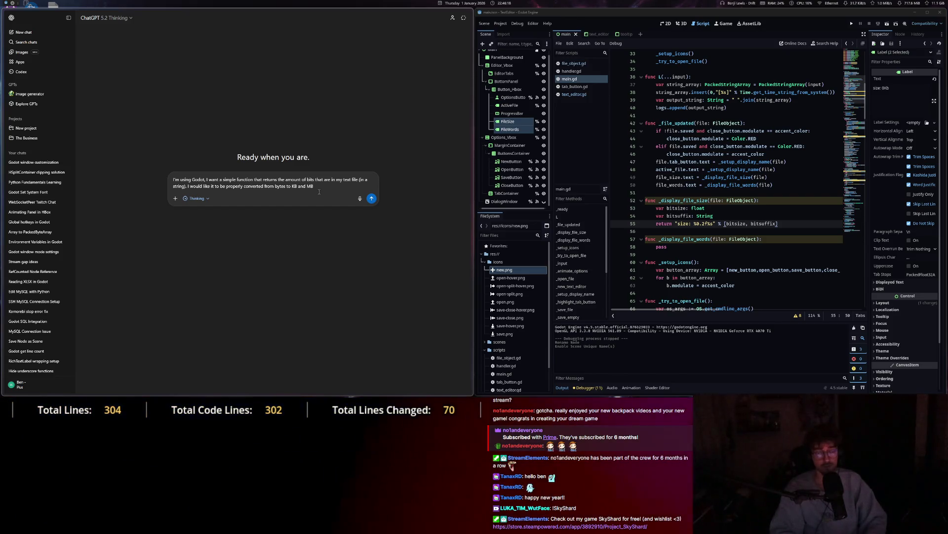
key("shift")
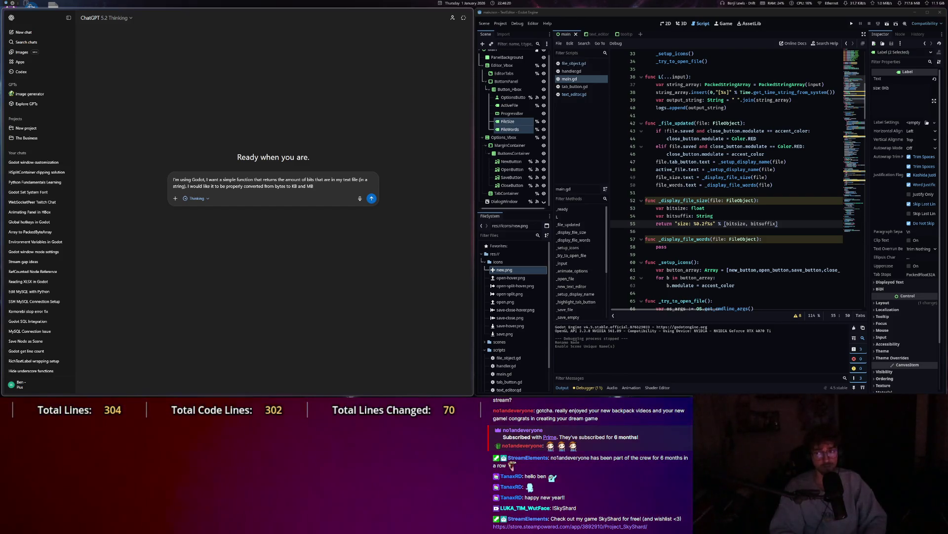
type(" if applicable")
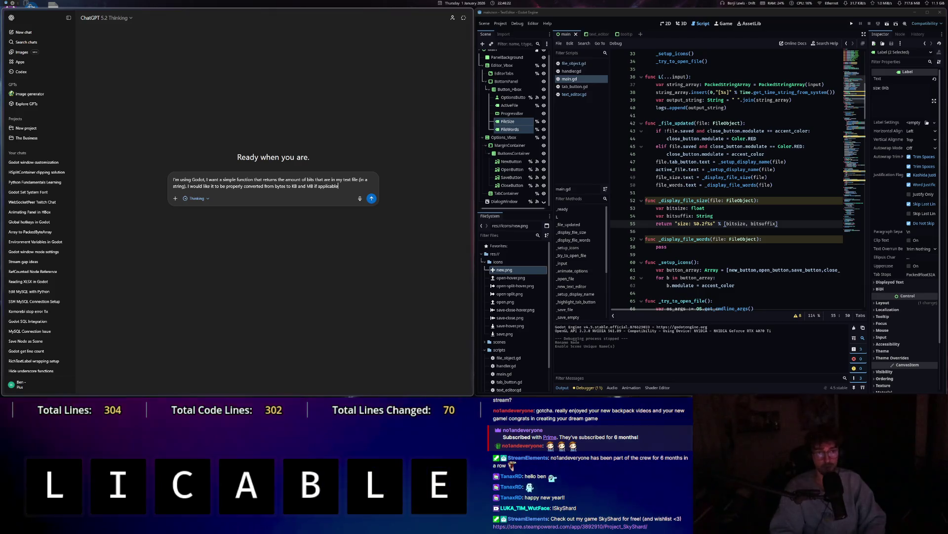
key("Return")
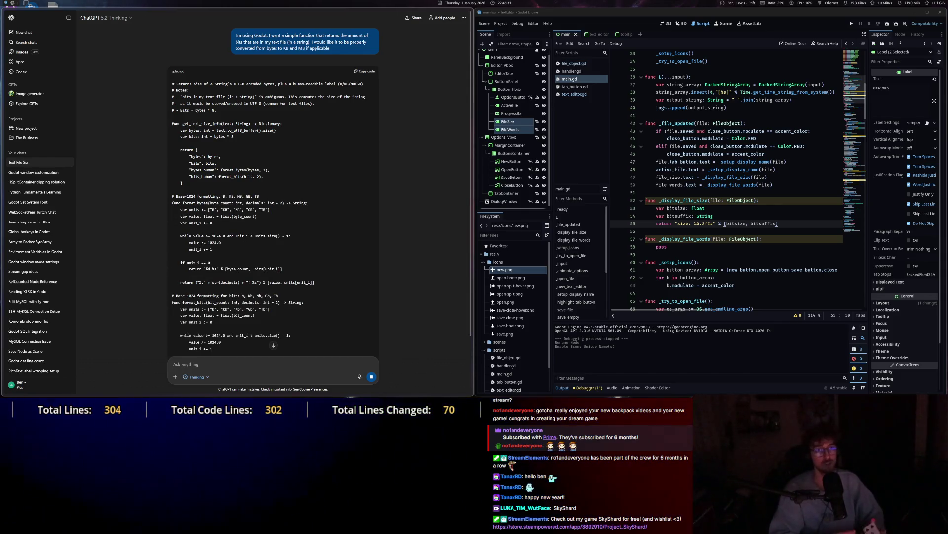
Scroll through ChatGPT's reply with the format_bytes and format_bits functions and usage example.
scroll(175, 217, "down", 3)
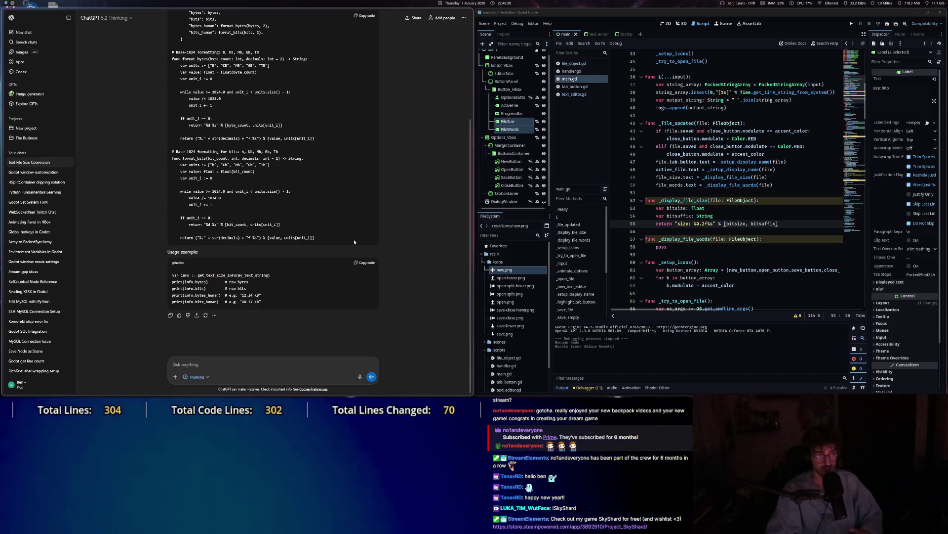
scroll(391, 241, "up", 3)
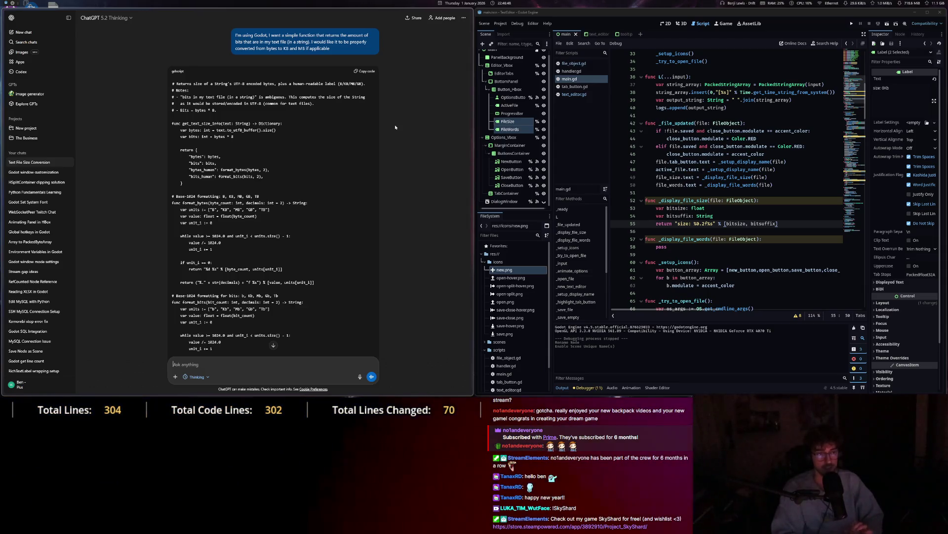
scroll(299, 207, "down", 1)
type("= file.text.to_utf8_buffer().size() * 8")
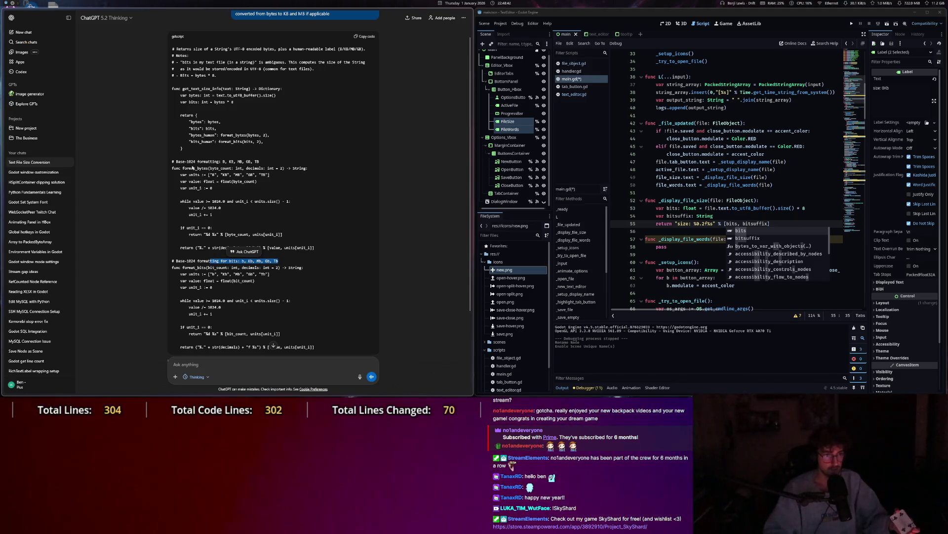
Study ChatGPT's unit list, float conversion and while-loop code in the reply.
left_click(205, 267)
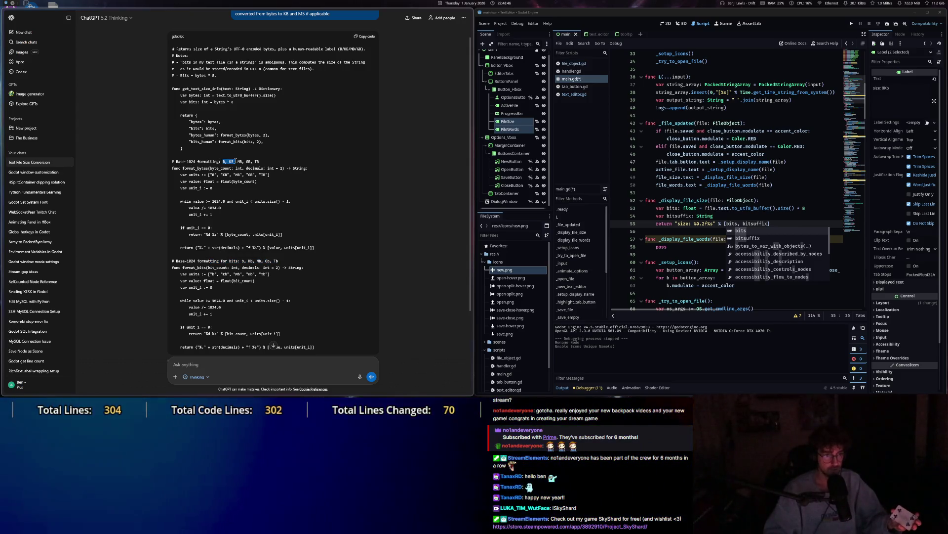
left_click_drag(223, 161, 236, 162)
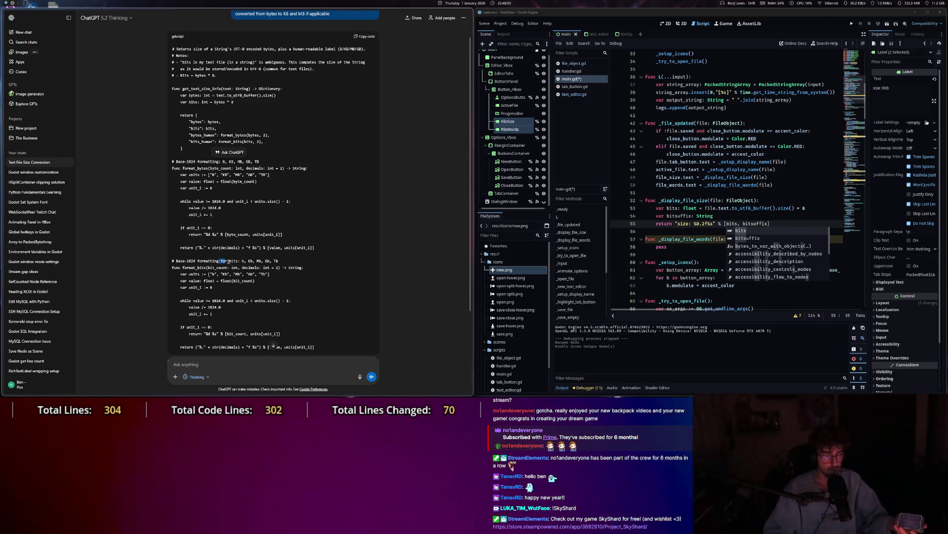
left_click_drag(228, 261, 247, 261)
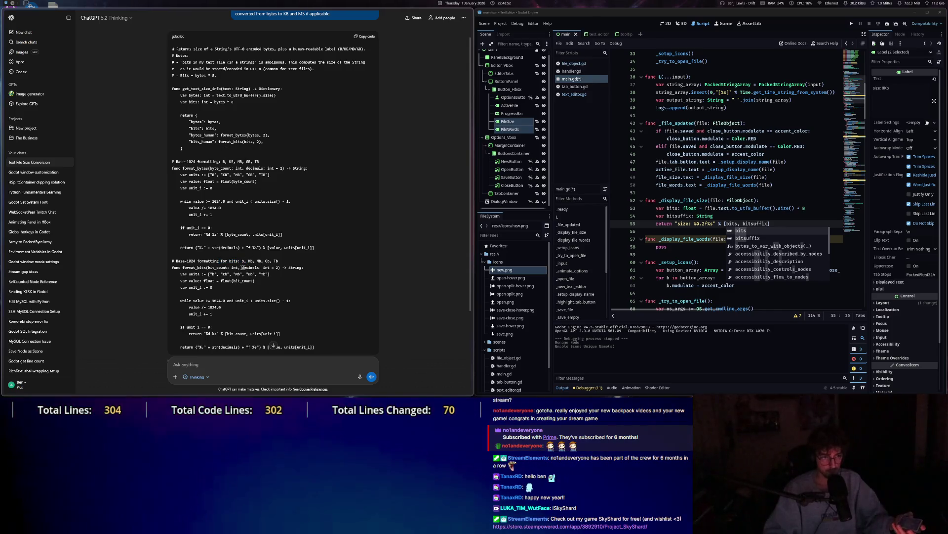
scroll(280, 267, "down", 1)
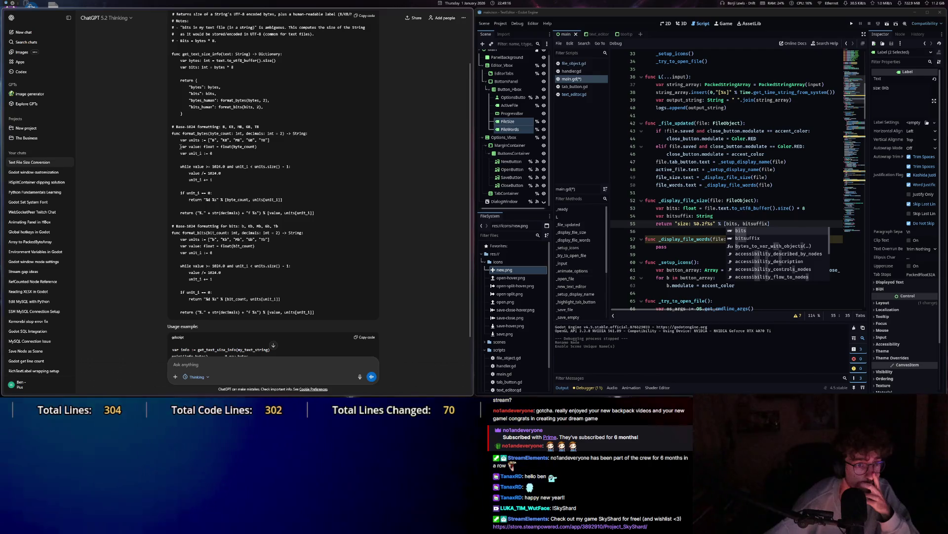
left_click_drag(180, 146, 242, 146)
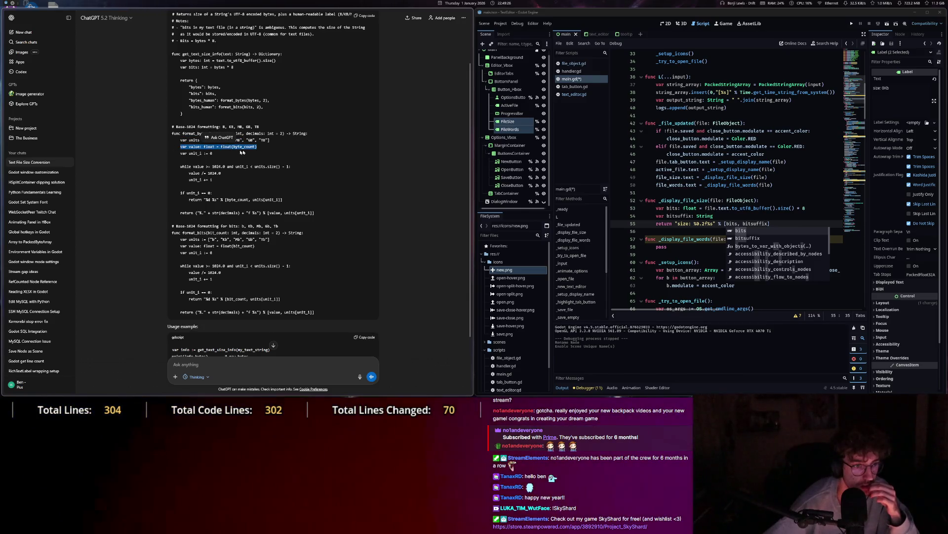
left_click(221, 155)
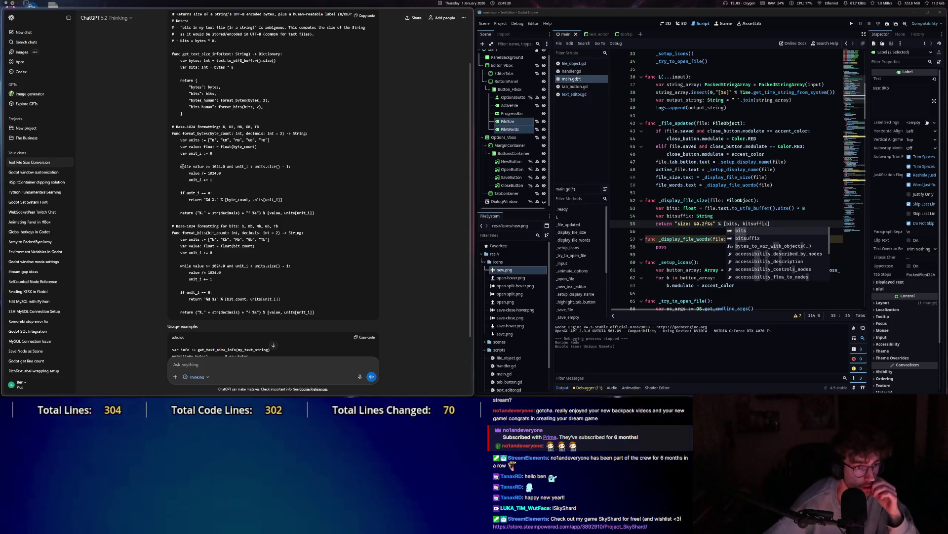
left_click_drag(182, 167, 209, 167)
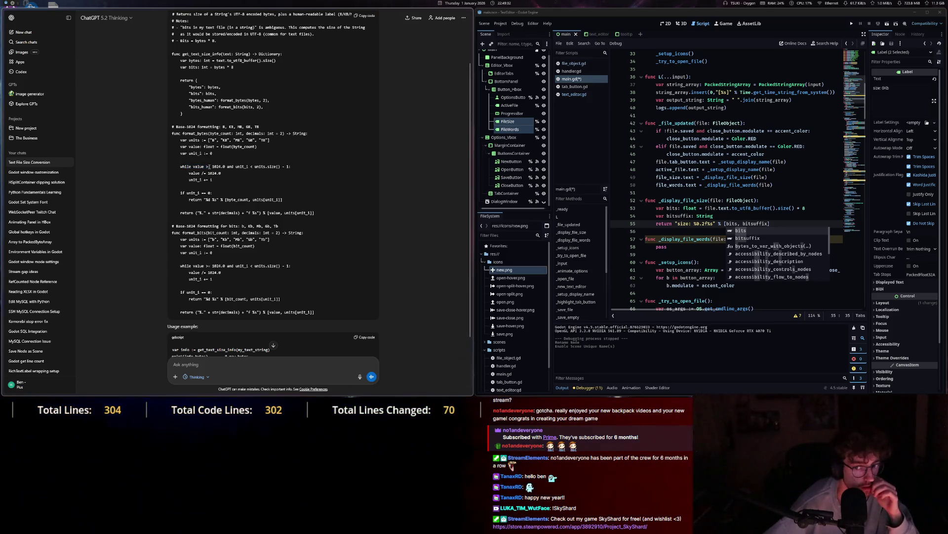
left_click(787, 208)
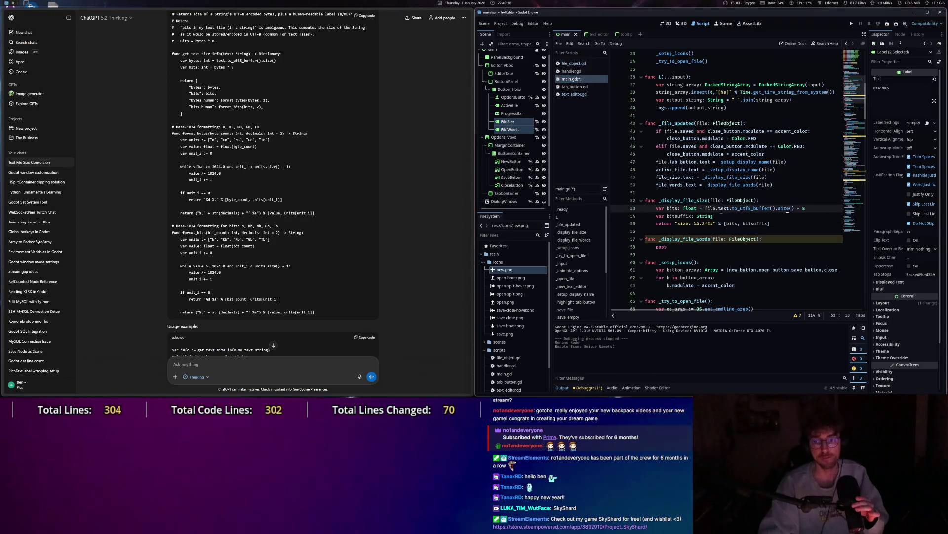
Change bitsuffix to PackedStringArray = ["B", "Kb", "Mb", "Gb"] and add a line below.
left_click(757, 217)
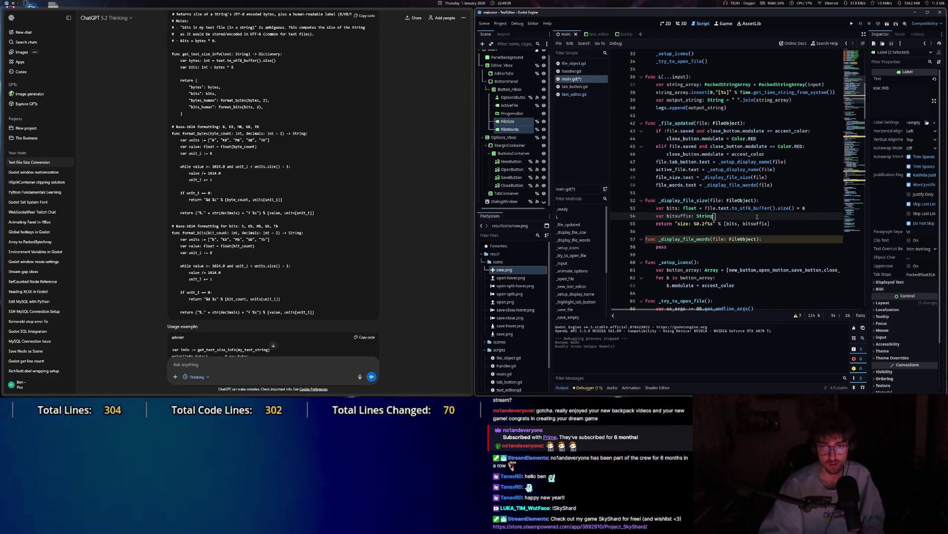
key("shift")
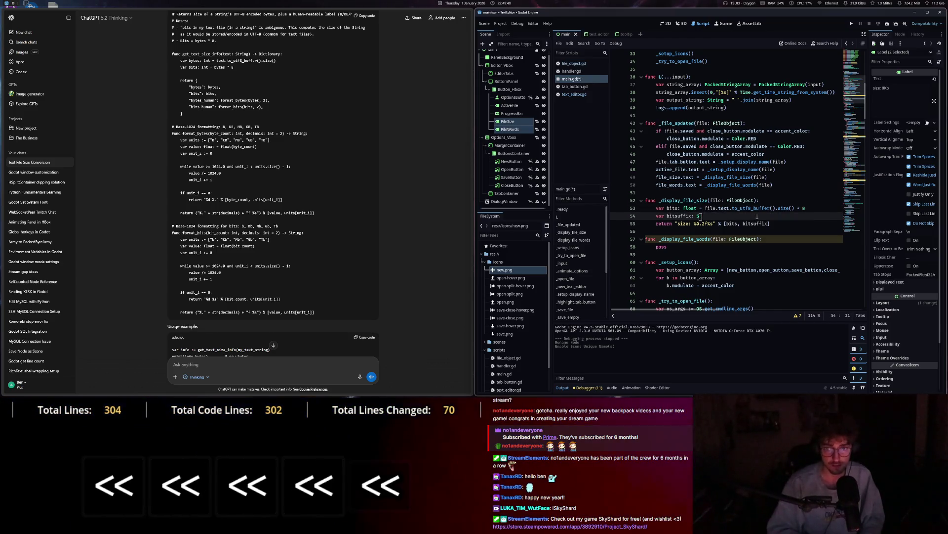
key("BackSpace")
type("PackedS")
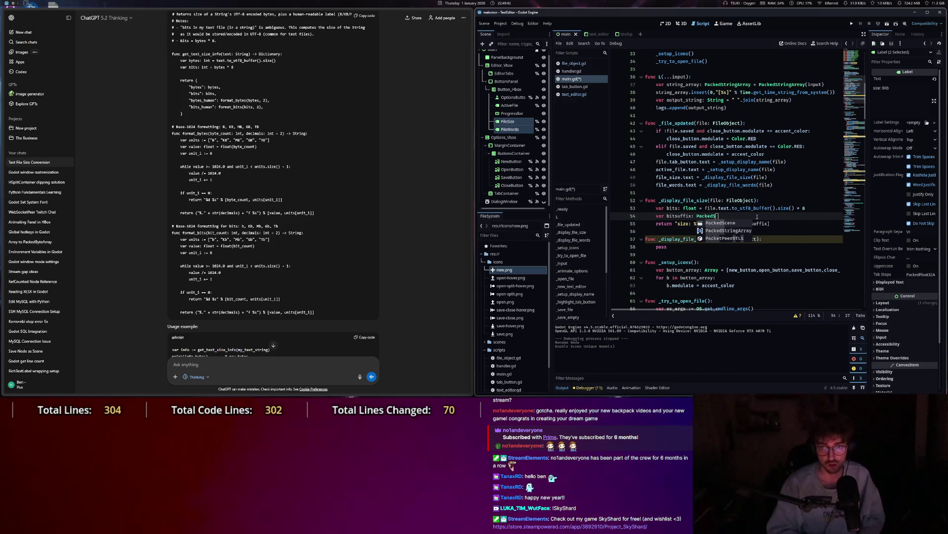
type("tr")
key("Tab")
type("= [")
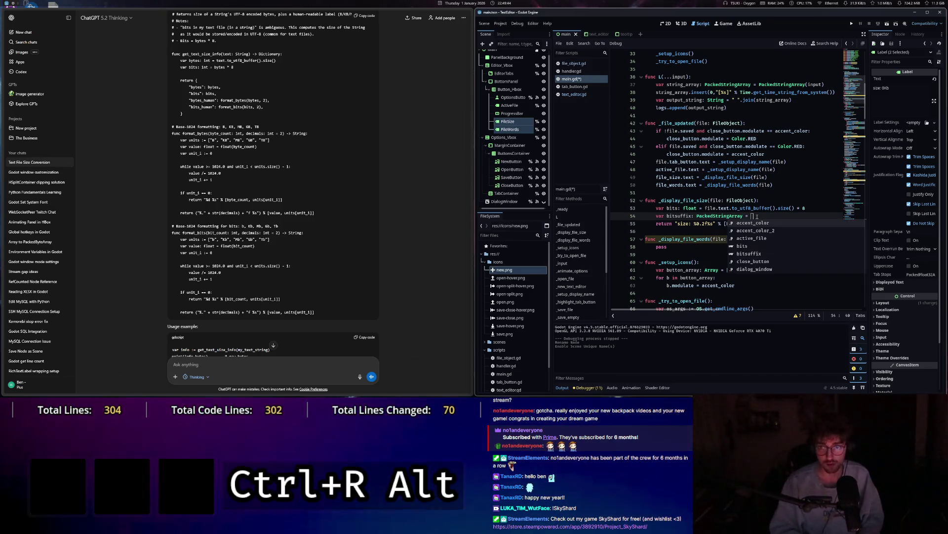
type("\"B\"")
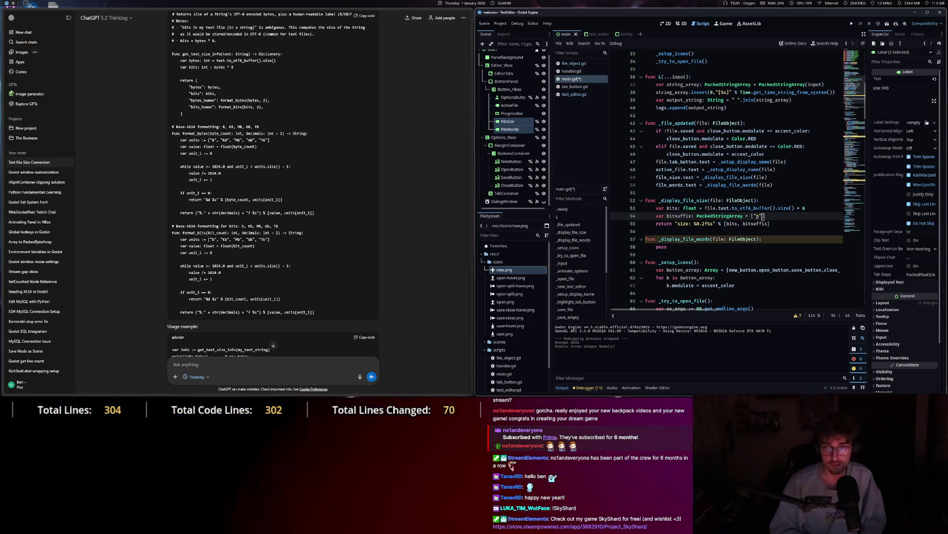
type(", \"Kb")
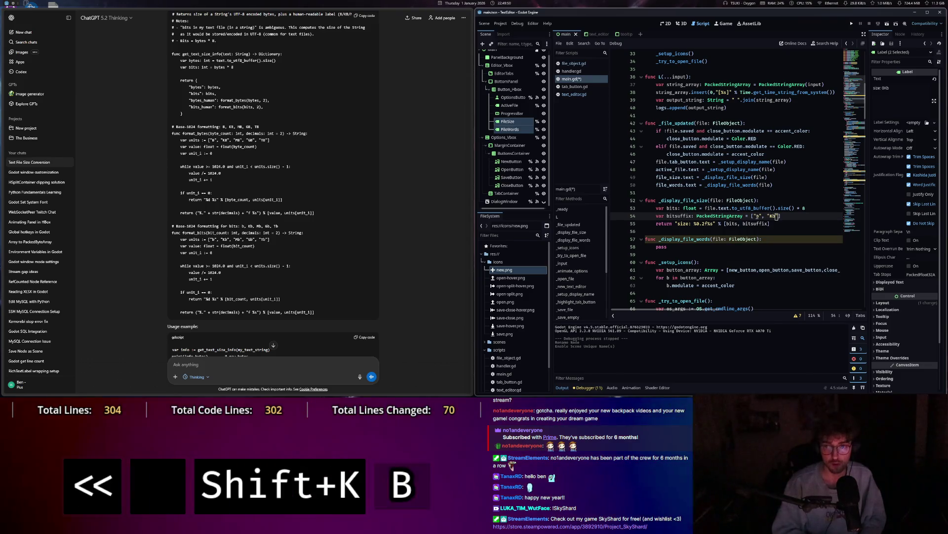
type("\", \"")
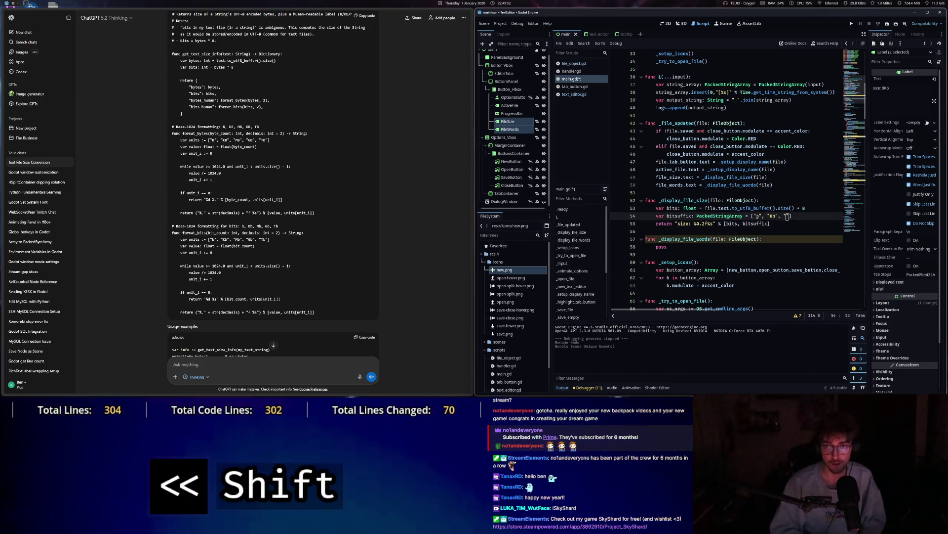
type("Mb\", \"")
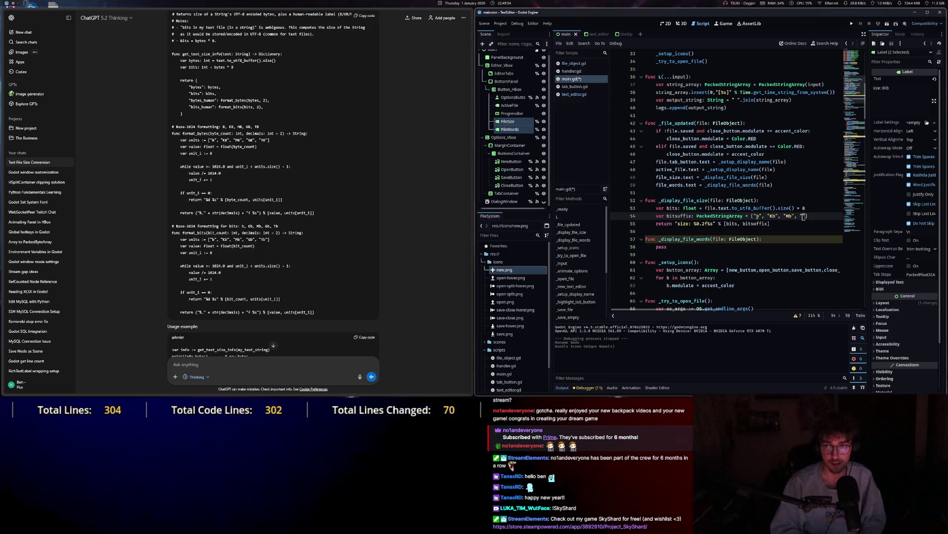
type("Gb")
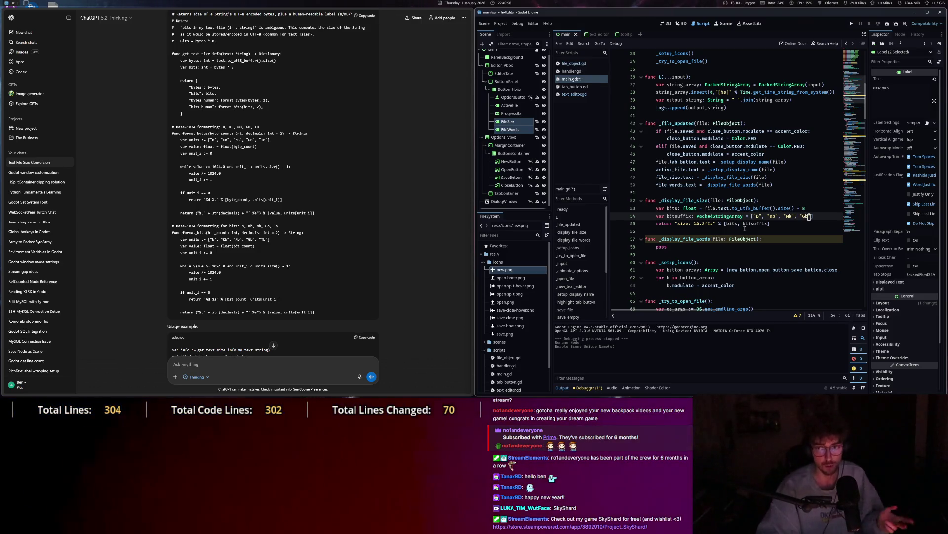
left_click(822, 217)
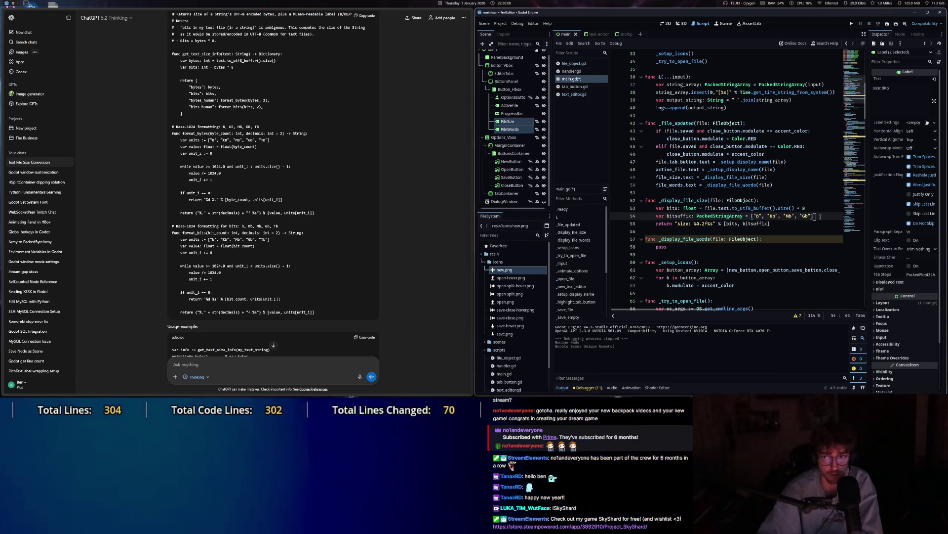
key("Return")
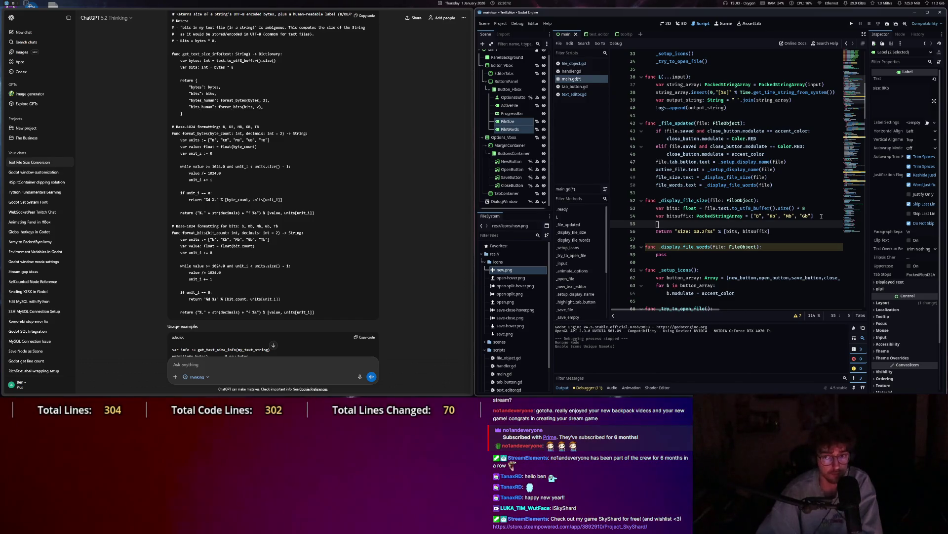
Declare var suffix_id: int = 0 and start a while statement beneath it.
key("Return")
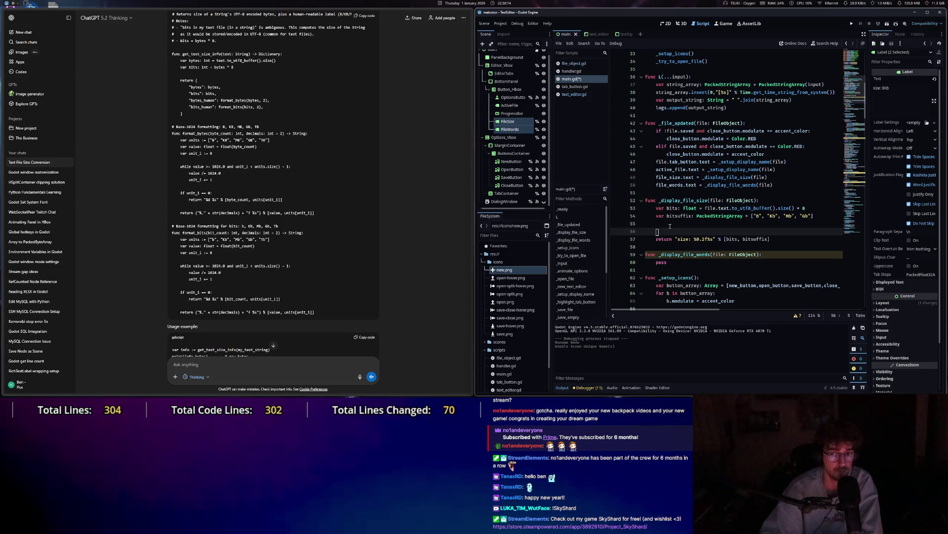
key("Up")
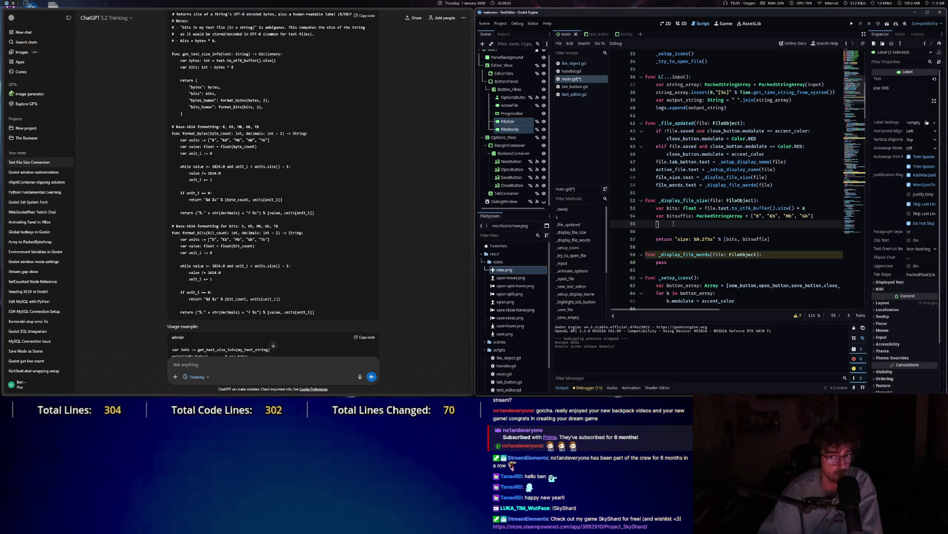
mouse_move(771, 210)
type("var")
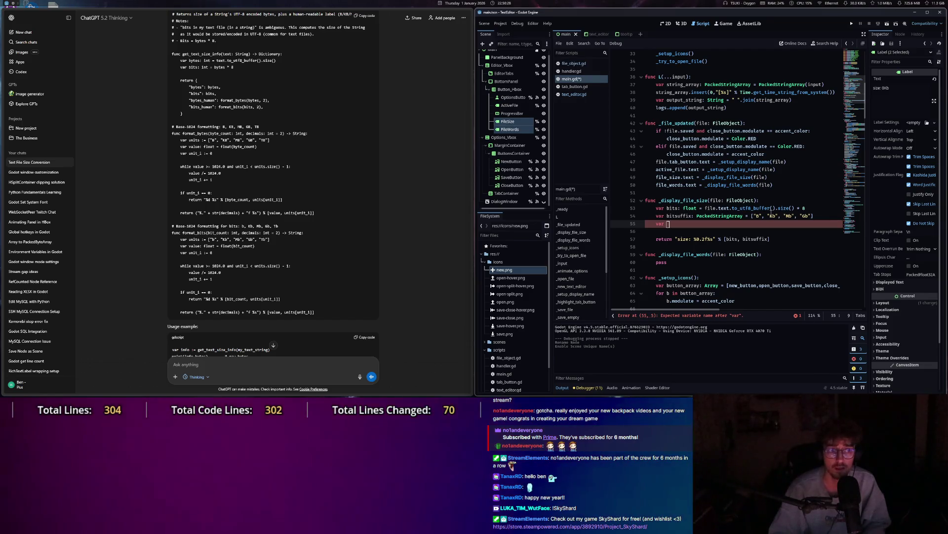
type("bit")
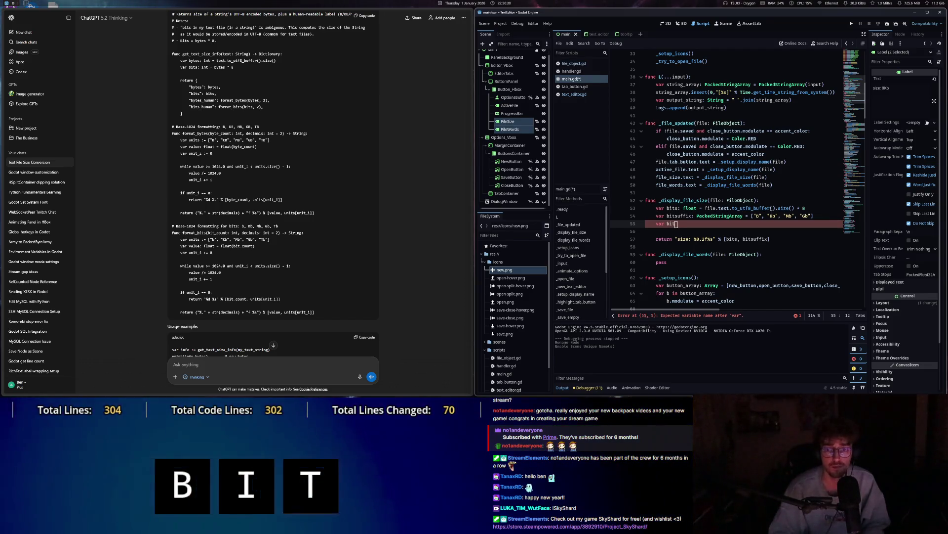
type("_unit:")
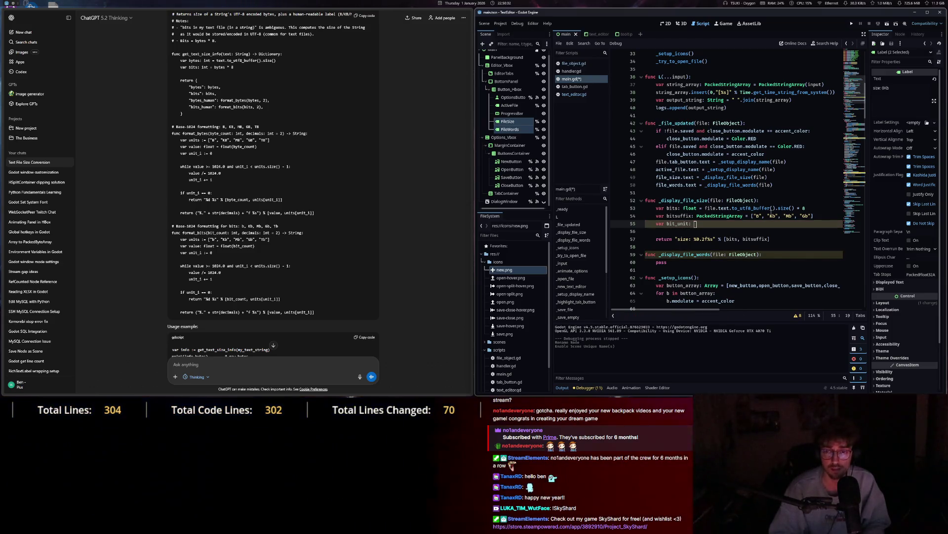
key("BackSpace")
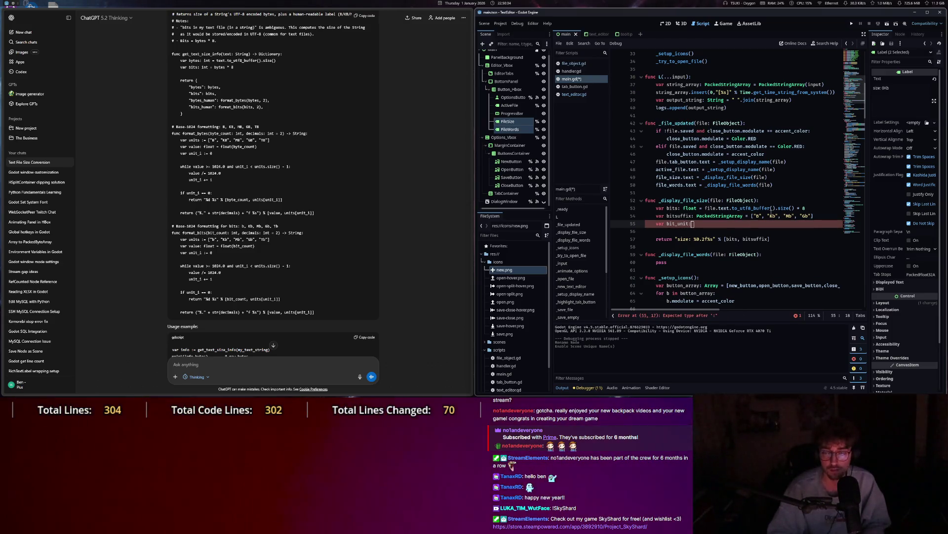
key("BackSpace")
key("BackSpace")
key("BackSpace")
type("suff")
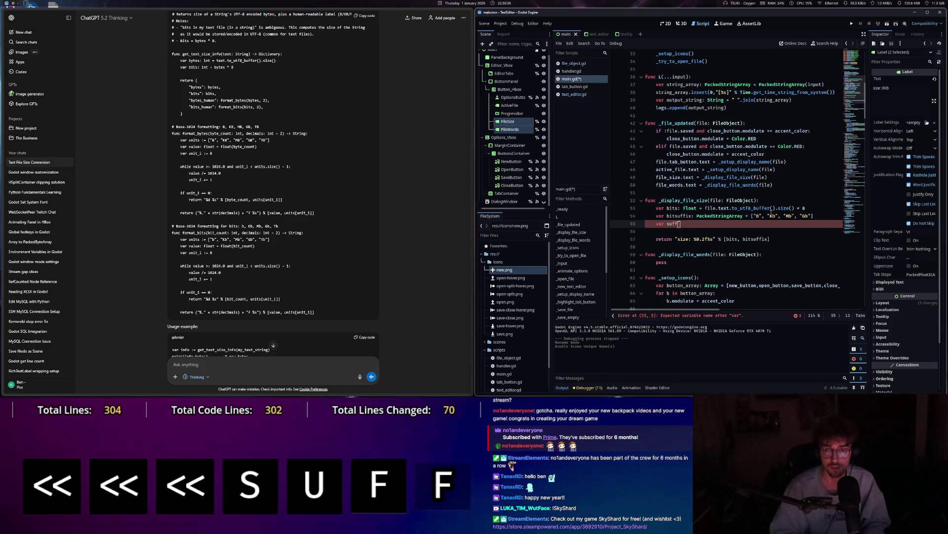
type("ix_id: int ")
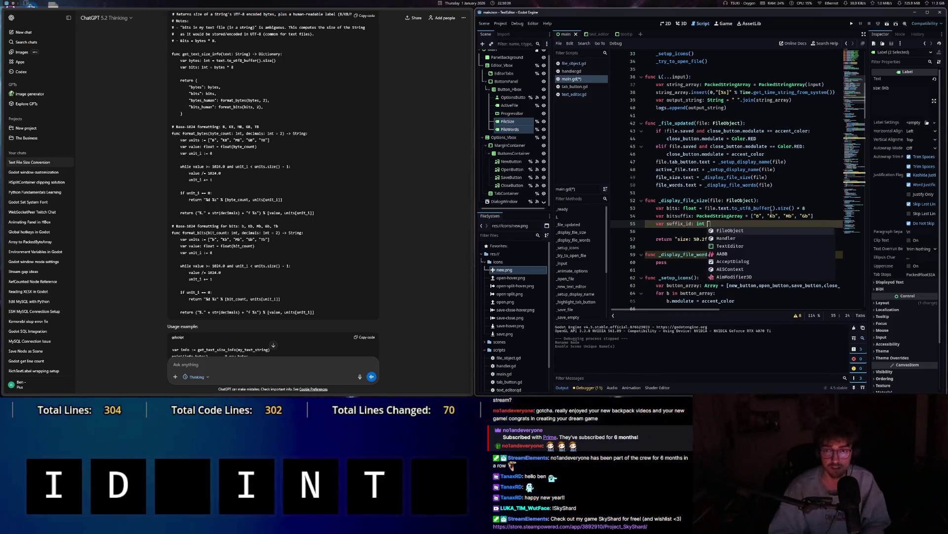
type("= \"")
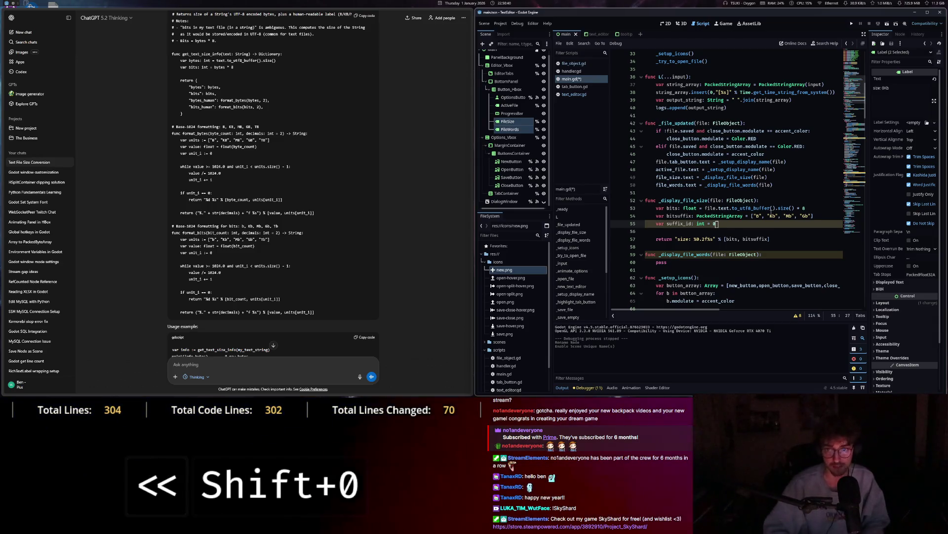
key("Return")
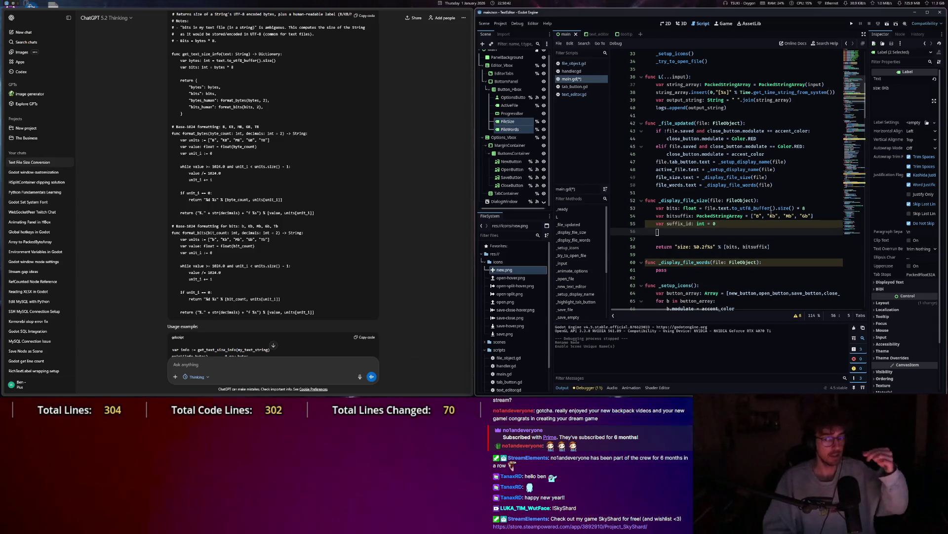
type("while")
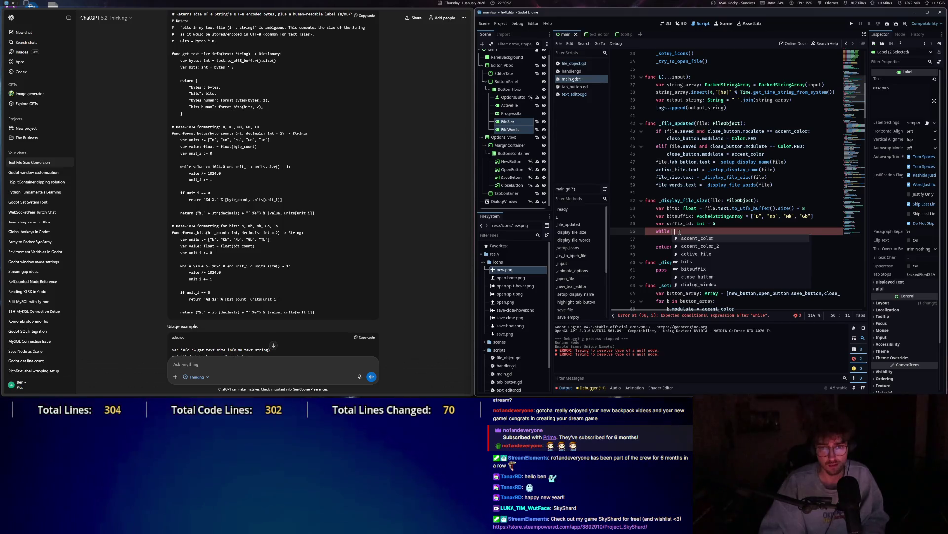
Insert var value: float = bits above the loop and finish the header while value >= 1024:.
left_click_drag(680, 232, 657, 232)
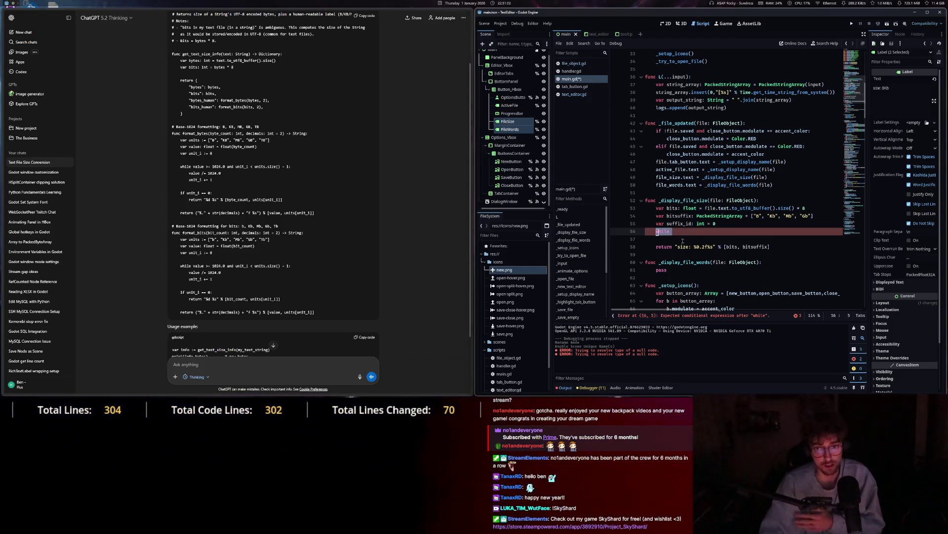
key("Return")
type("var value: float")
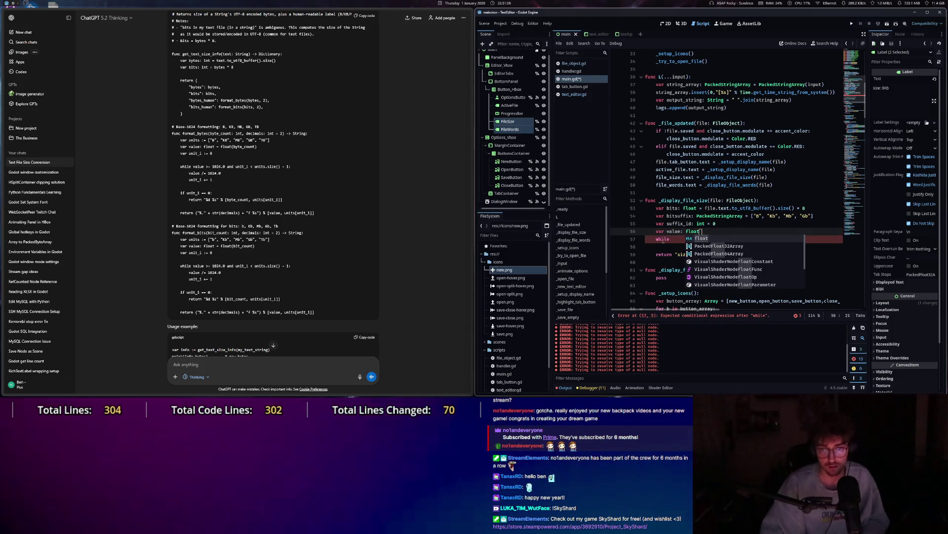
type(" = ")
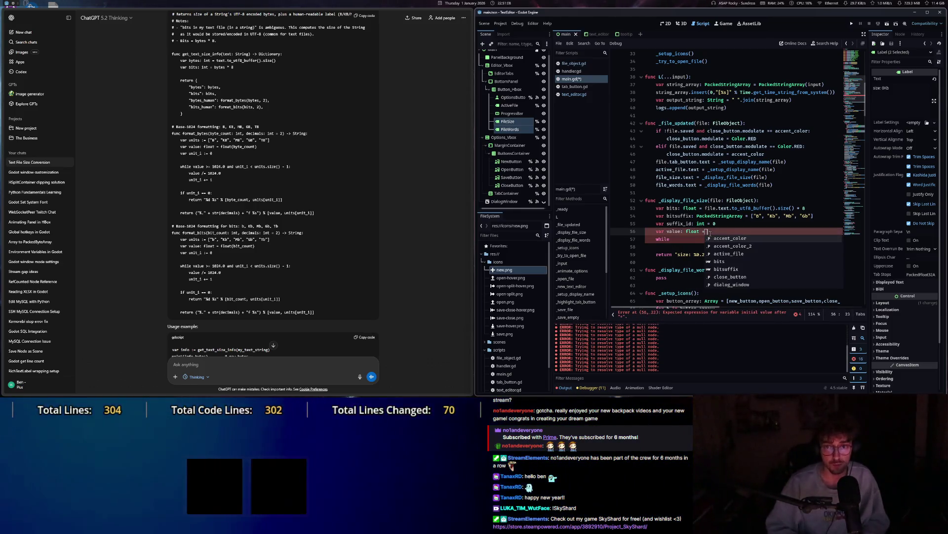
type("bits")
left_click(677, 239)
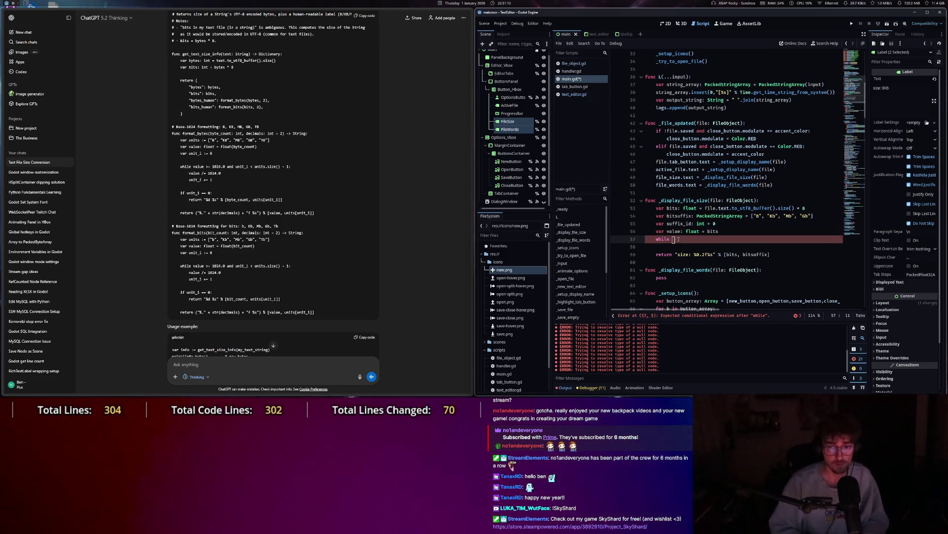
type("va")
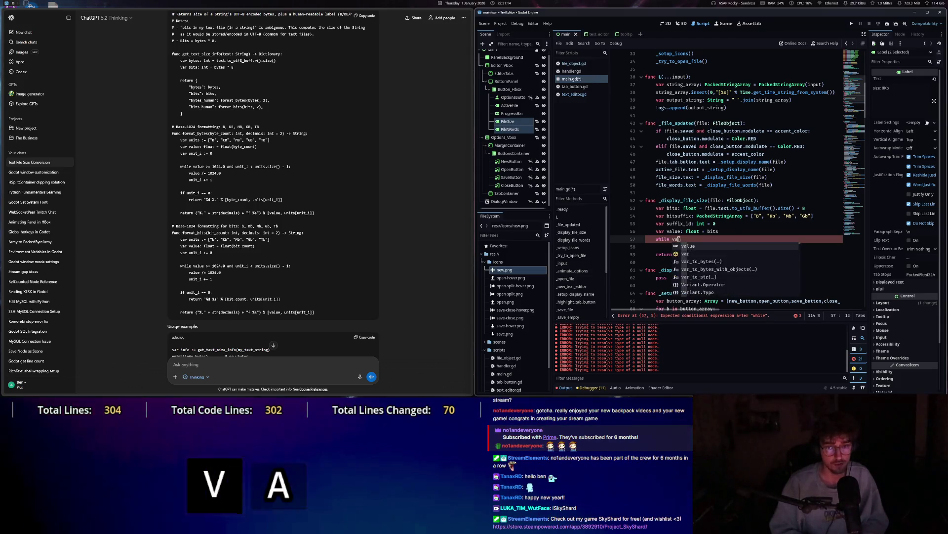
type("lue >= 102")
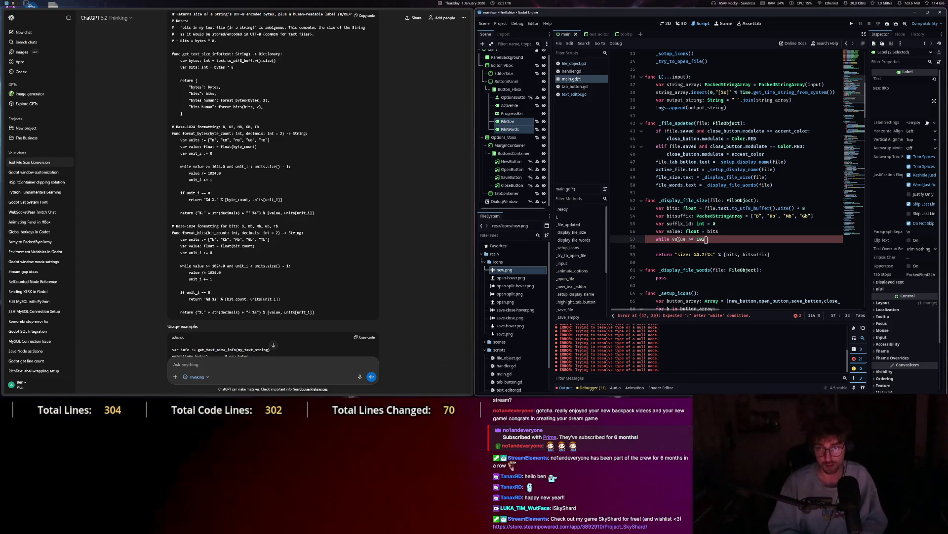
type("4")
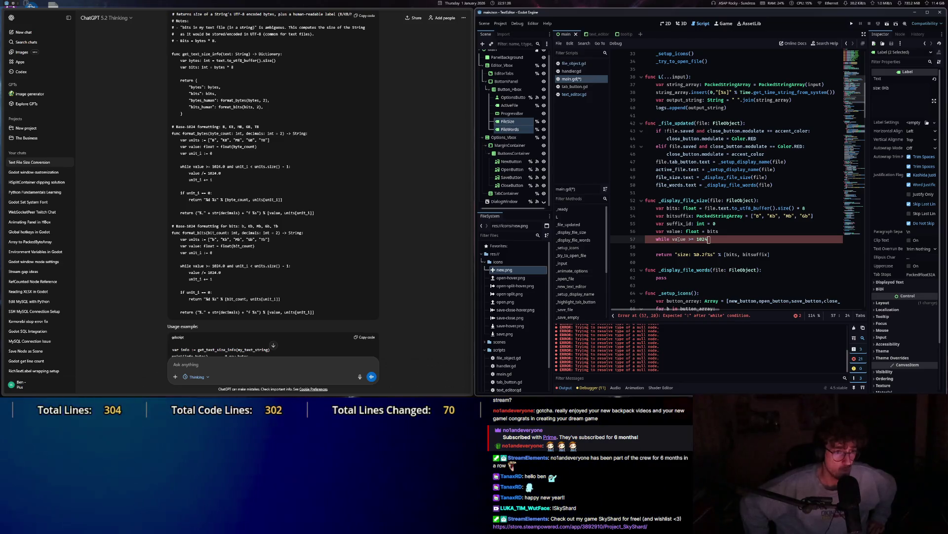
type(":")
key("Return")
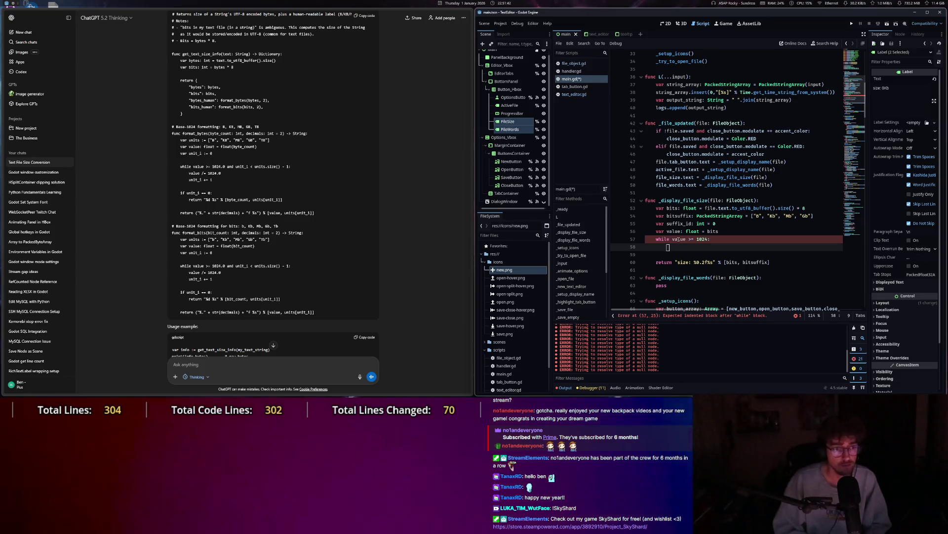
Make the loop body divide value by 1024 with value /= 1024.
type("val")
key("Tab")
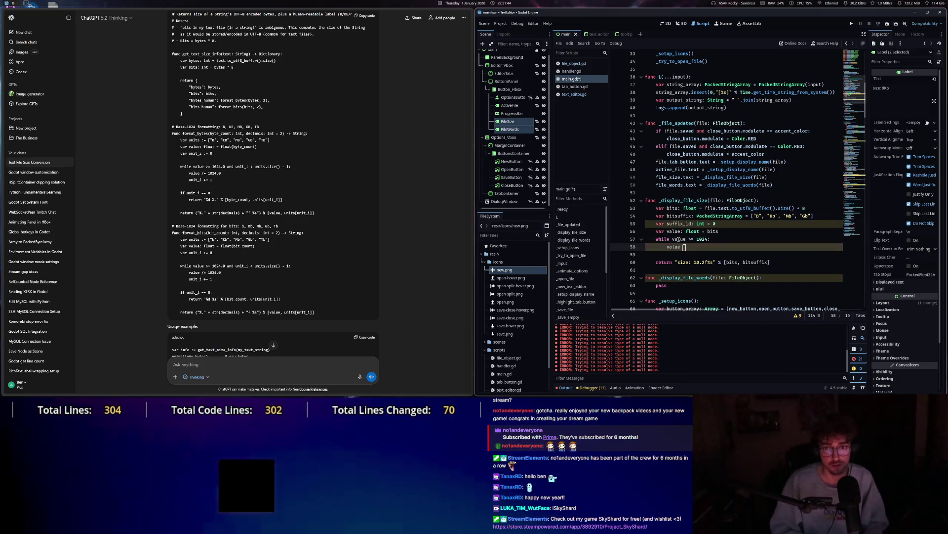
type("/ 1024")
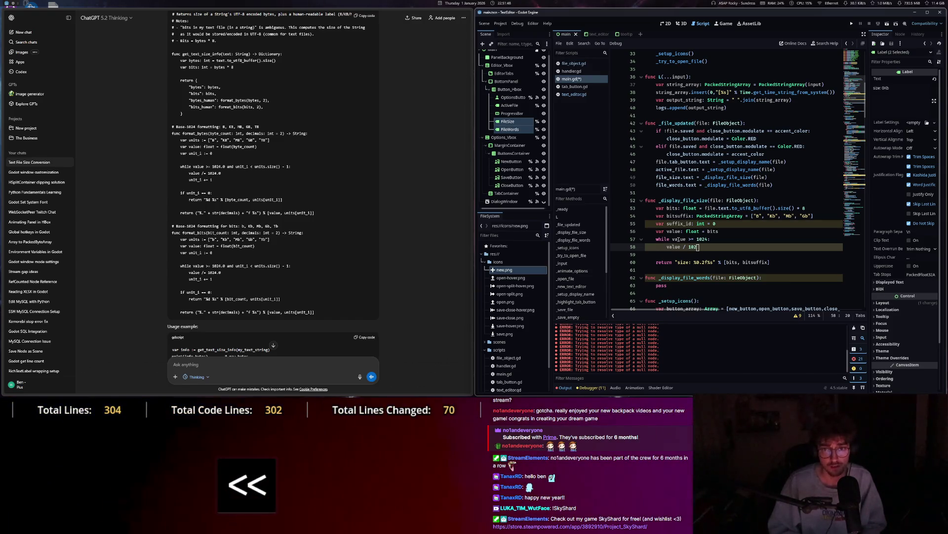
key("BackSpace")
key("BackSpace")
key("BackSpace")
type("= 10")
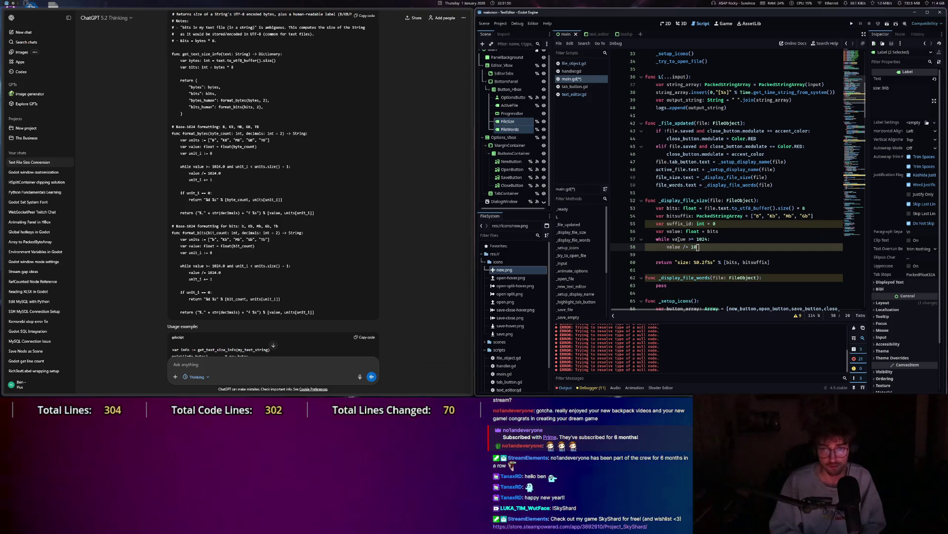
key("BackSpace")
key("BackSpace")
type("4")
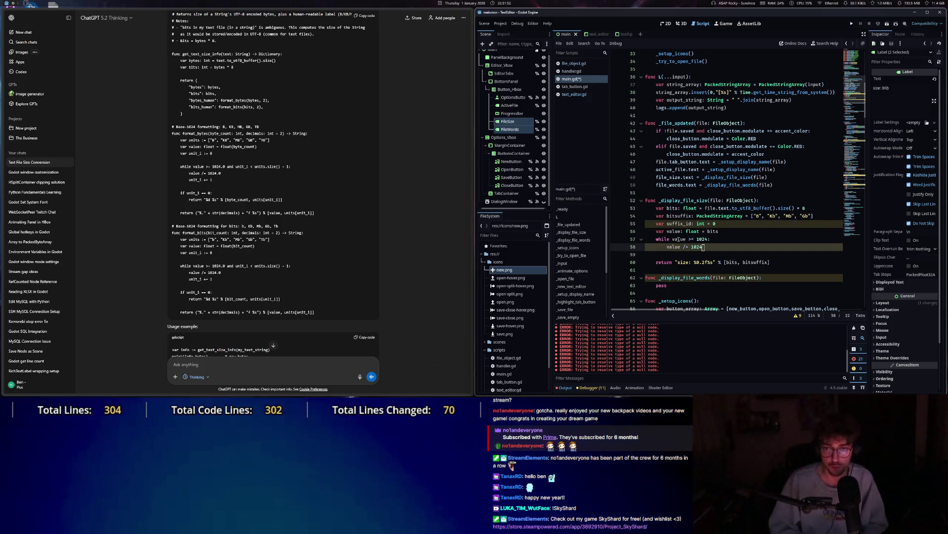
key("Return")
Add suffix_id += 1 inside the loop and revisit ChatGPT's formatting code.
type("suf")
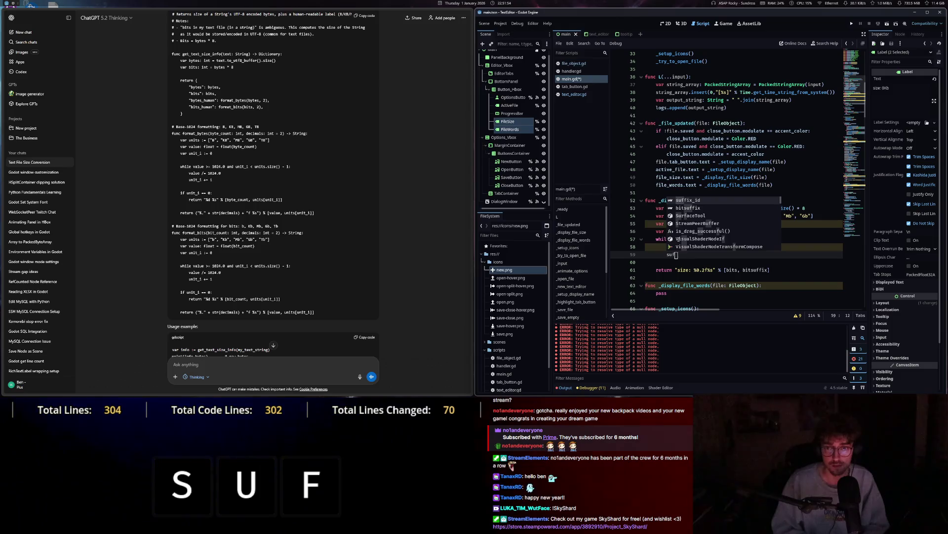
key("Tab")
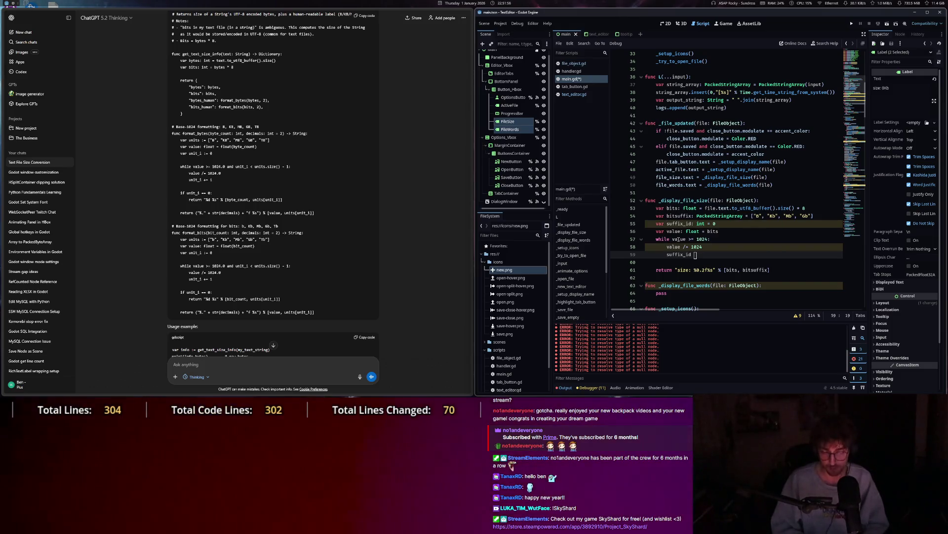
type("+= 1")
left_click_drag(195, 100, 265, 239)
left_click(249, 225)
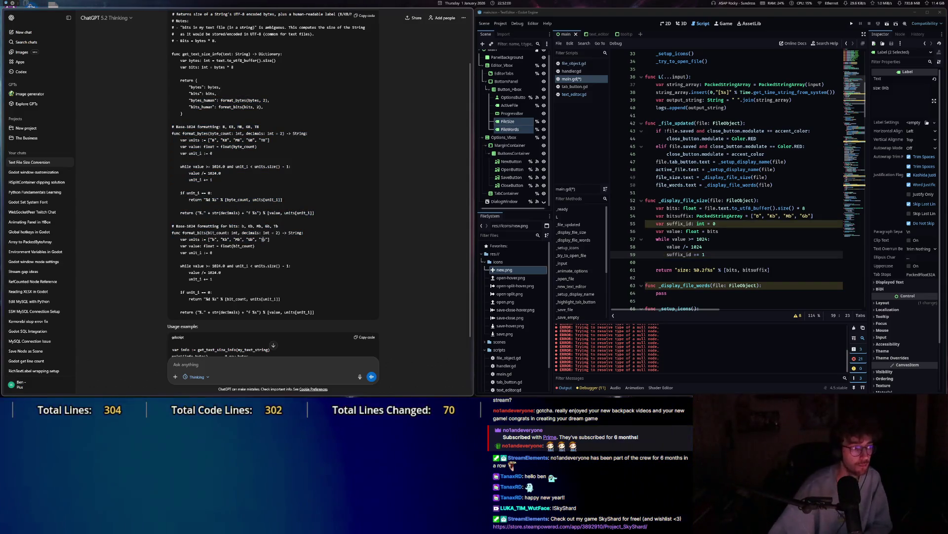
scroll(233, 196, "up", 1)
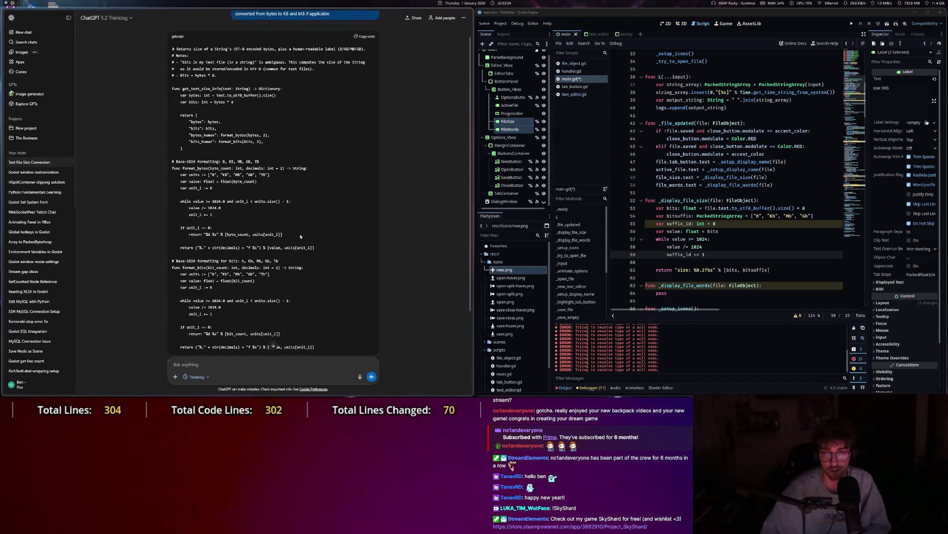
left_click(753, 240)
key("Down")
key("Down")
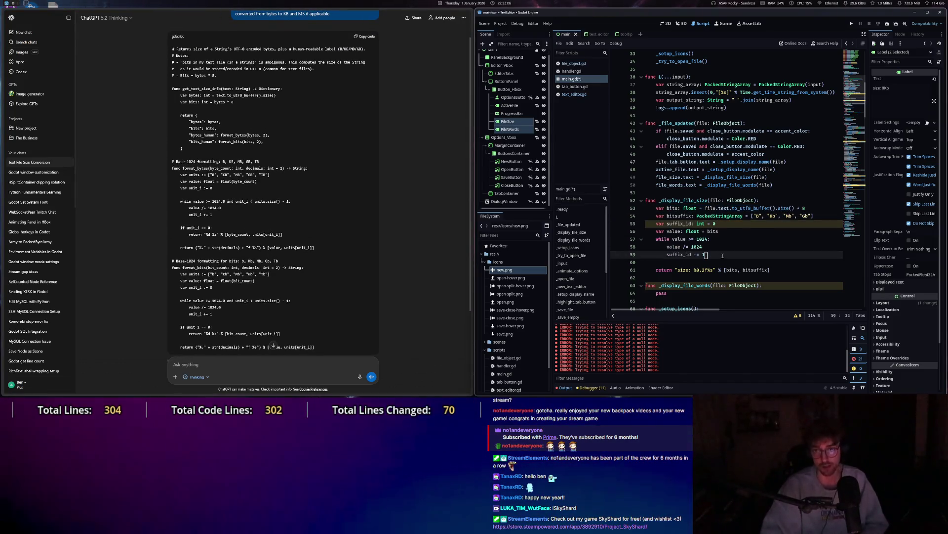
scroll(739, 185, "down", 1)
mouse_move(739, 185)
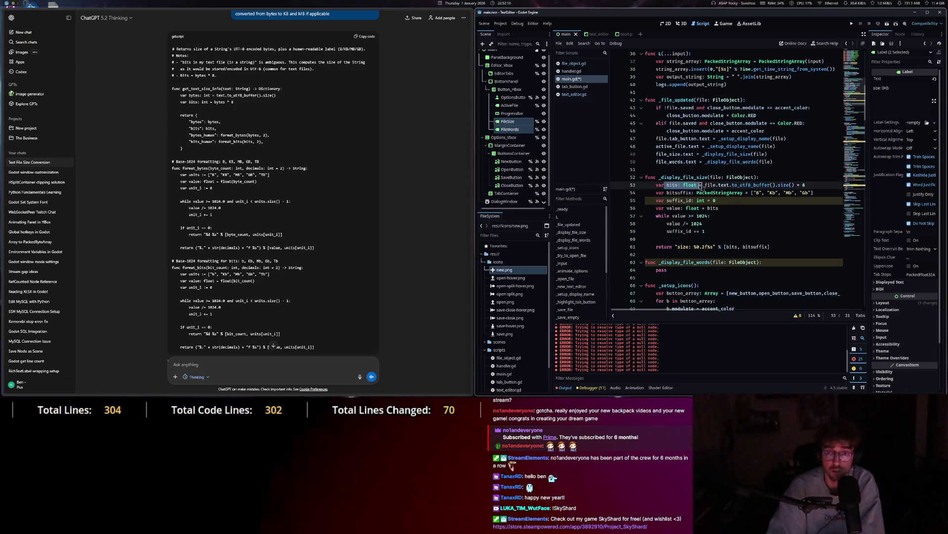
left_click(727, 209)
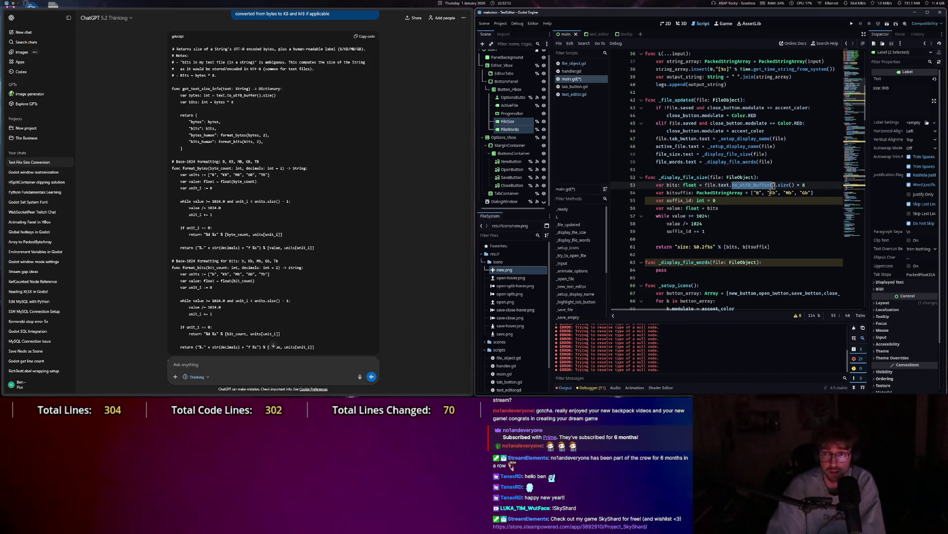
left_click(742, 193)
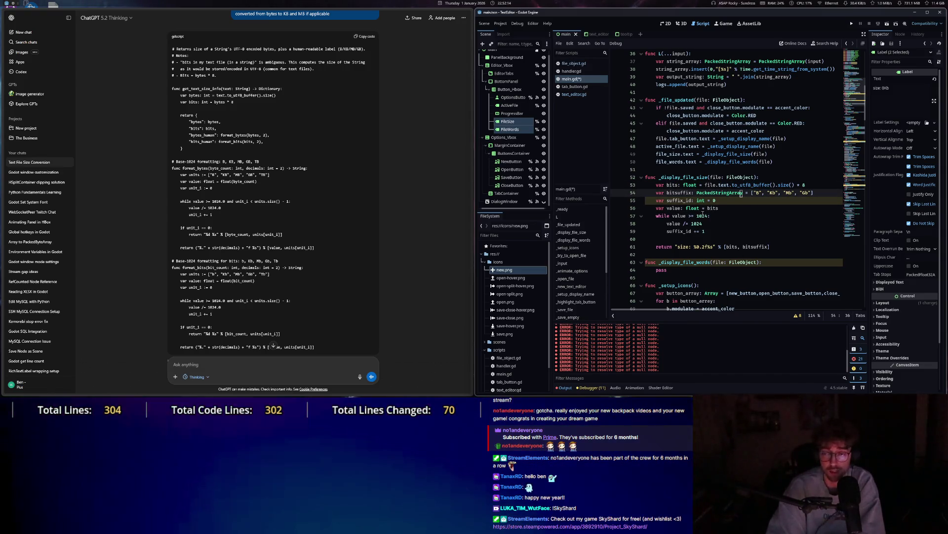
mouse_move(677, 220)
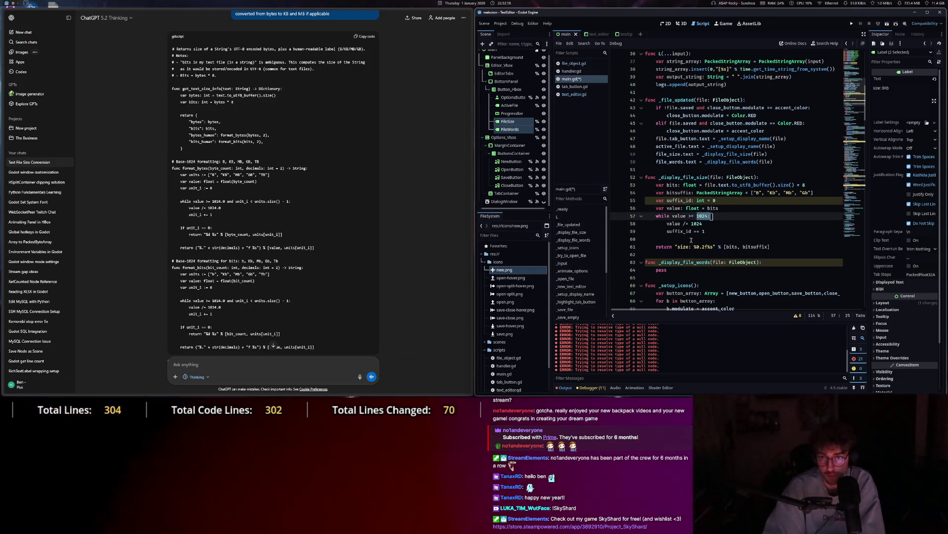
left_click(682, 224)
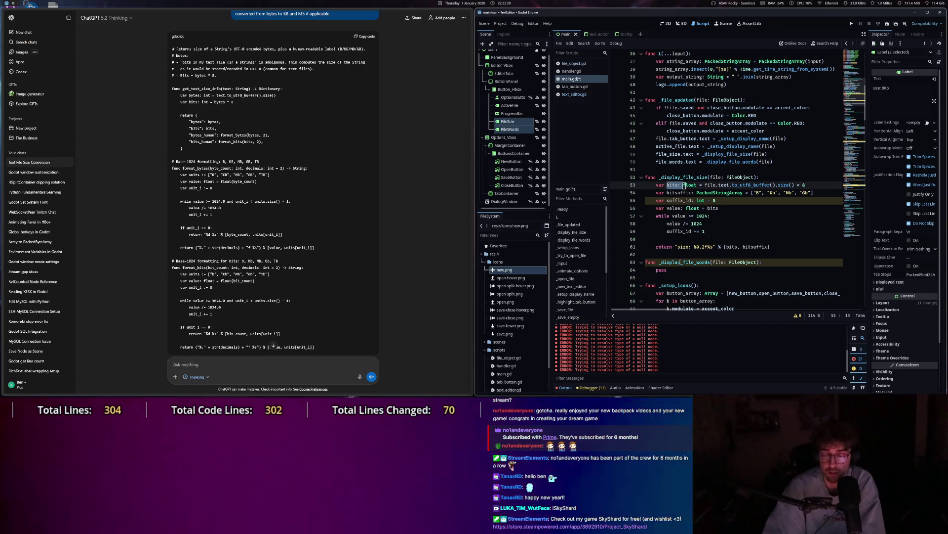
left_click(708, 201)
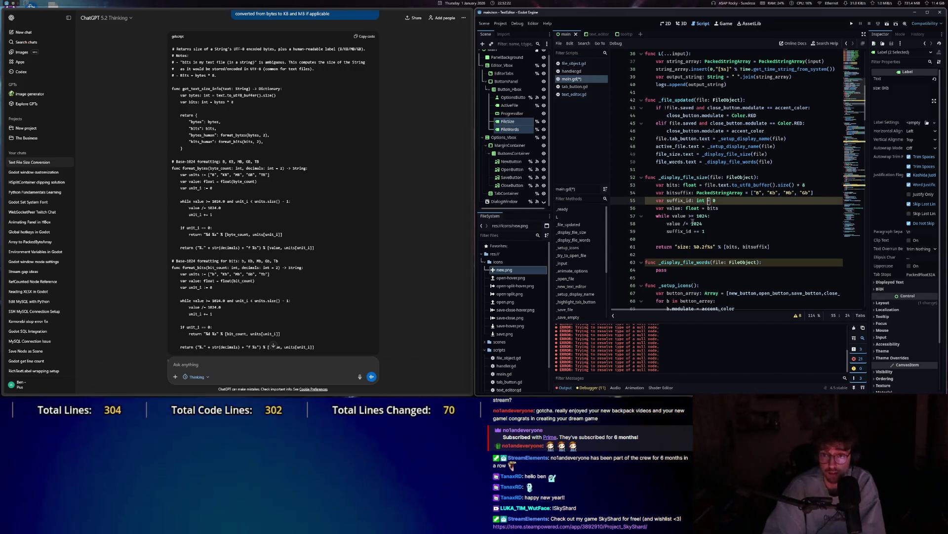
double_click(712, 208)
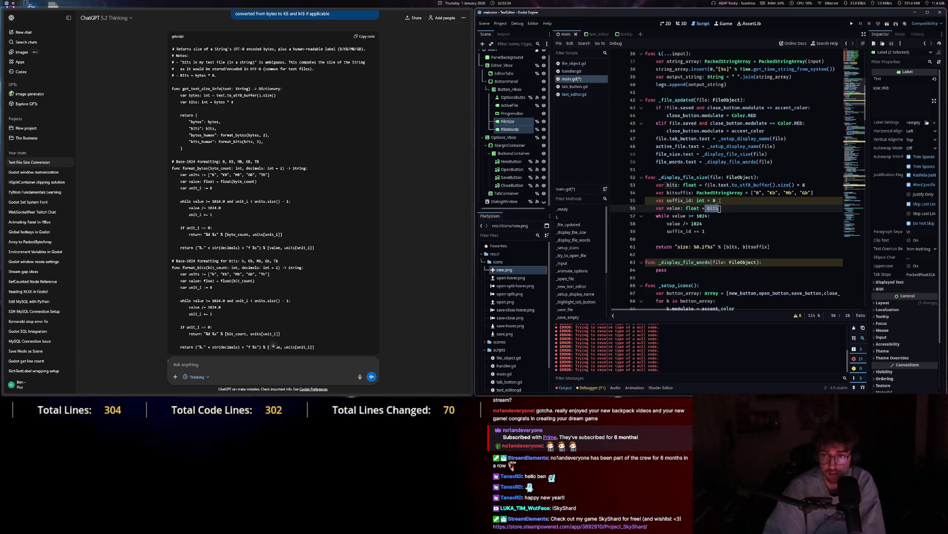
double_click(708, 216)
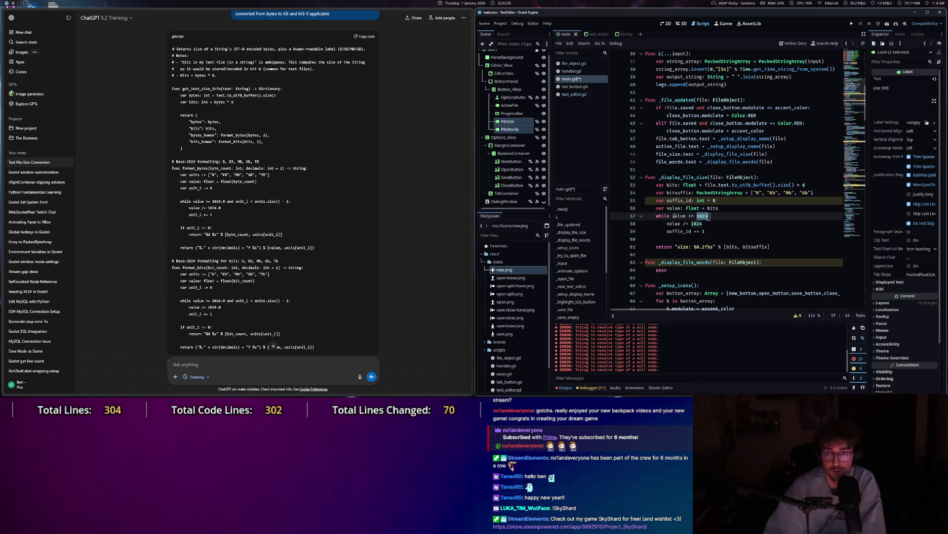
left_click(675, 216)
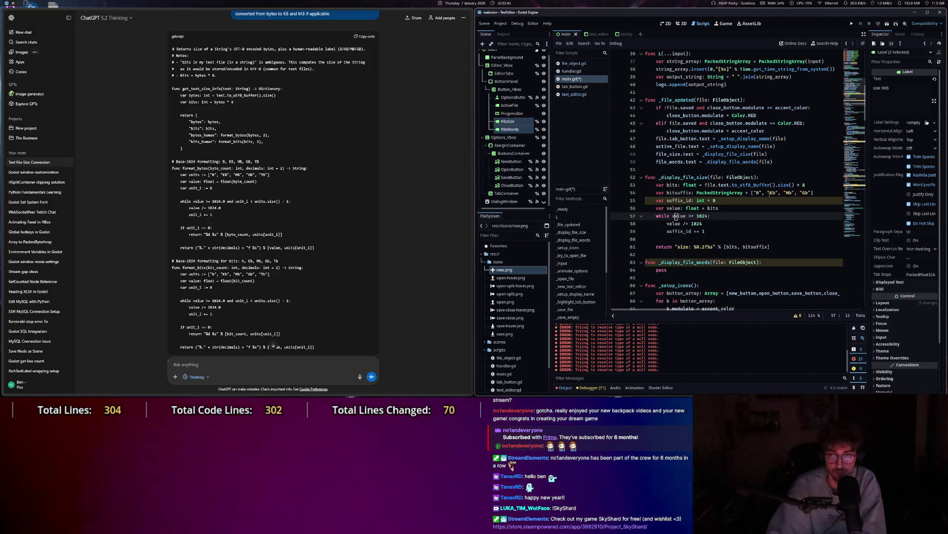
Review the bitsuffix units and start a new suffix_id line after the loop, then remove it.
double_click(758, 193)
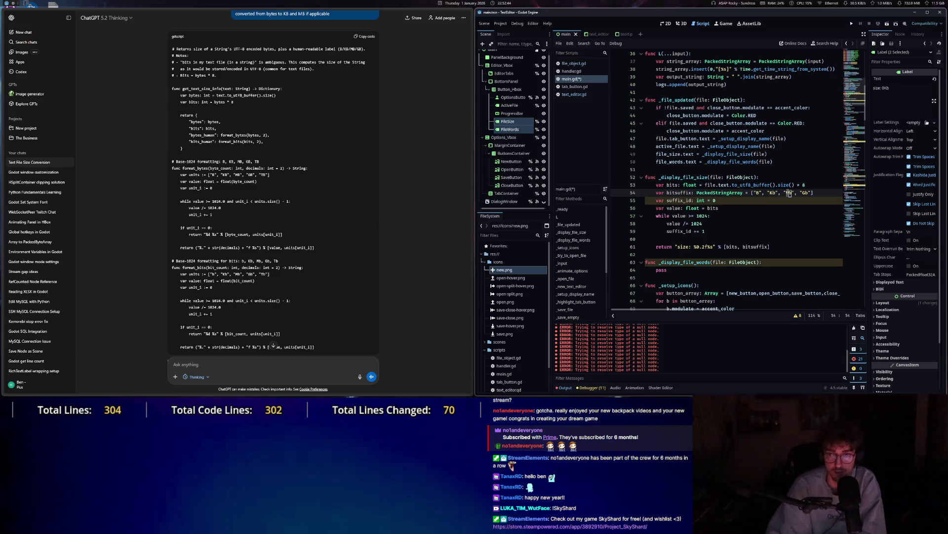
double_click(806, 193)
left_click(715, 222)
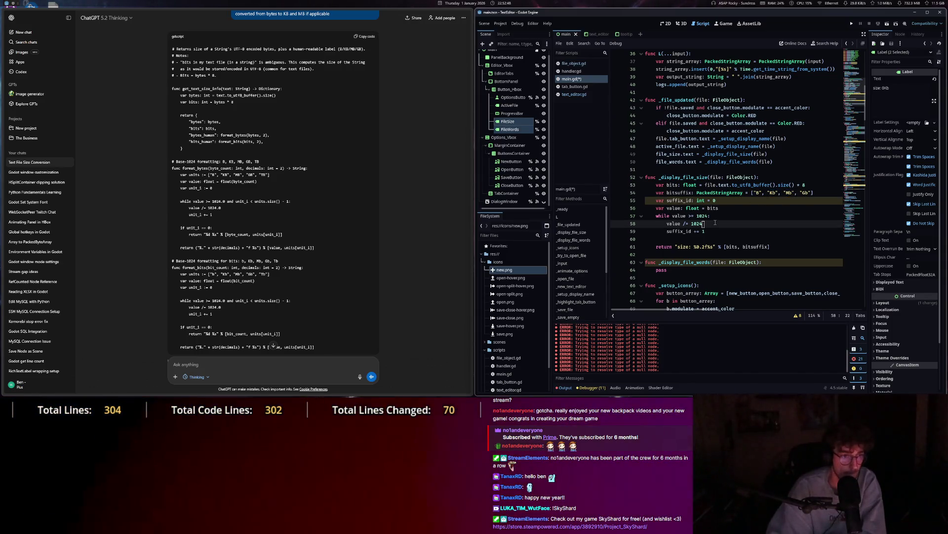
left_click(724, 230)
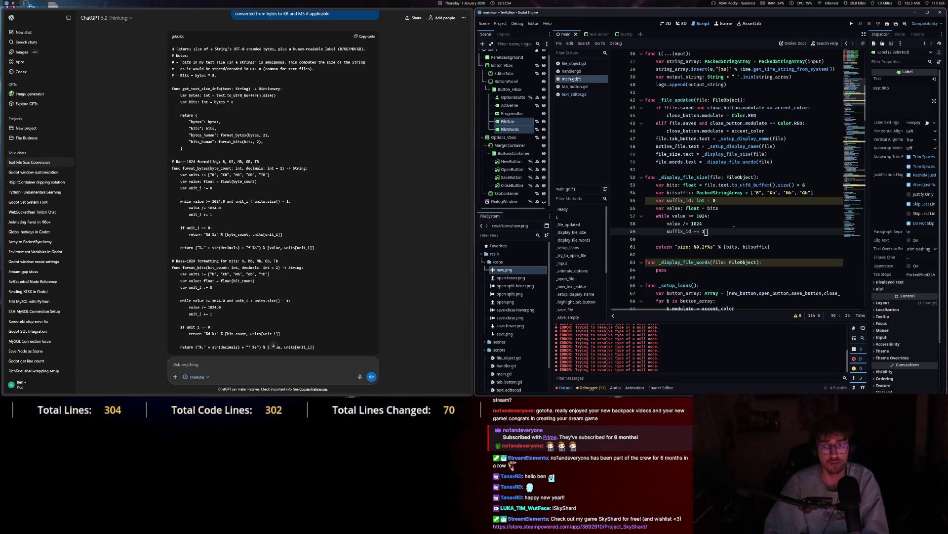
key("Return")
key("BackSpace")
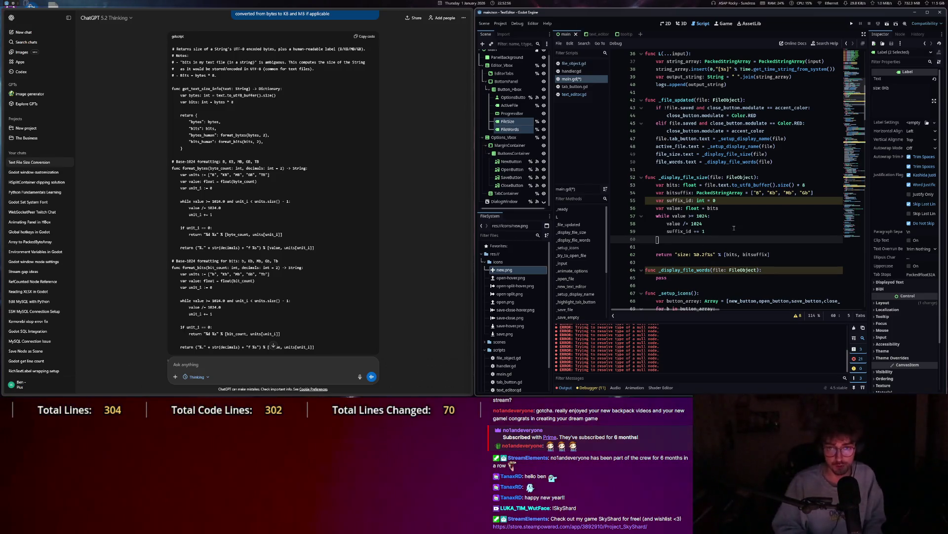
type("su")
key("Tab")
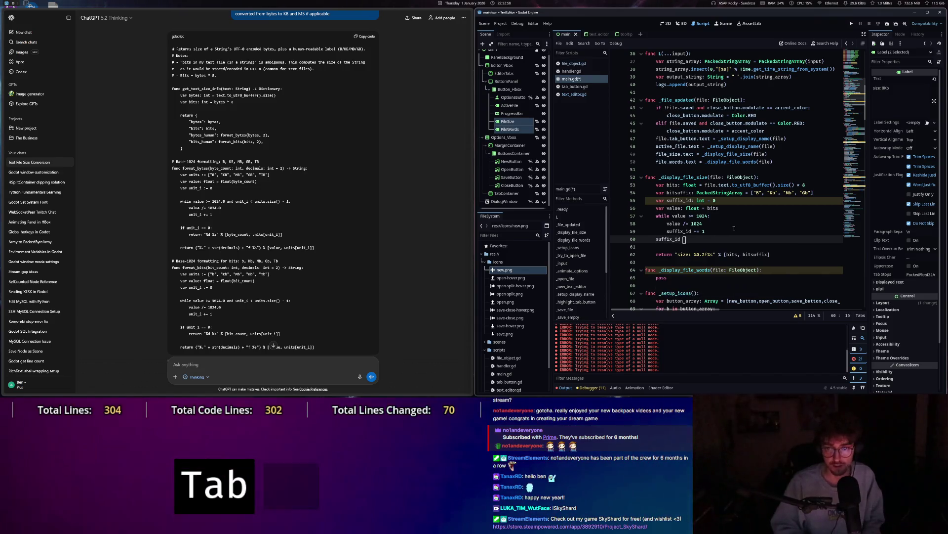
type("= su")
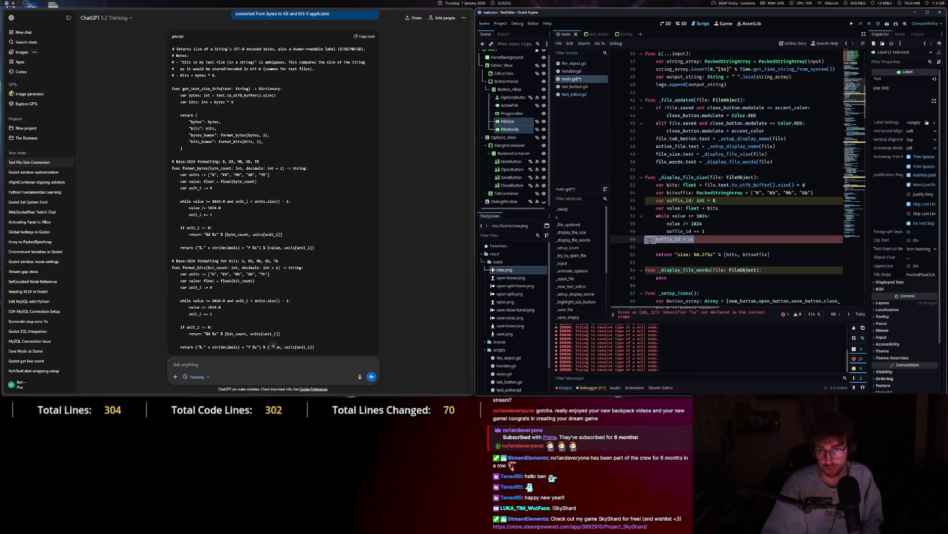
key("BackSpace")
key("BackSpace")
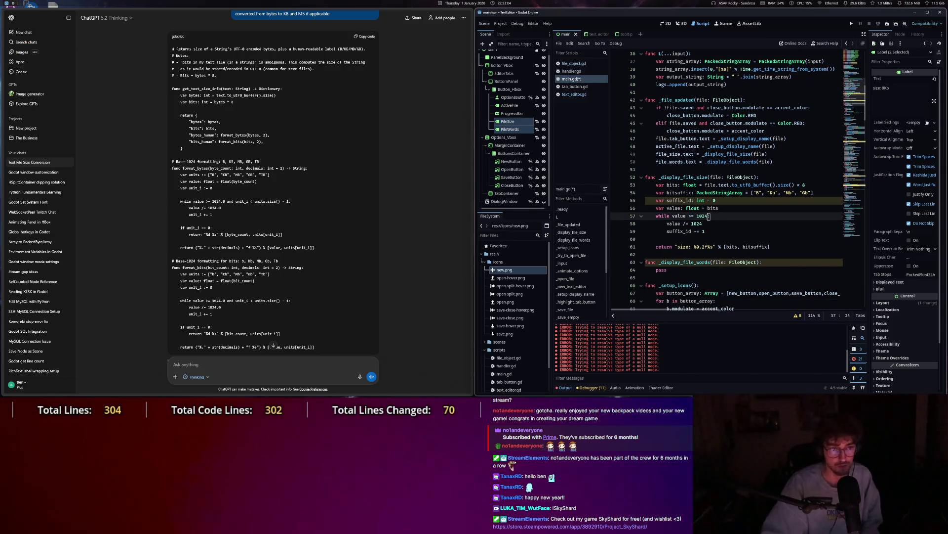
Append "and suffix_id < bitsuffix.size()-1" to the while condition on line 57.
type(" and ")
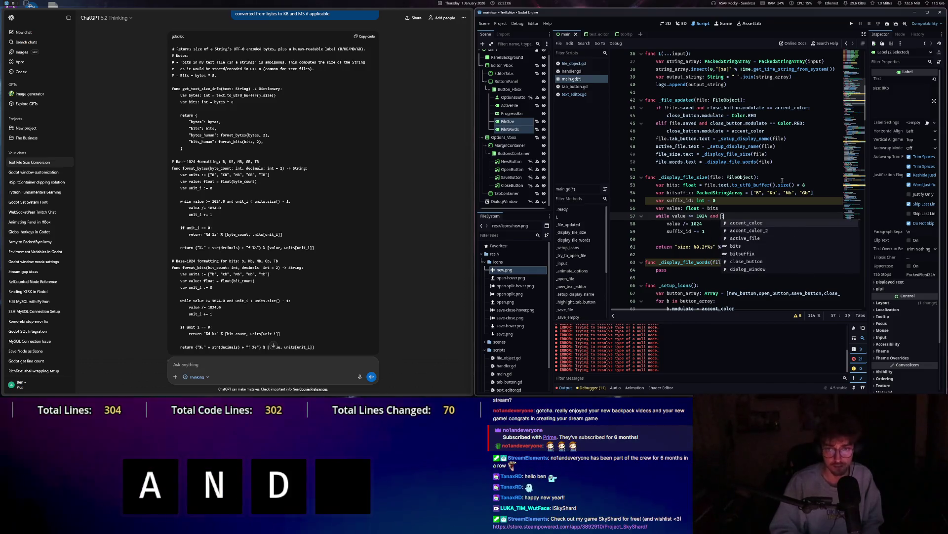
type("su")
key("Tab")
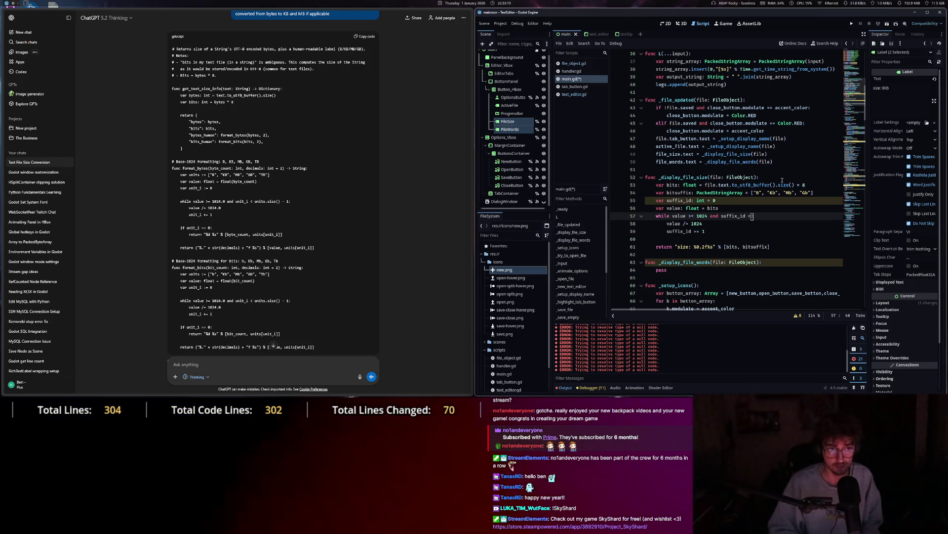
type(" bu")
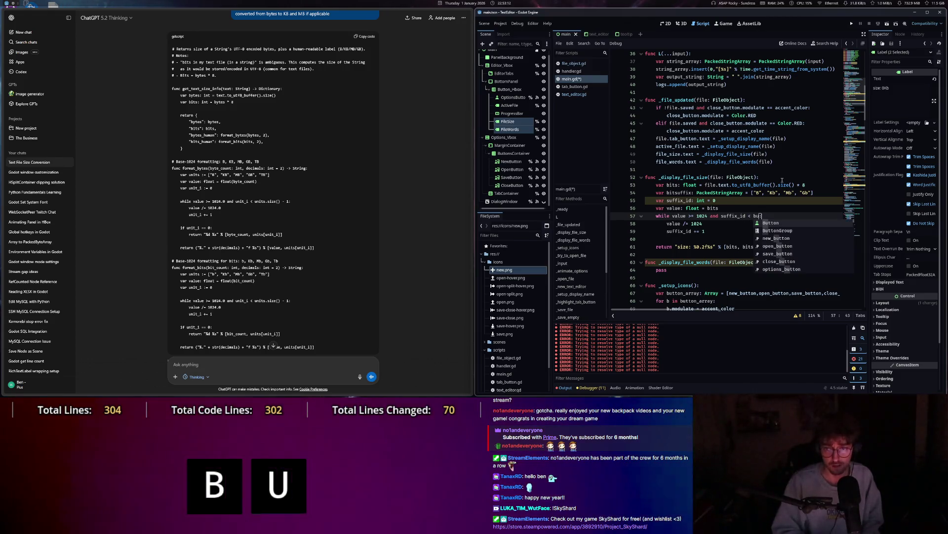
key("BackSpace")
type("it")
key("Down")
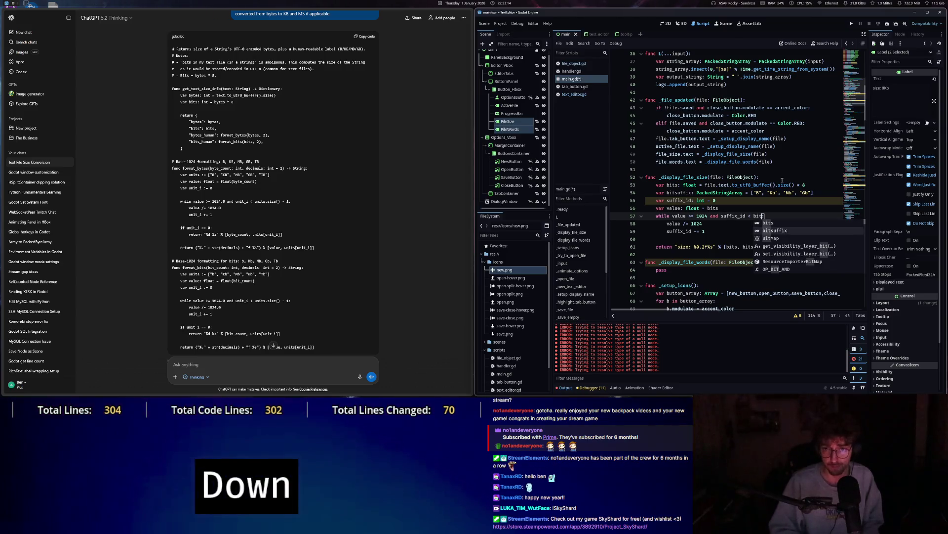
key("Return")
type(".si")
key("Tab")
type("-1")
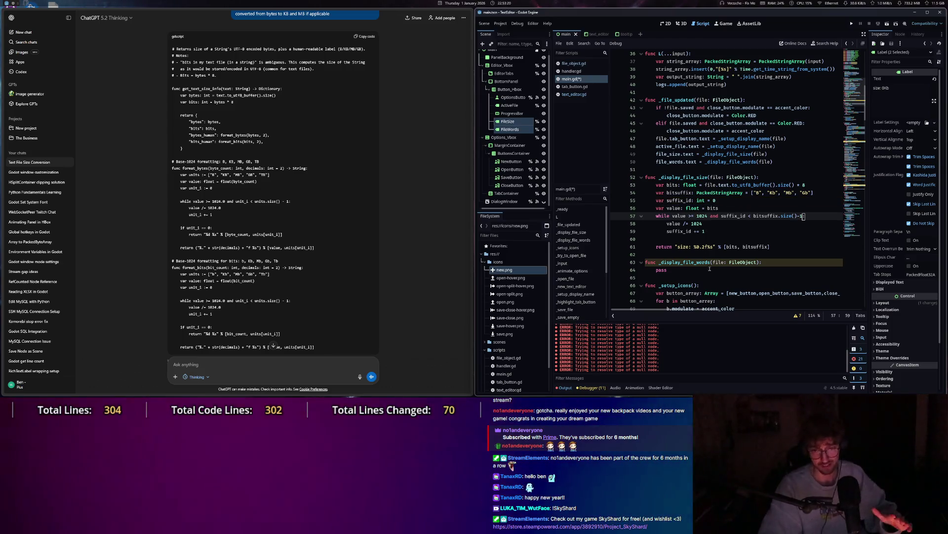
left_click_drag(677, 246, 714, 246)
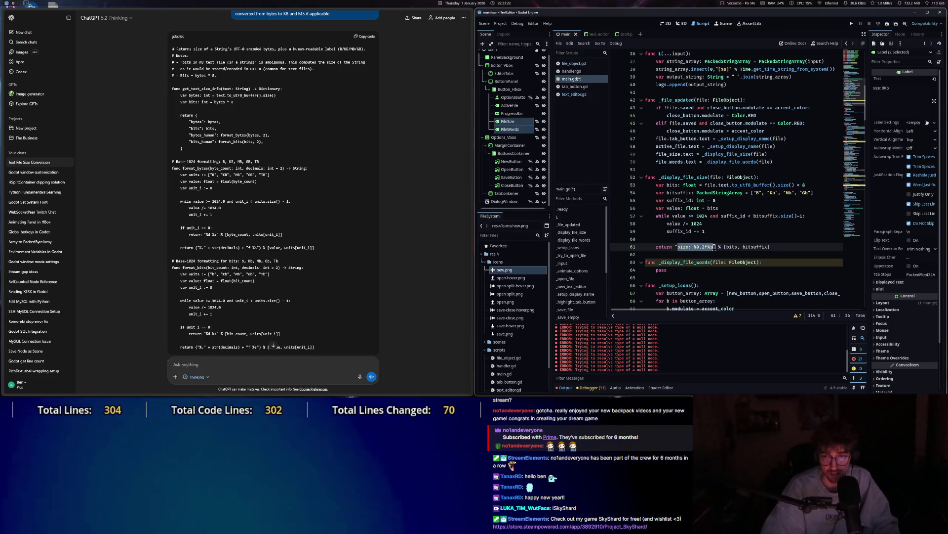
Change the return line to "size: %0.2f %s" % [value, bitsuffix[suffix_id]].
double_click(735, 247)
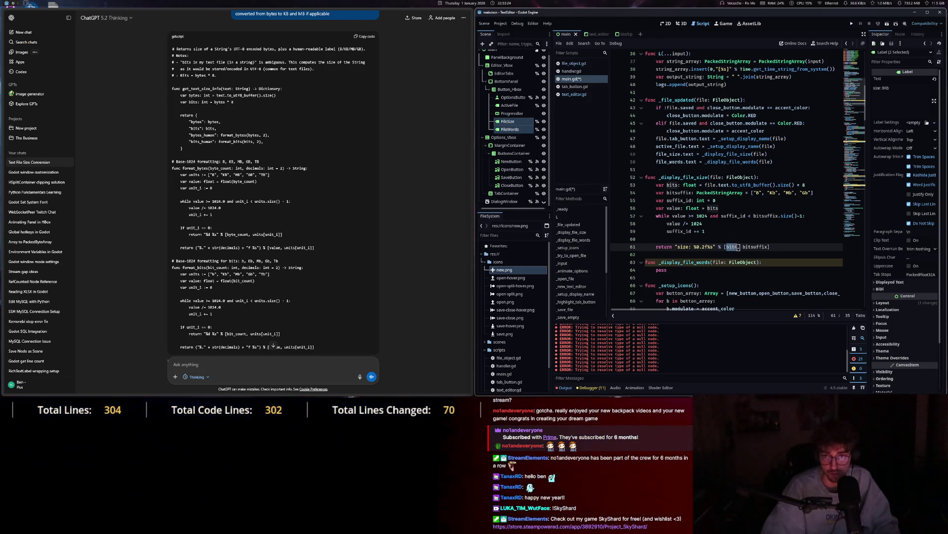
type("value")
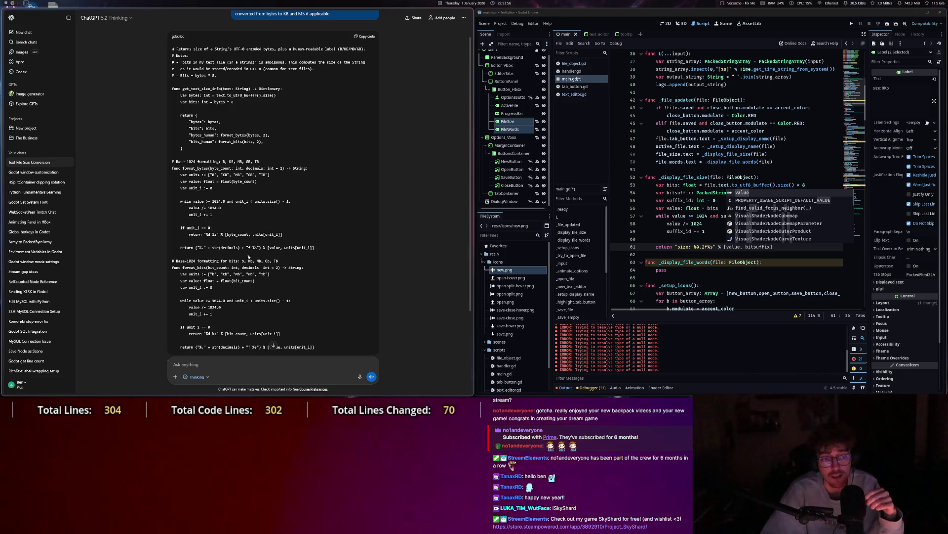
left_click_drag(199, 247, 247, 248)
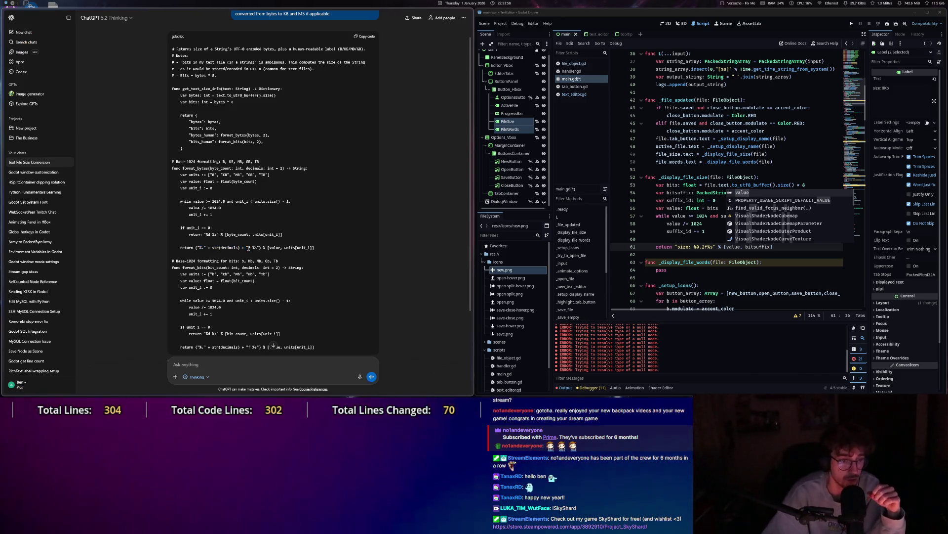
left_click(702, 246)
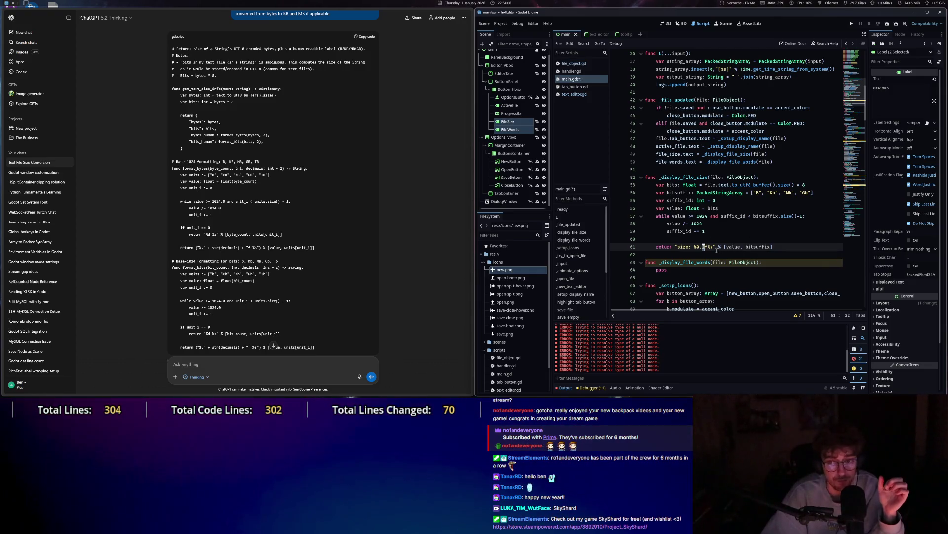
left_click(709, 247)
key("XF86AudioNext")
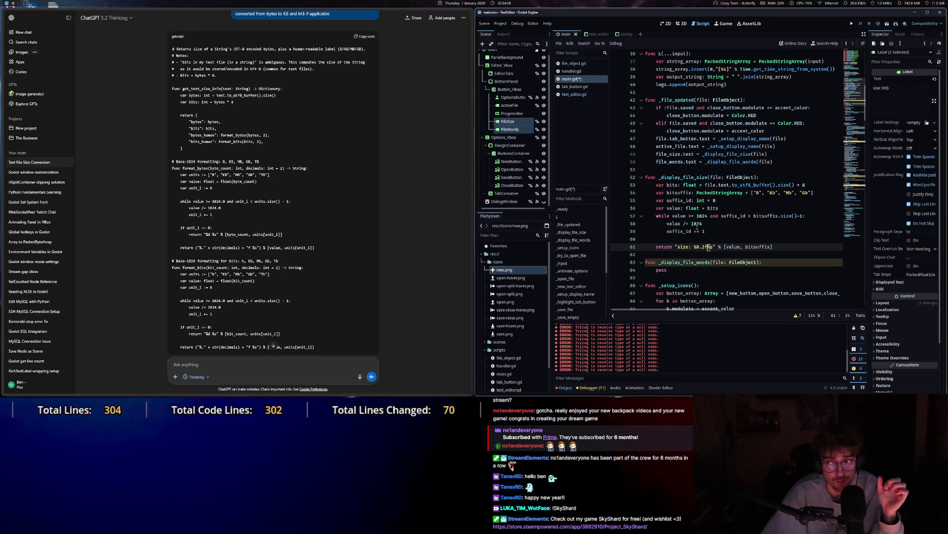
left_click(774, 247)
type("[")
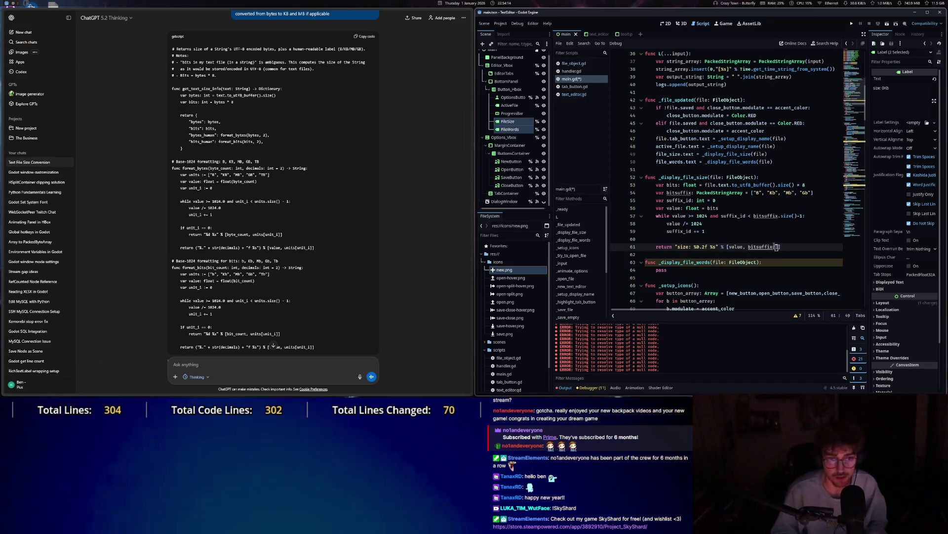
type("suffix_id")
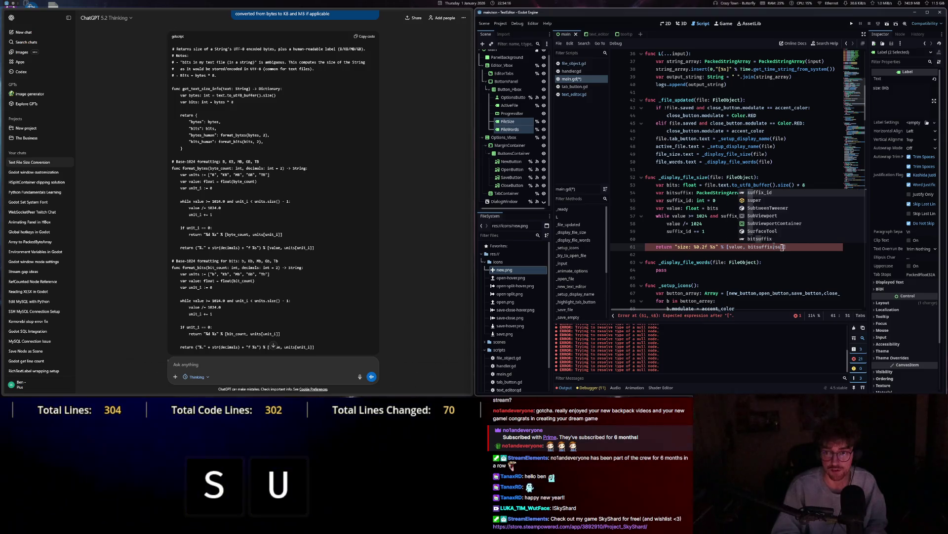
Delete the blank line 60 after the loop and save main.gd.
left_click(678, 240)
key("BackSpace")
key("BackSpace")
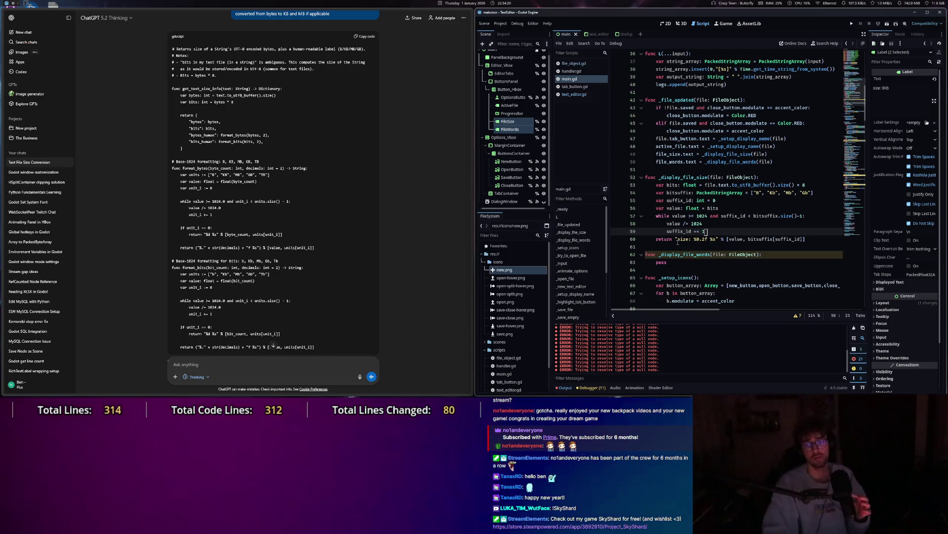
key("ctrl+s")
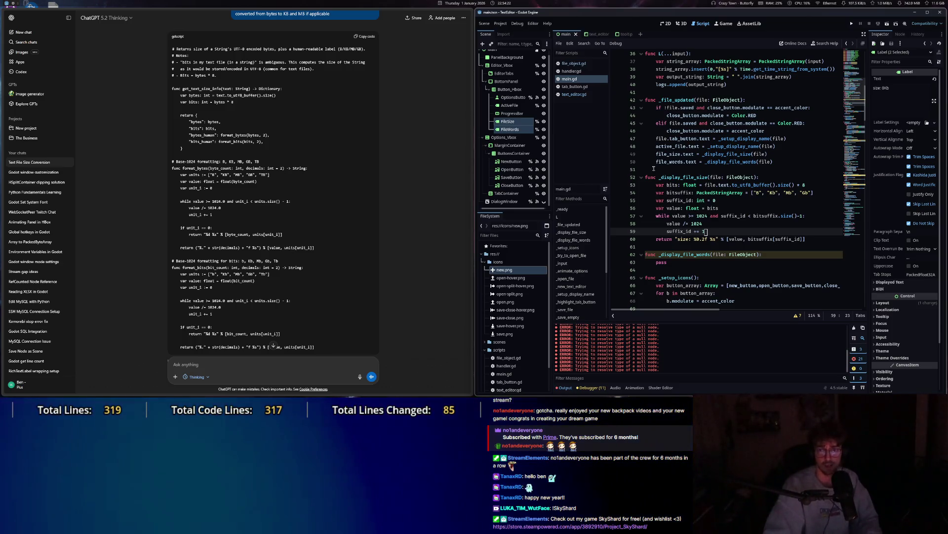
mouse_move(656, 161)
left_mouse_down()
mouse_move(797, 168)
mouse_move(793, 163)
left_mouse_up()
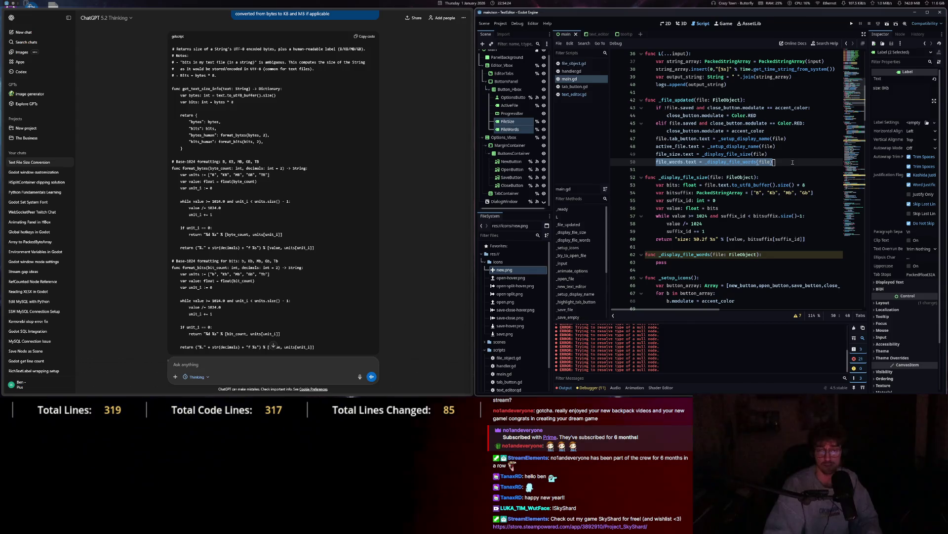
left_click(673, 263)
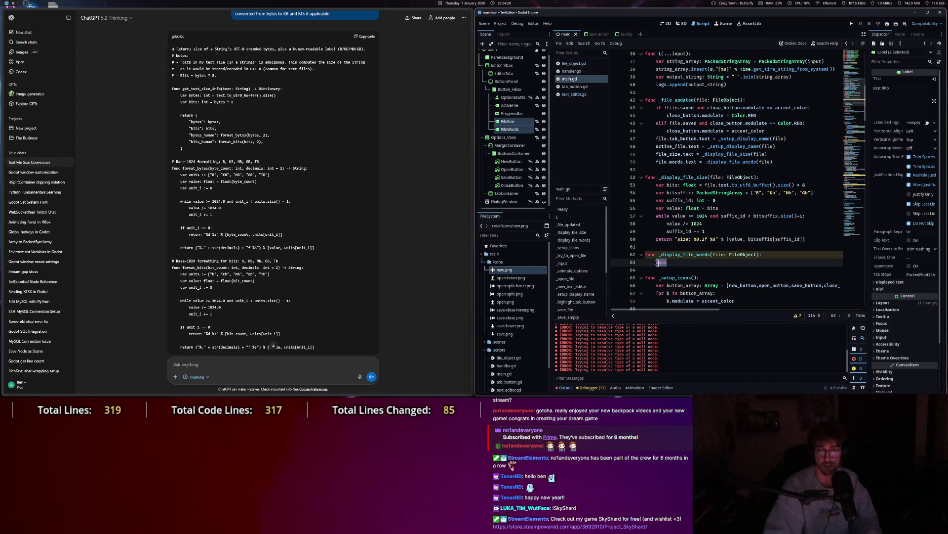
Delete the Text File Size Conversion chat in ChatGPT and maximize the Godot window.
scroll(299, 271, "down", 3)
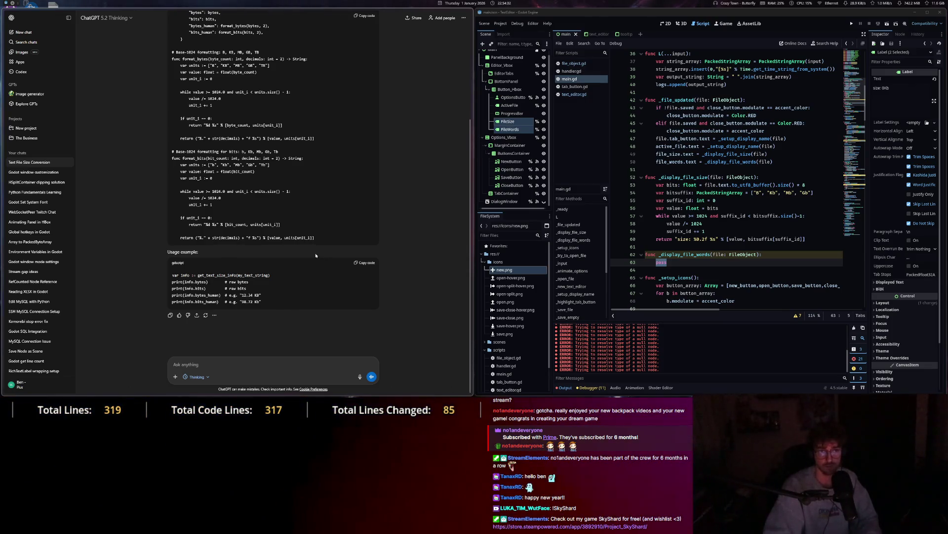
scroll(316, 255, "up", 3)
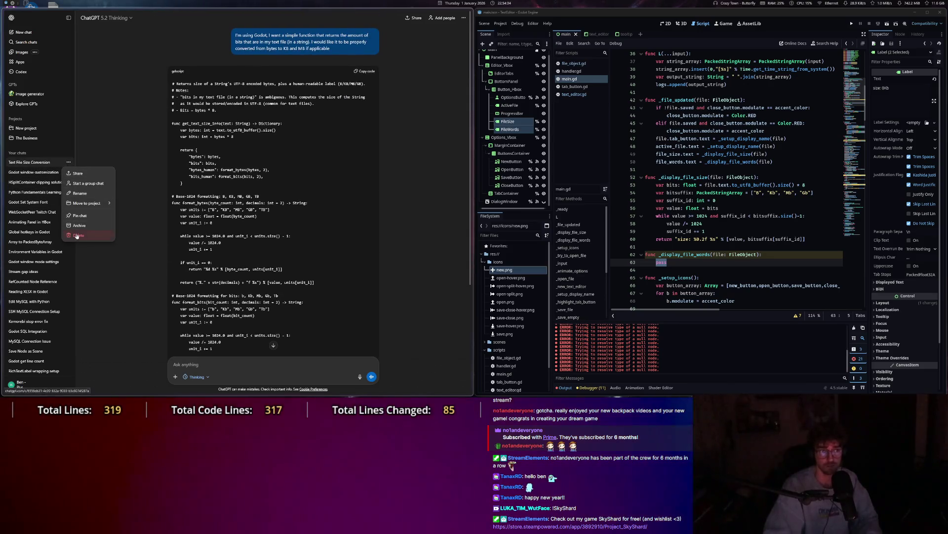
left_click(77, 236)
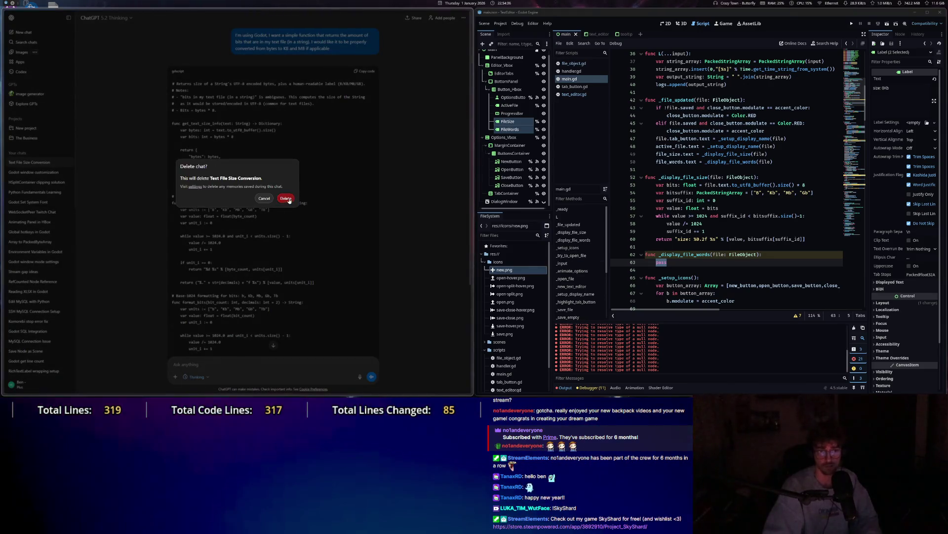
left_click(286, 199)
key("super+Up")
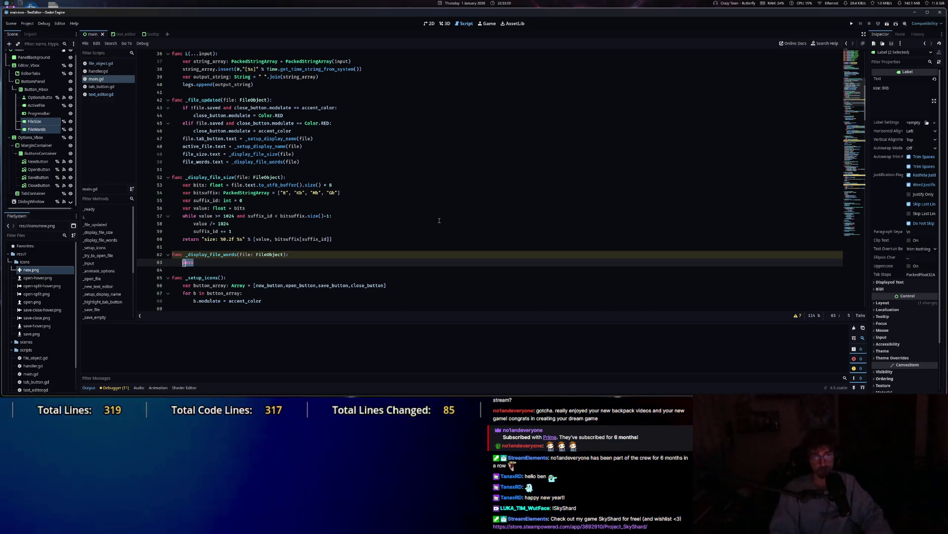
Add var word_array: PackedStringArray = file.text.split(" ") to _display_file_words and save.
type("file.te")
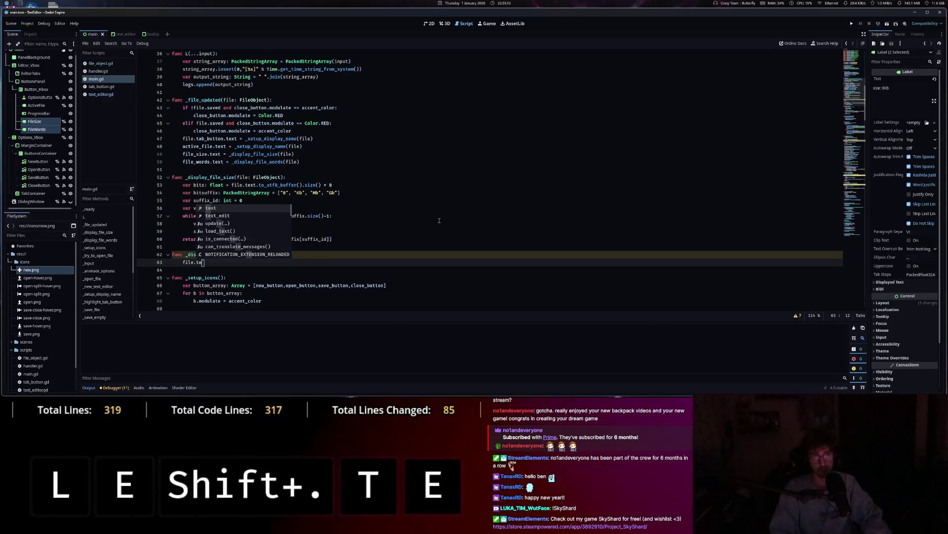
key("Tab")
type(".")
type("wor")
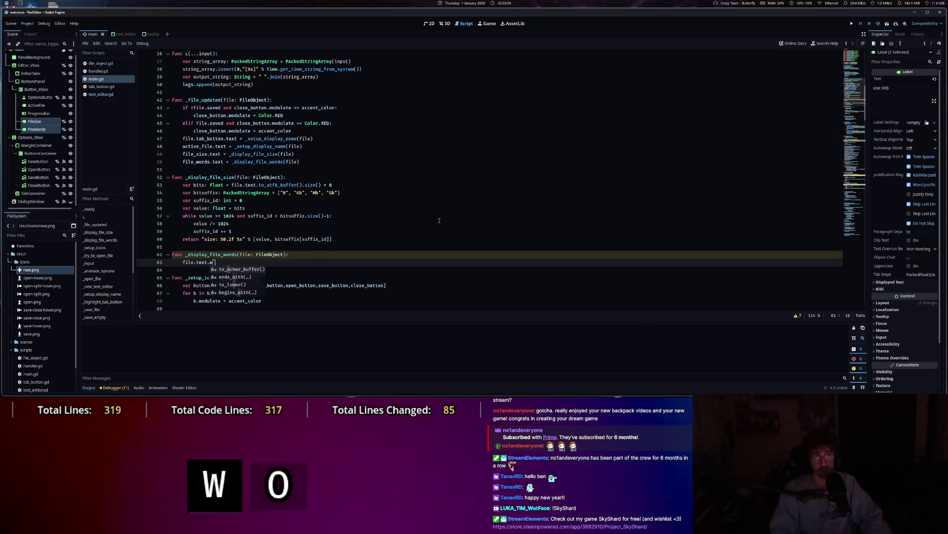
key("BackSpace")
key("BackSpace")
key("BackSpace")
type(".")
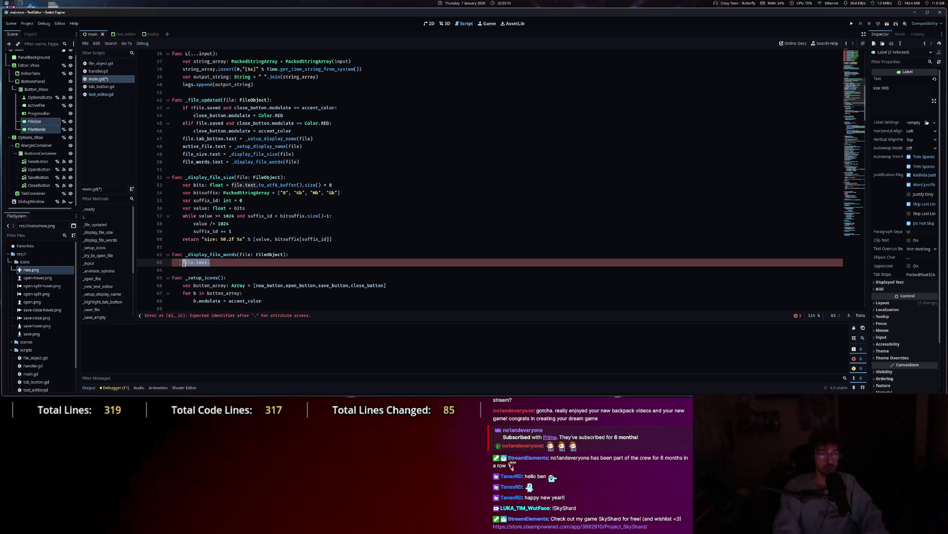
type("var ")
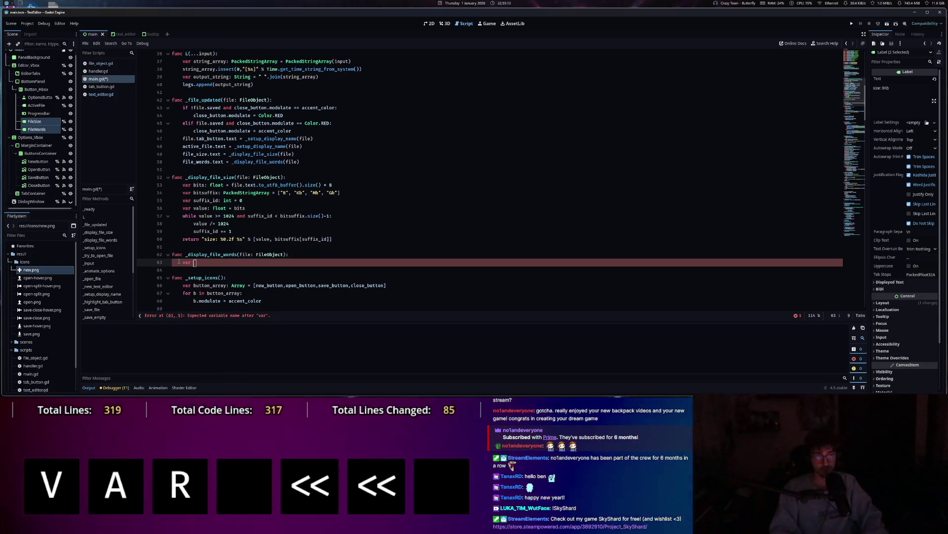
type("word_array")
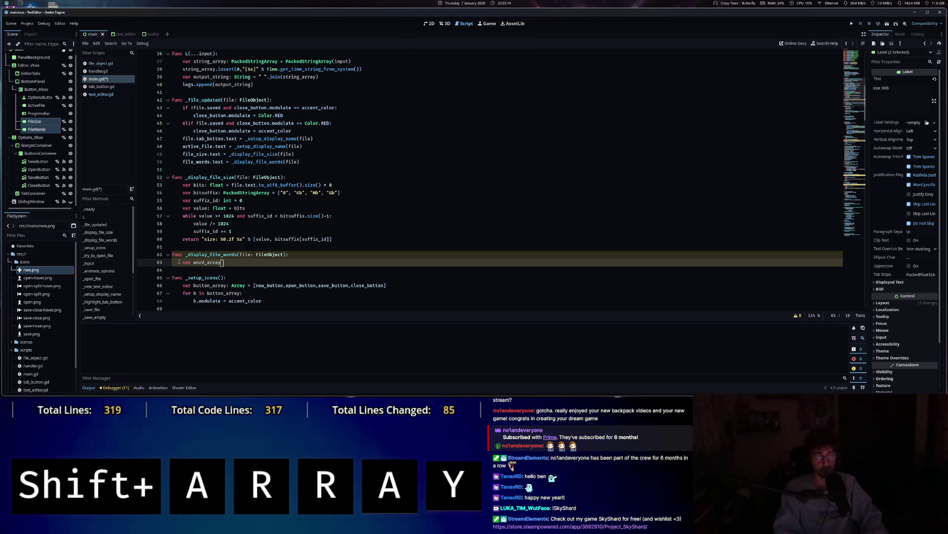
type(" =")
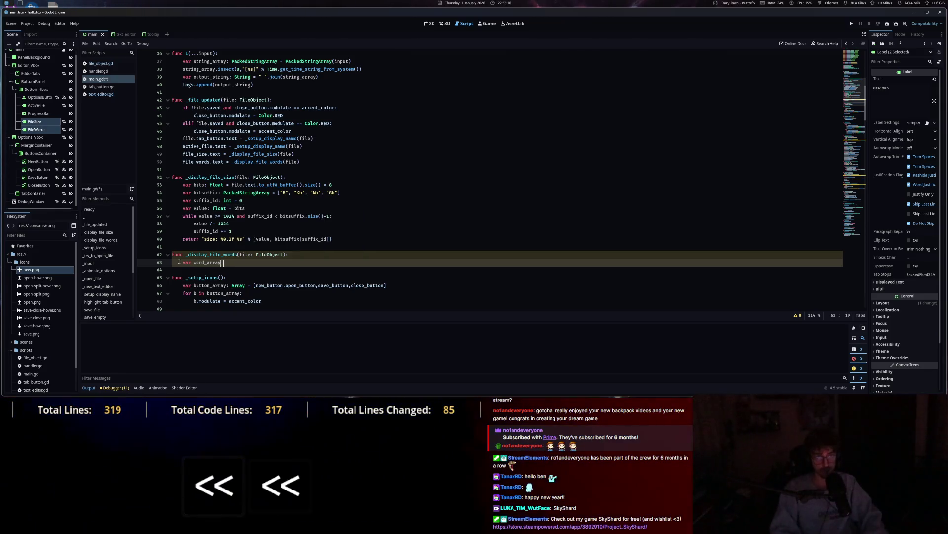
type(" Pa")
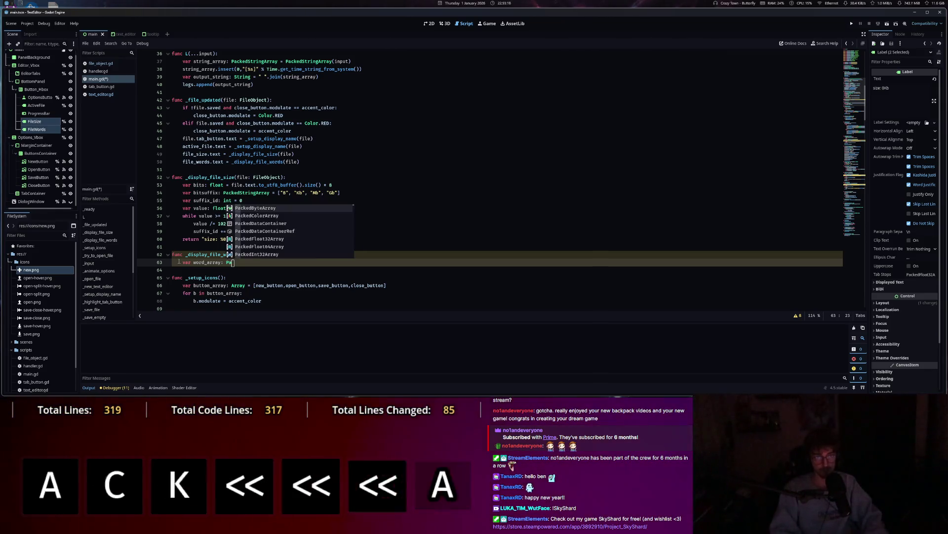
type("ckedS")
key("Down")
key("Return")
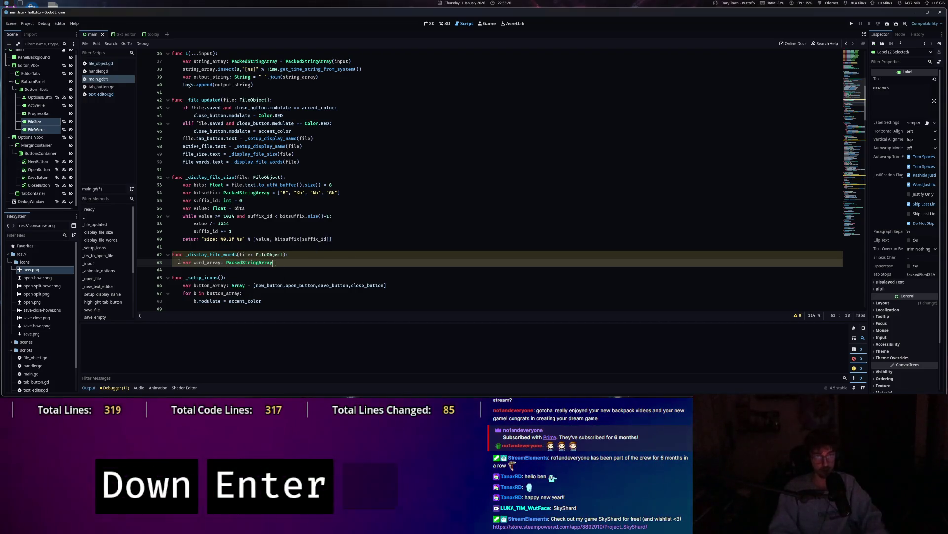
type("= file.text")
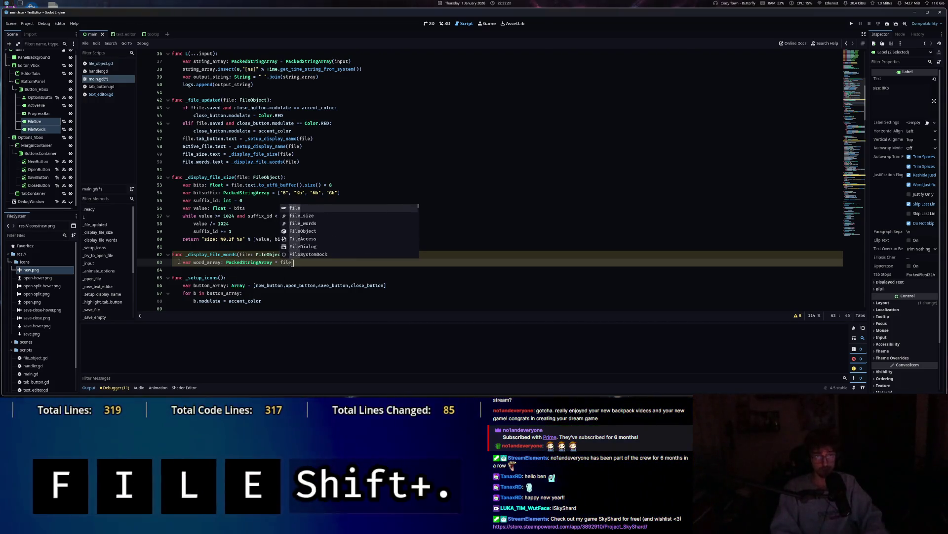
key("shift")
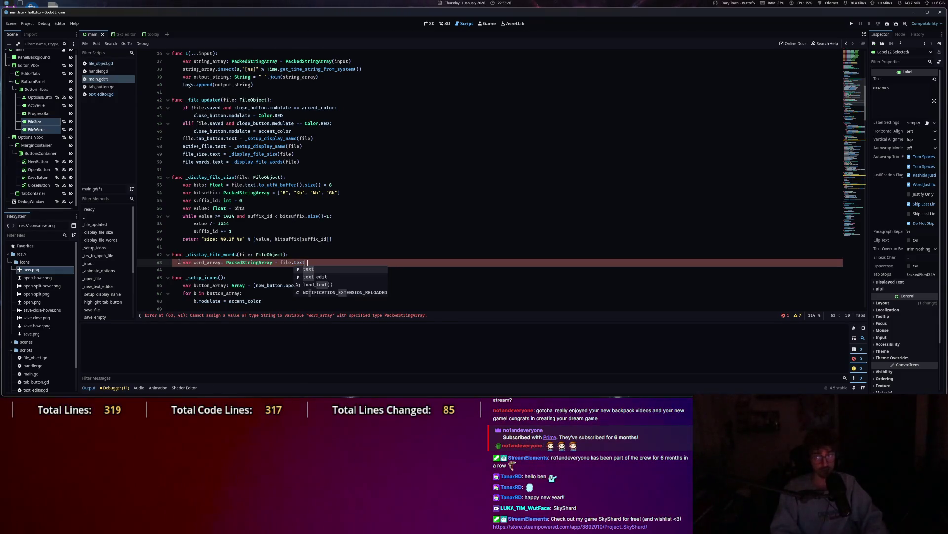
type(".")
type("spl")
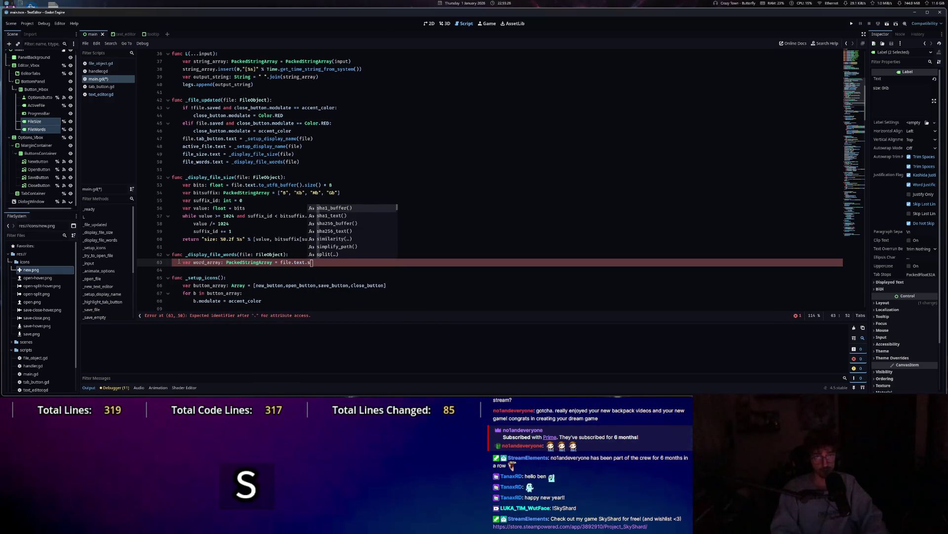
key("Tab")
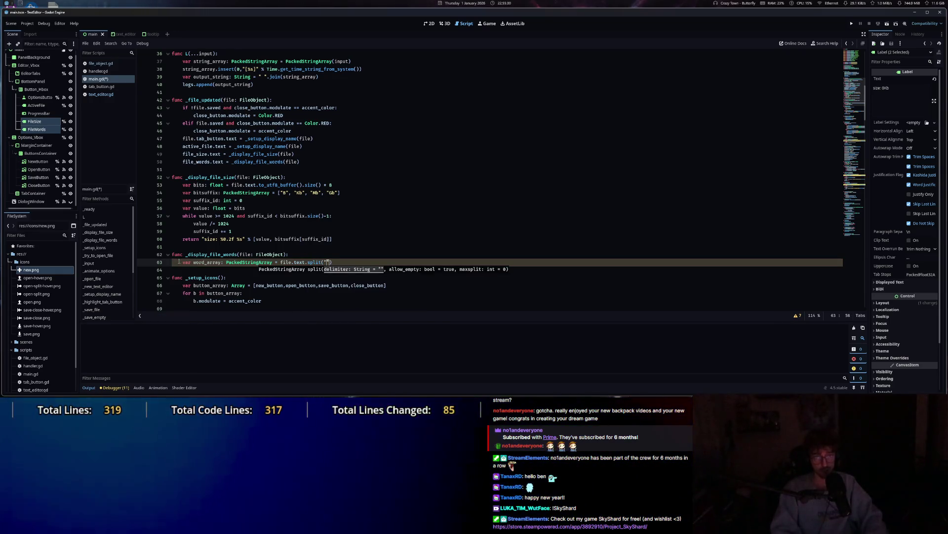
type("\" ")
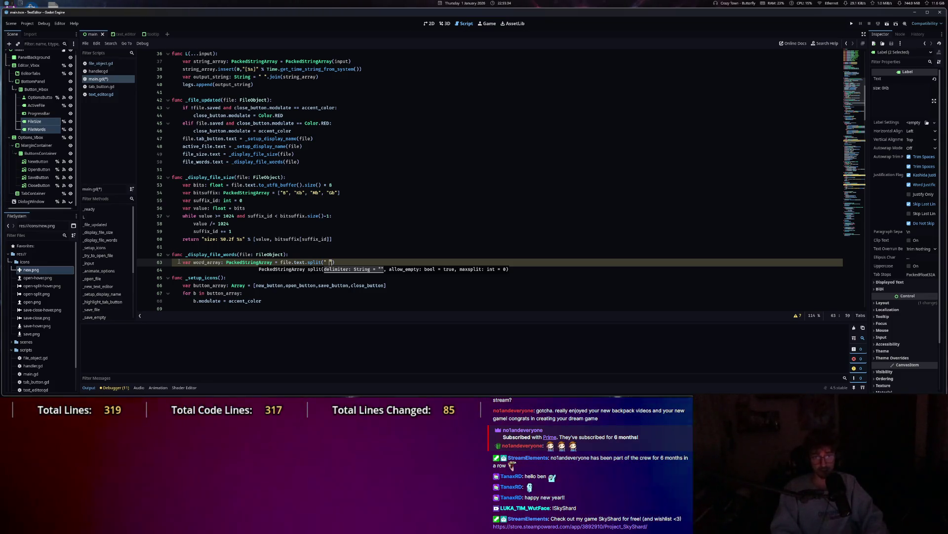
type("\",")
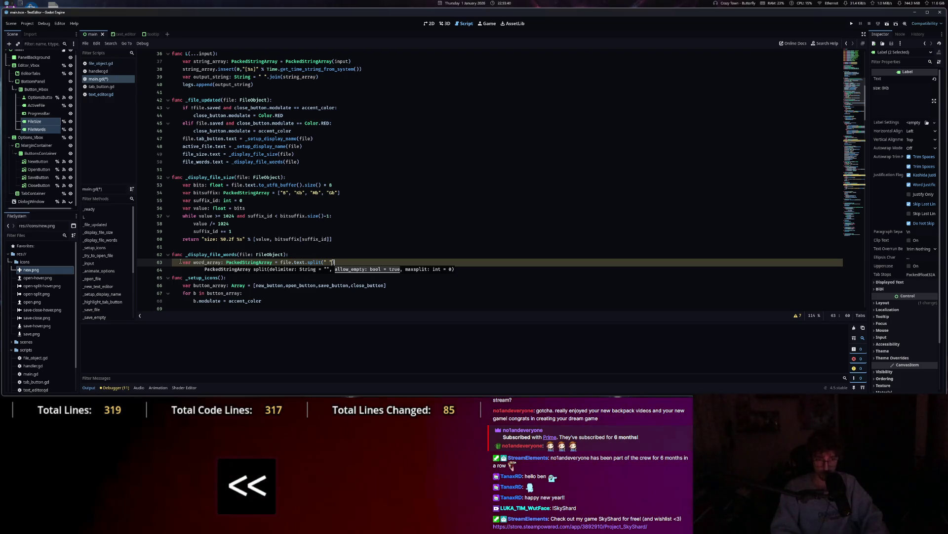
key("ctrl+s")
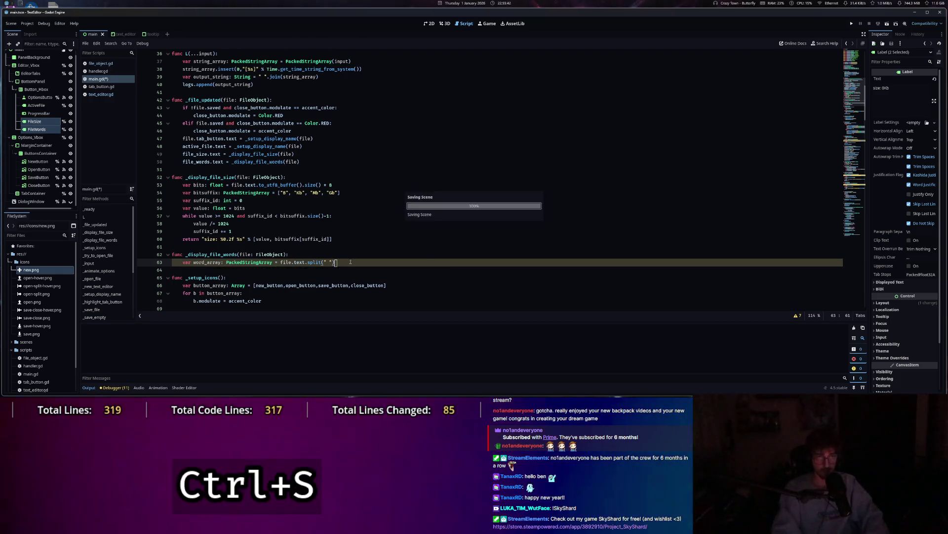
Return "words: %d" % word_array.size(), save main.gd, and run the project.
key("Return")
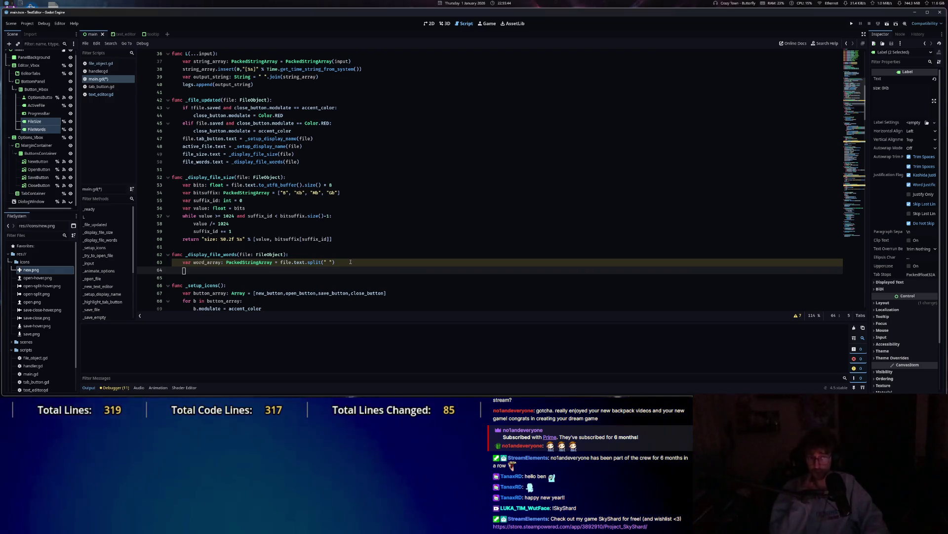
type("return \"words: ")
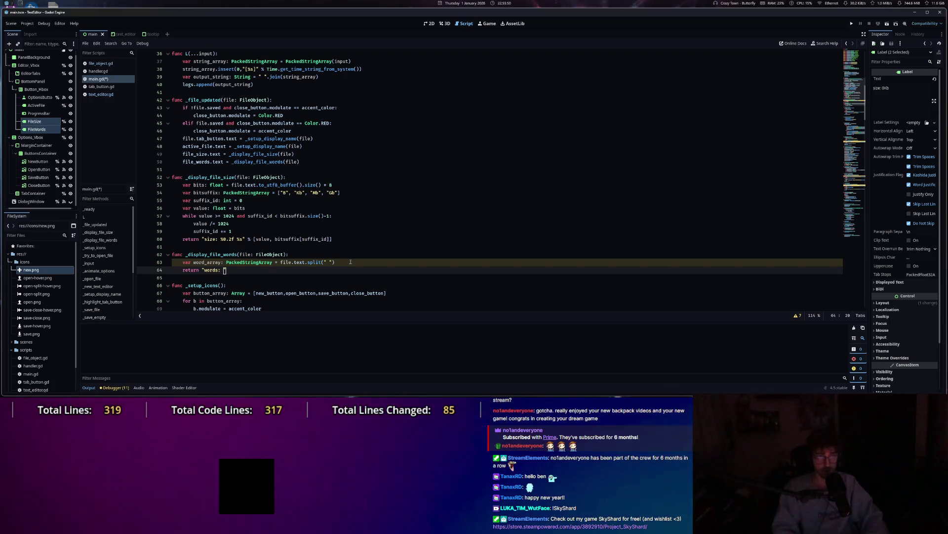
type("%d")
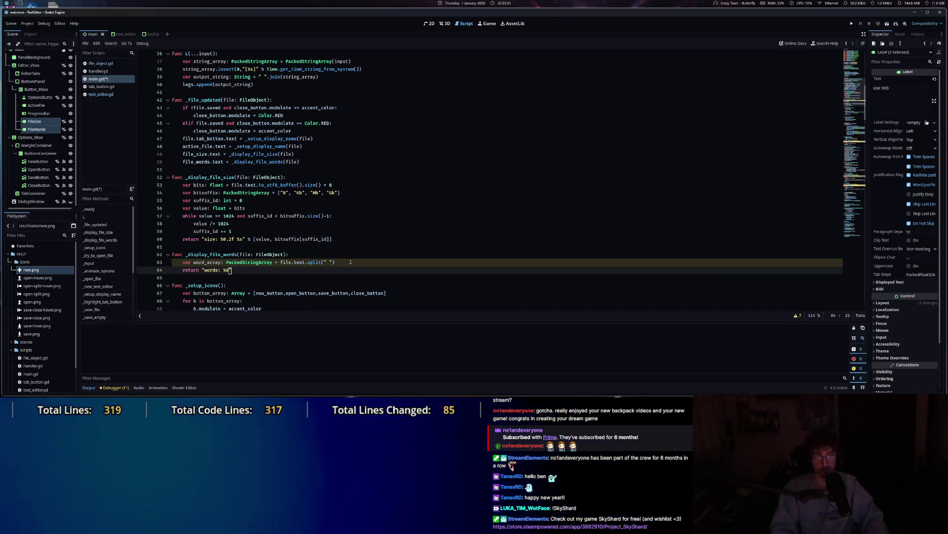
type("\" % ")
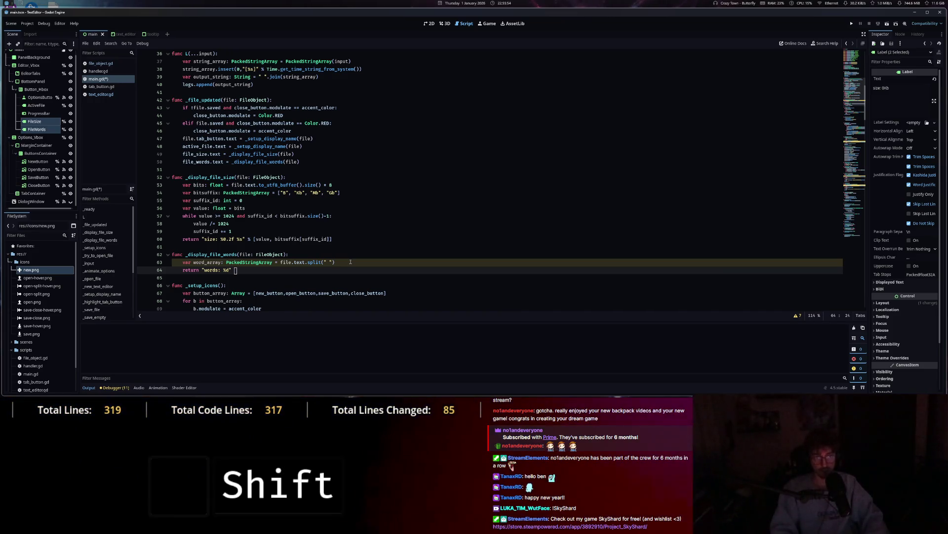
type("w")
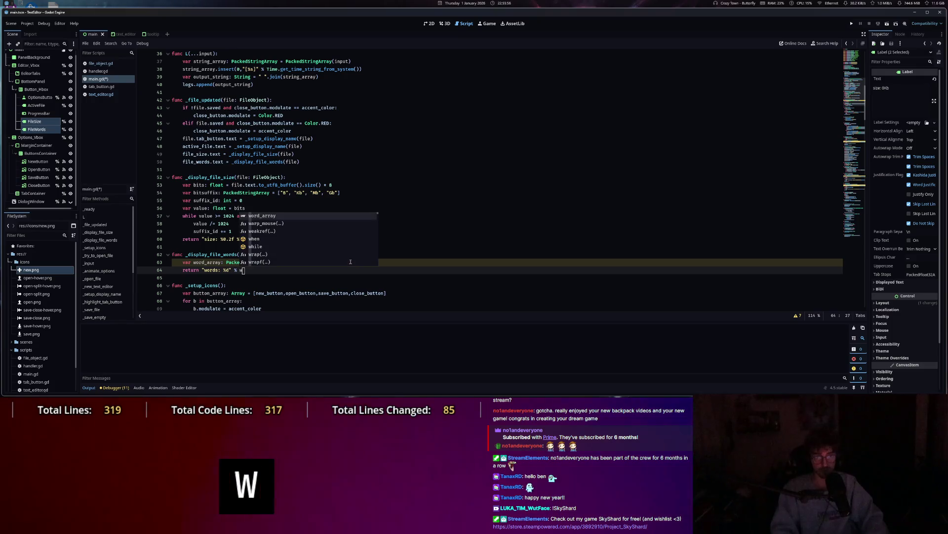
key("Tab")
type(".si")
key("Tab")
key("ctrl+s")
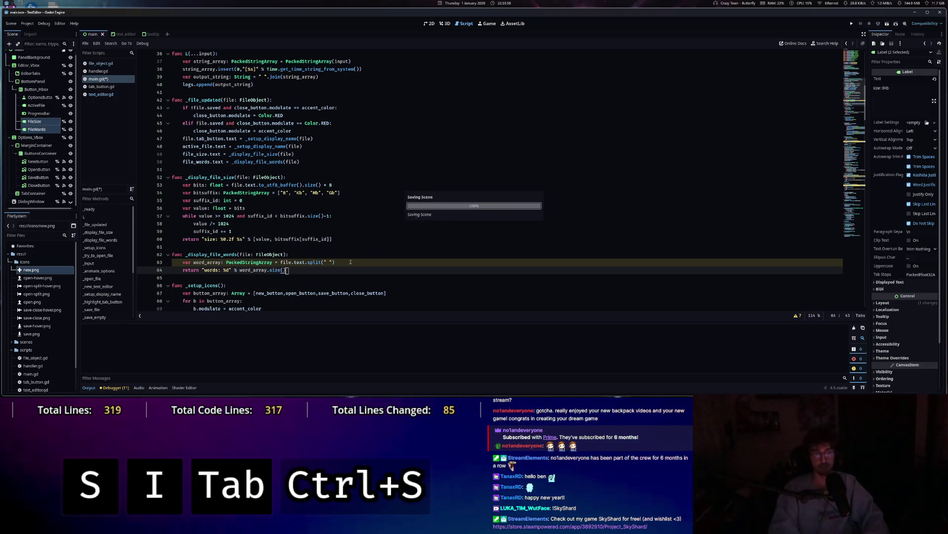
key("F5")
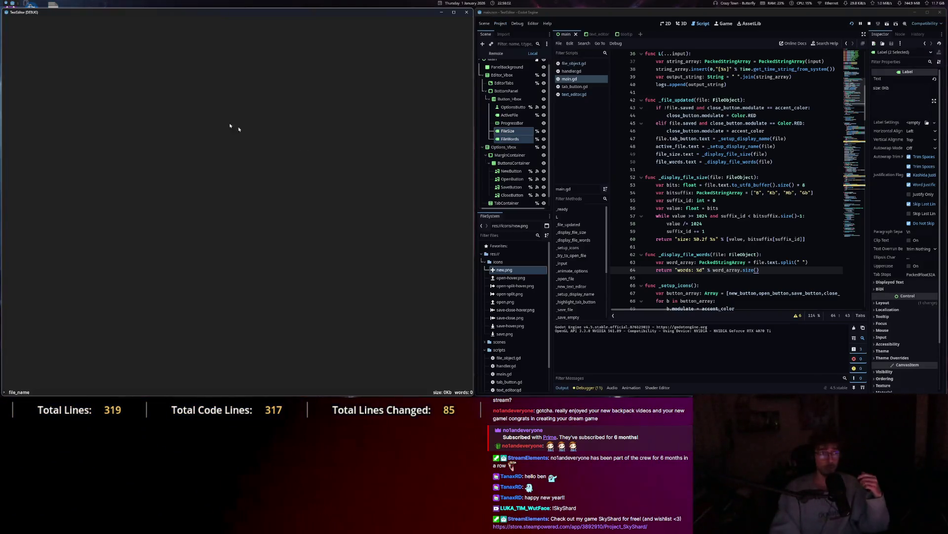
Open test2 from the Desktop in the running TextEditor.
key("Escape")
left_click(17, 22)
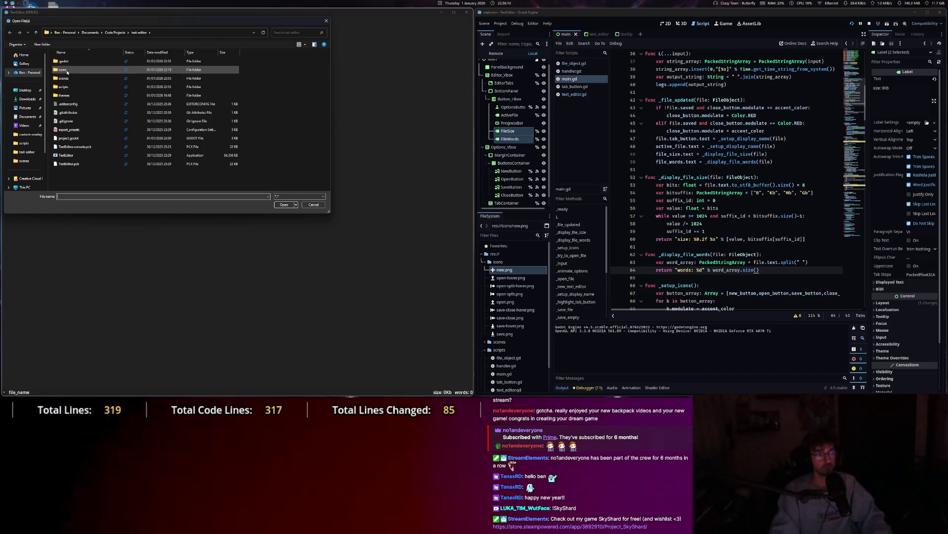
left_click(26, 91)
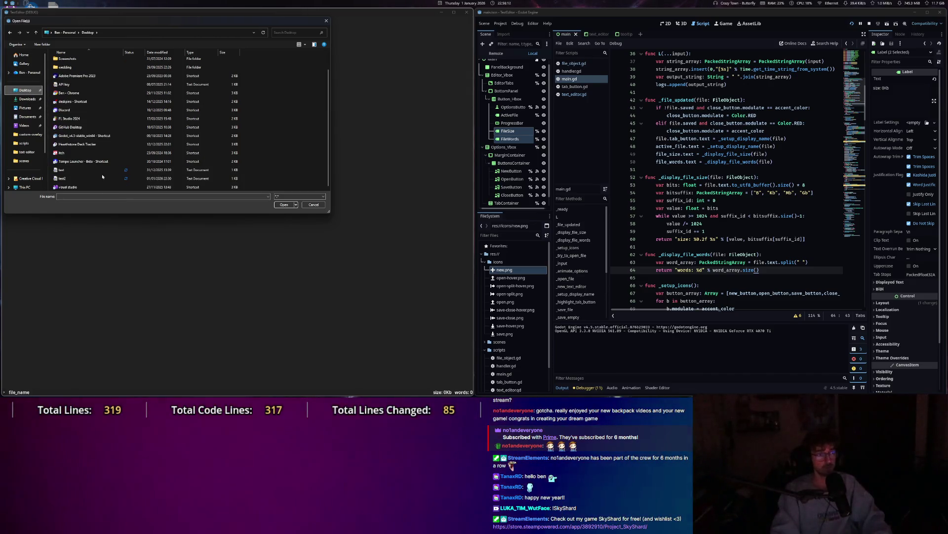
double_click(69, 177)
Add several new lines of text to test2 and save it.
left_click(79, 166)
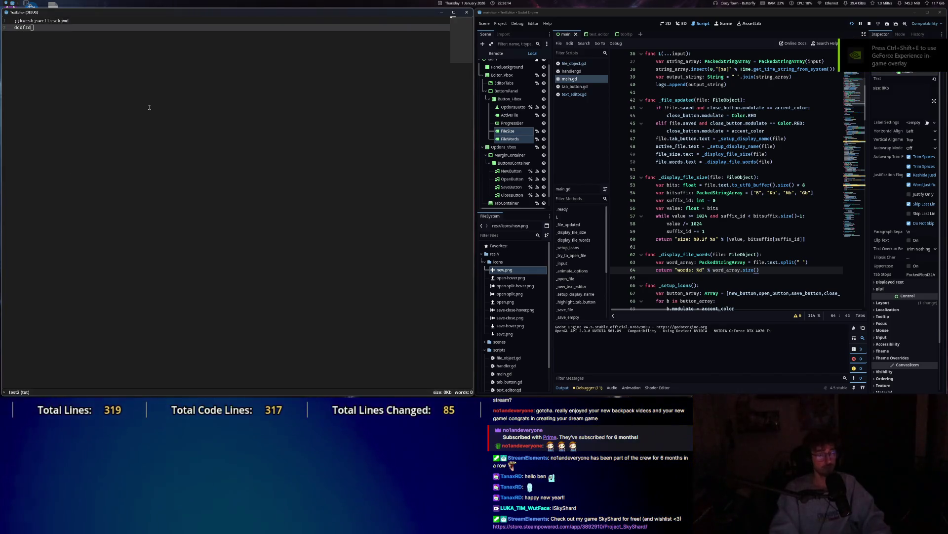
key("Return")
type("dz")
key("Return")
key("Return")
key("Return")
type("zqd")
key("Return")
type("qdz")
key("Return")
type("qdzqdzlk,qzd")
key("Return")
type("qz  lkdq lqidj lji dqlj")
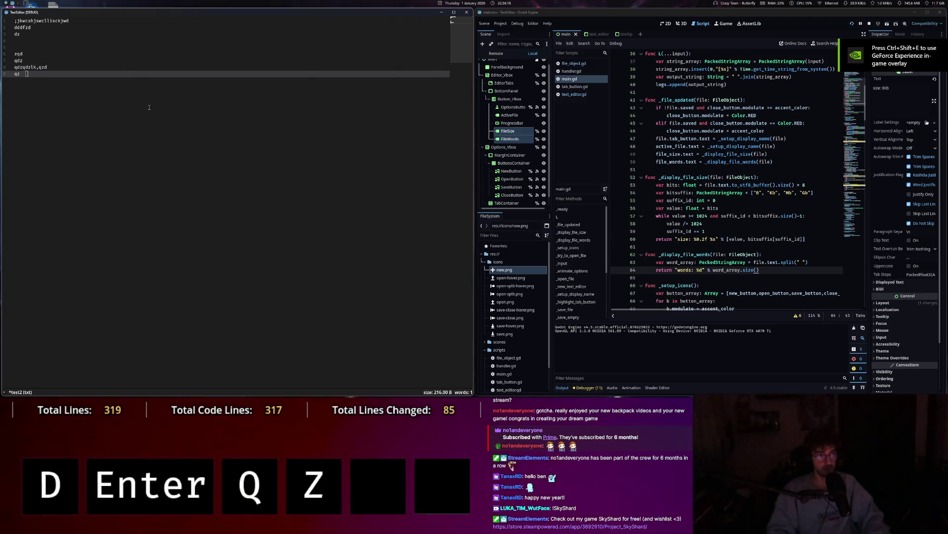
key("Return")
type("sqhliqds")
key("Return")
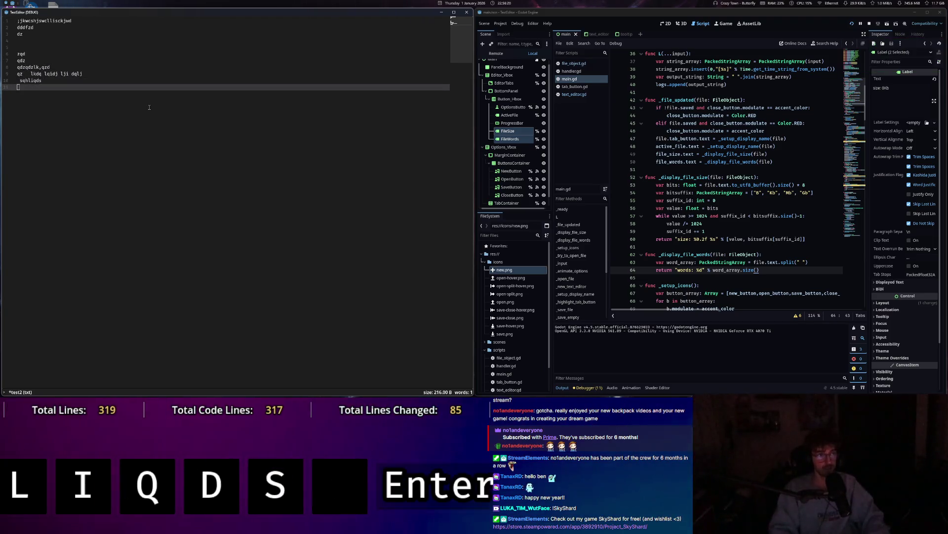
type("s")
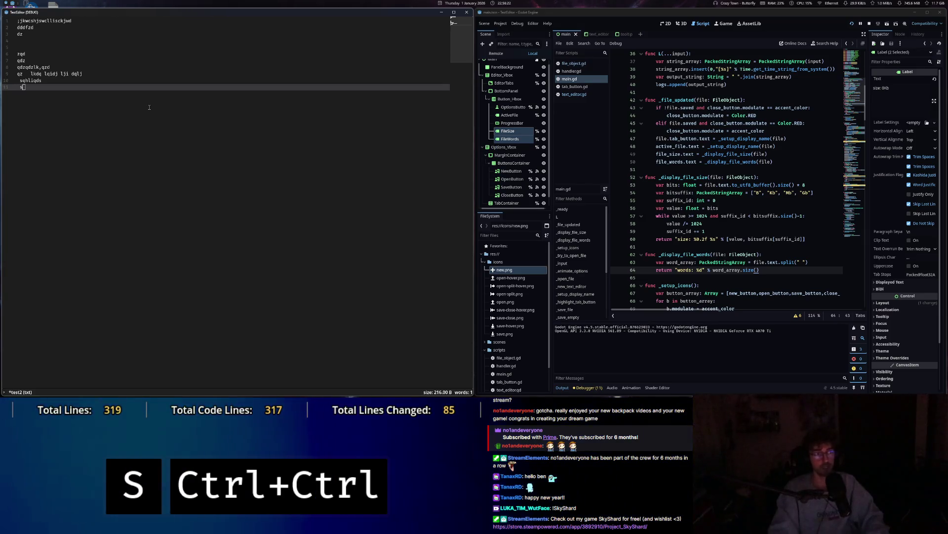
mouse_move(37, 33)
key("Escape")
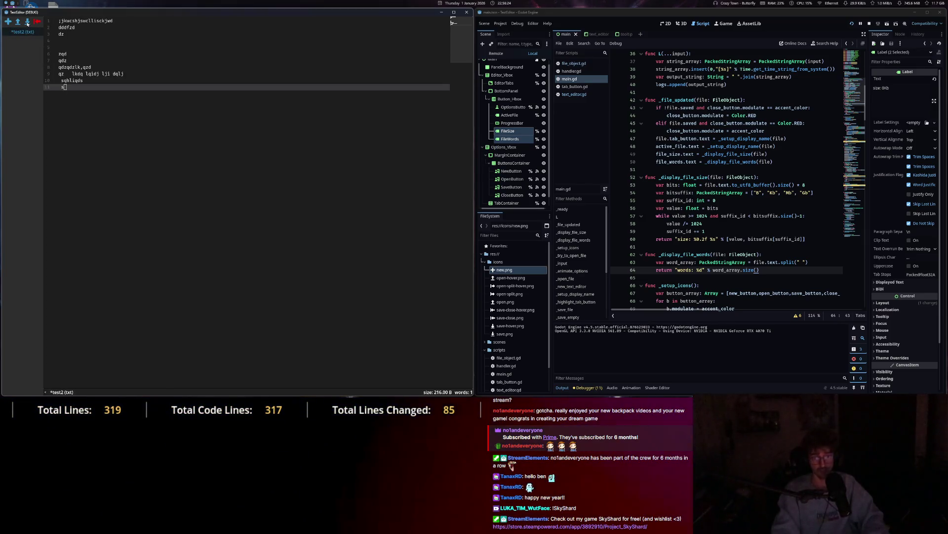
left_click(27, 22)
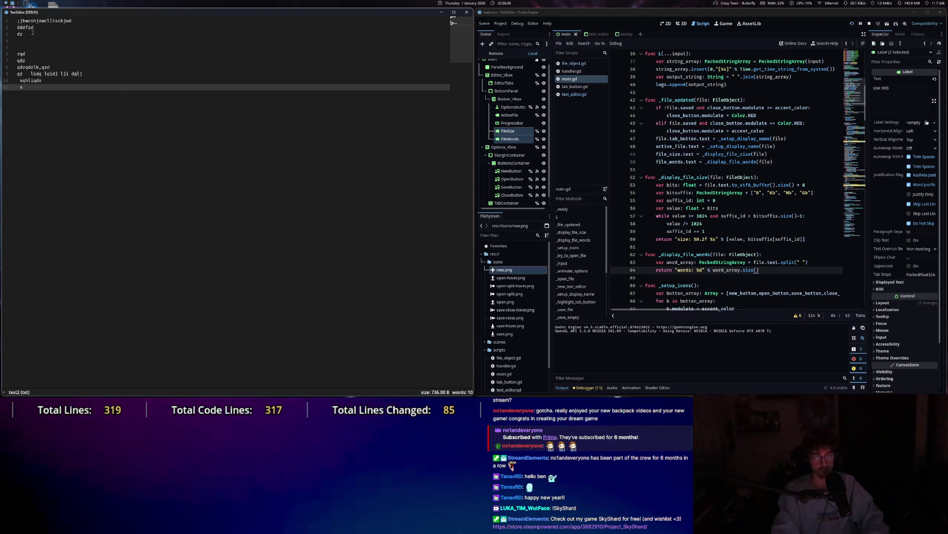
Step through the edited lines checking the 736 B and 10-word counts, then close test2.
left_click(32, 81)
left_click(64, 73)
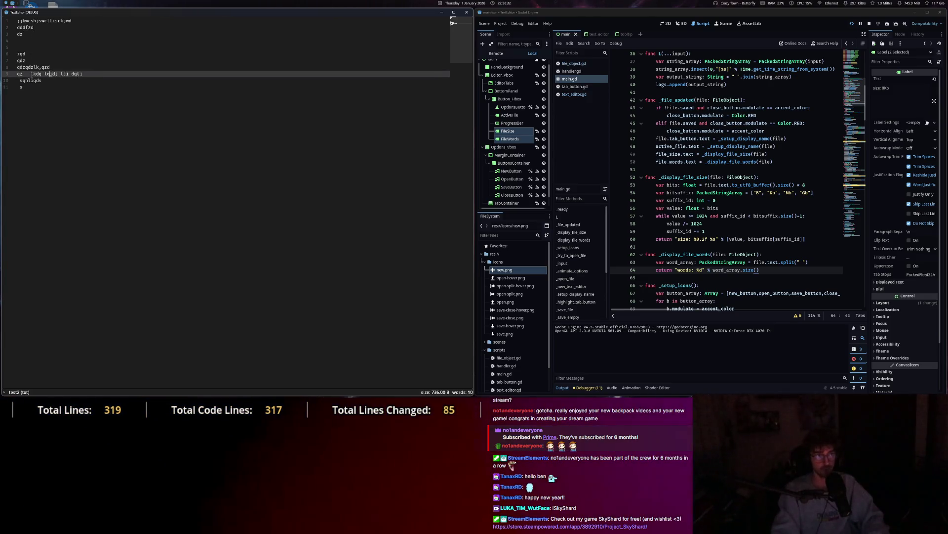
left_click(31, 48)
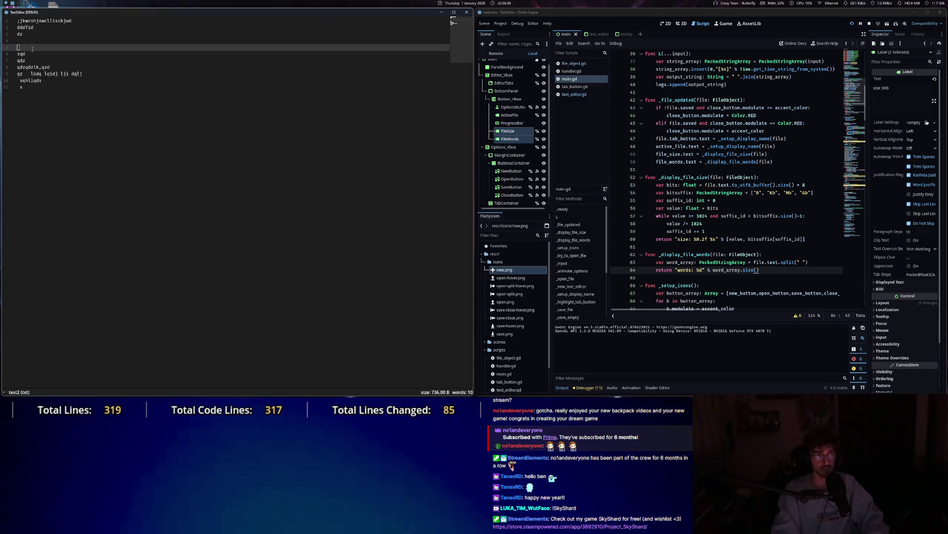
key("Down")
key("End")
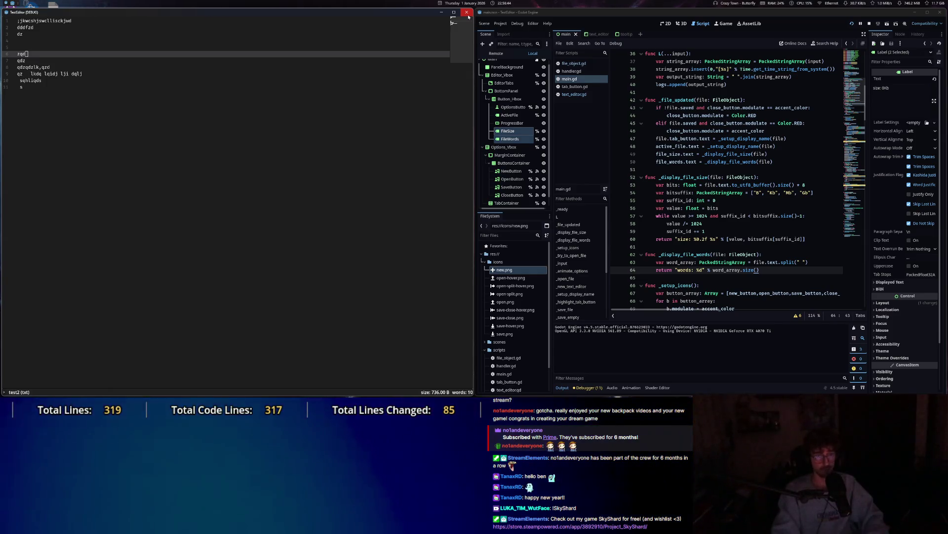
left_click(298, 86)
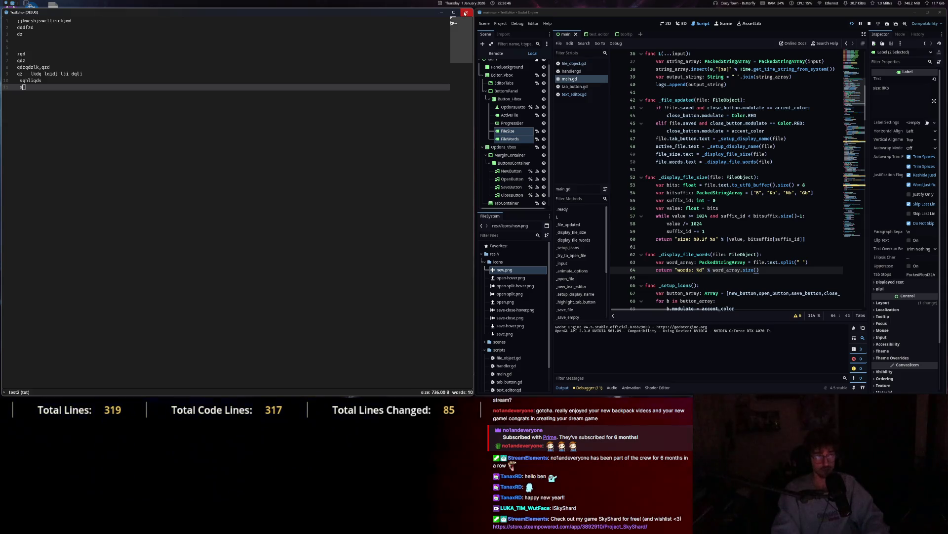
key("Escape")
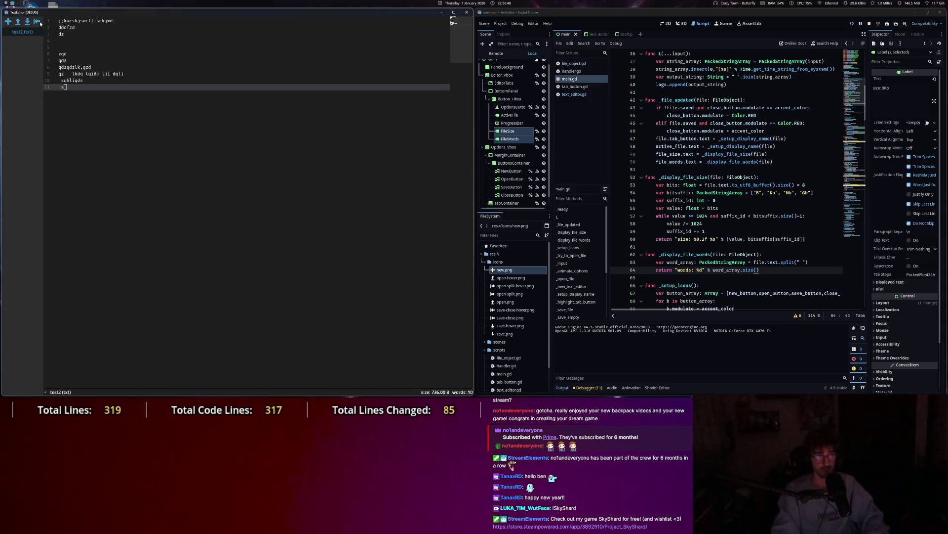
left_click(39, 22)
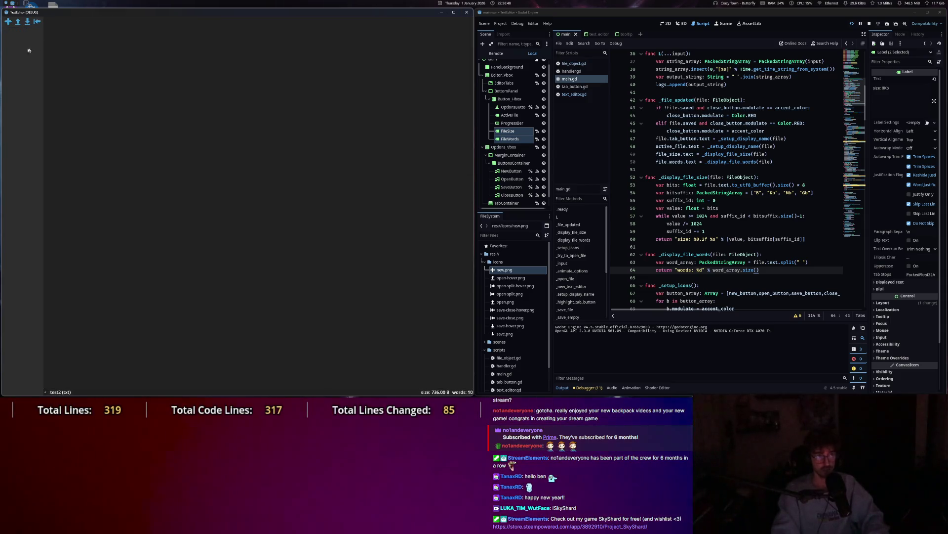
Open handler.gd in the running TextEditor, then close the app.
left_click(19, 23)
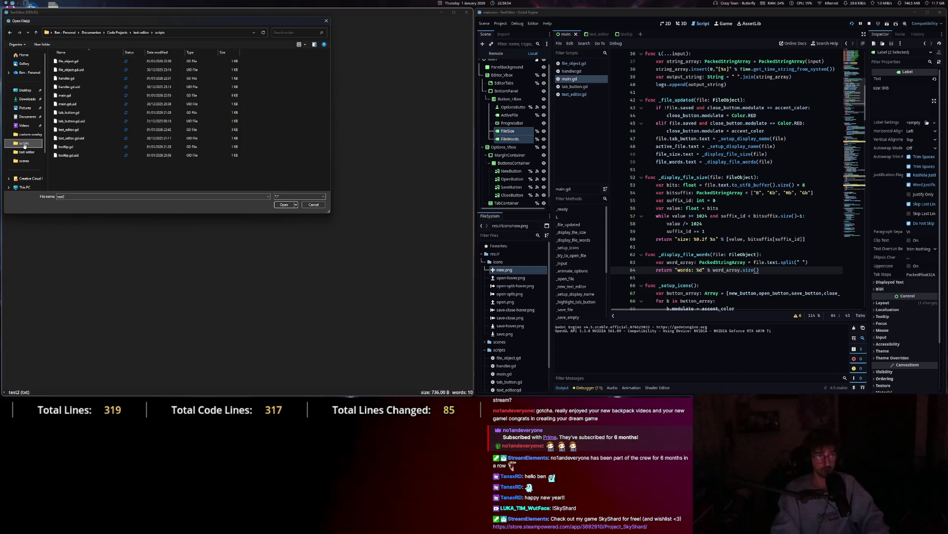
double_click(78, 81)
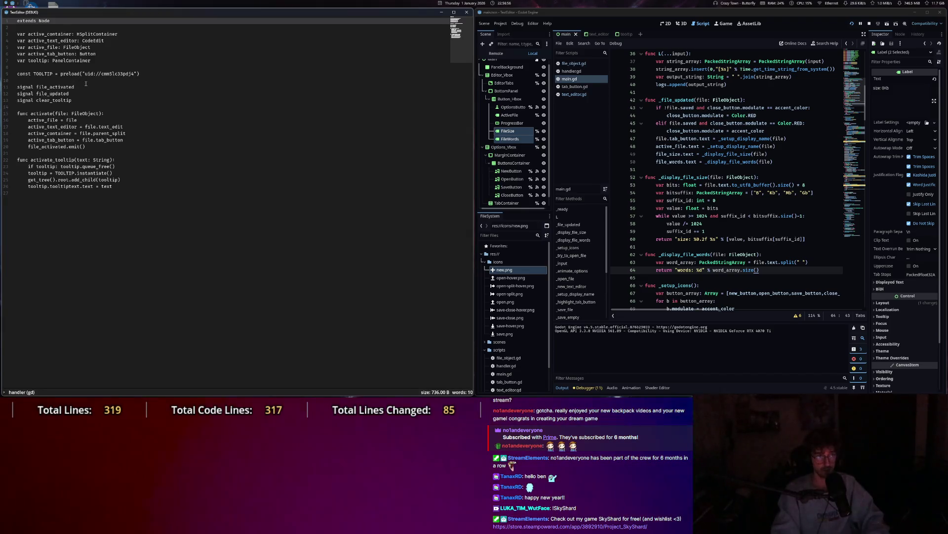
left_click(86, 83)
key("Escape")
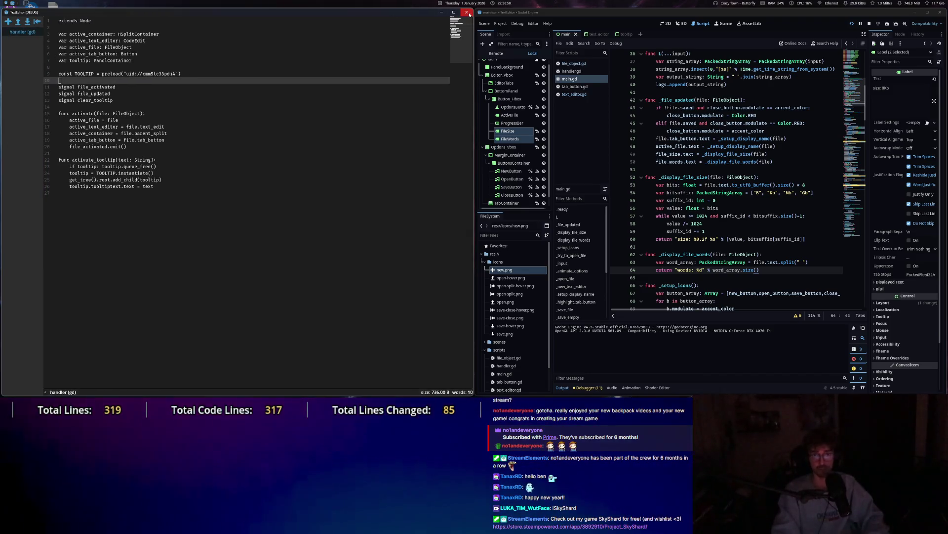
left_click(467, 12)
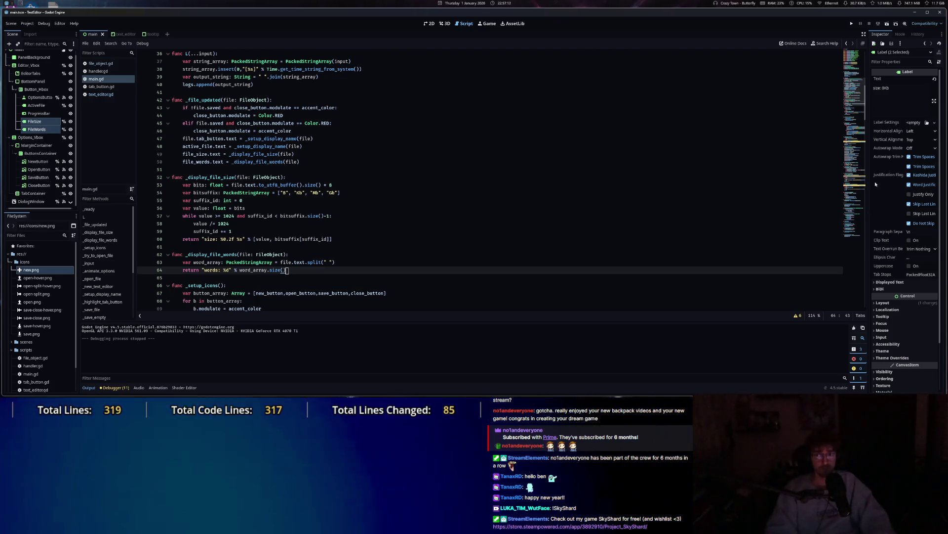
Scroll to _ready, jump to the _file_updated definition, and relaunch the TextEditor project.
mouse_move(865, 115)
left_mouse_down()
mouse_move(866, 74)
mouse_move(866, 87)
left_mouse_up()
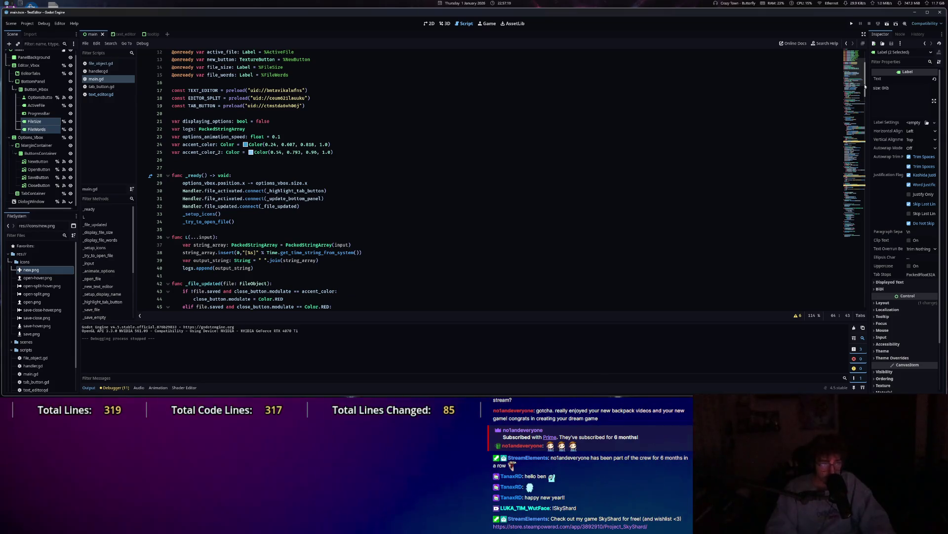
left_click_drag(865, 86, 866, 87)
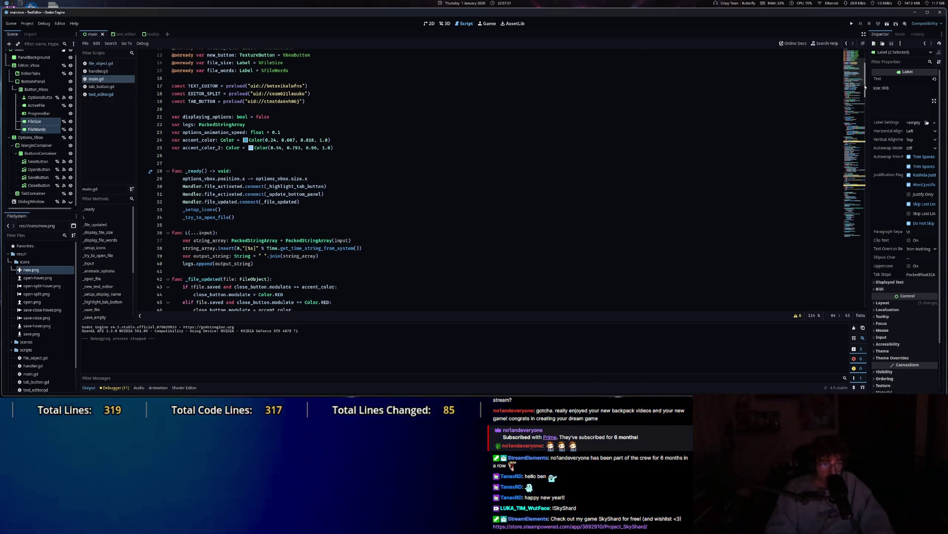
scroll(724, 120, "down", 3)
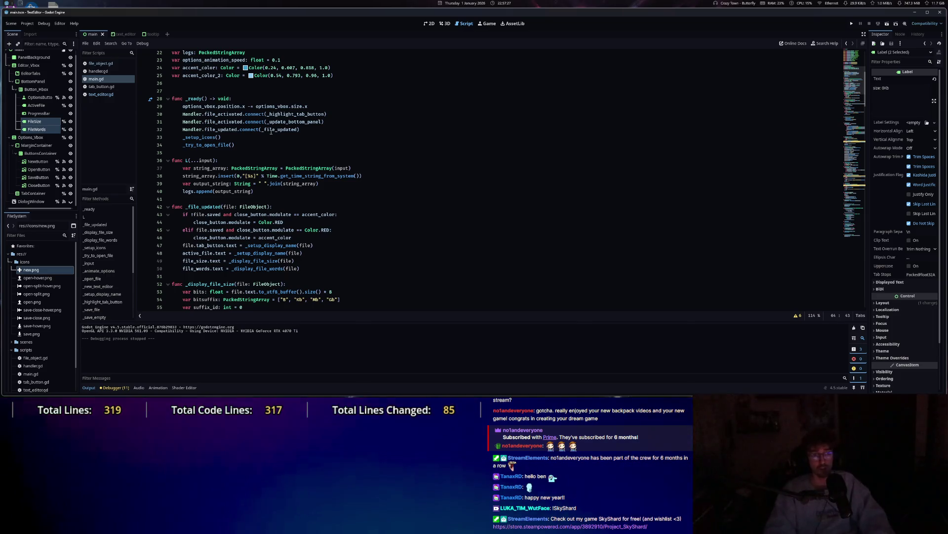
mouse_move(272, 130)
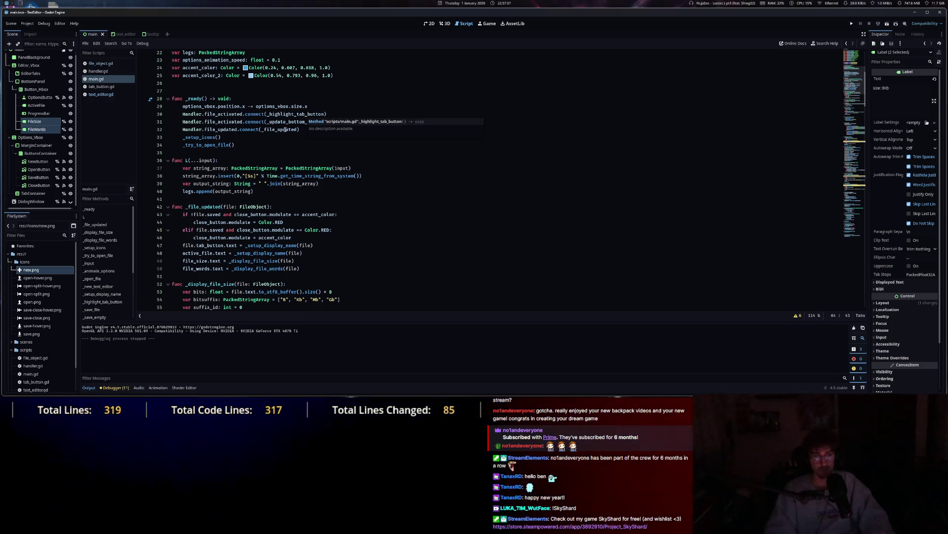
left_click(272, 131, "ctrl")
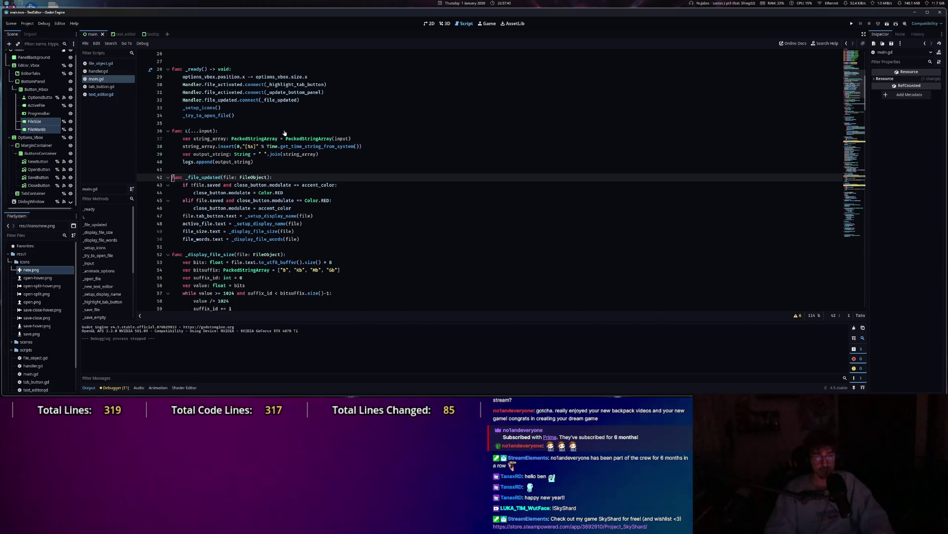
key("ctrl")
key("ctrl")
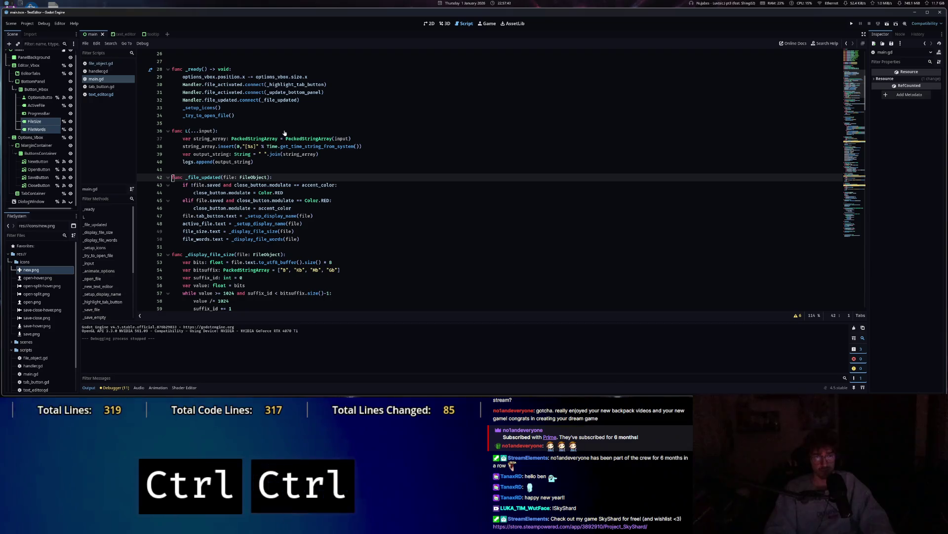
key("ctrl")
key("ctrl")
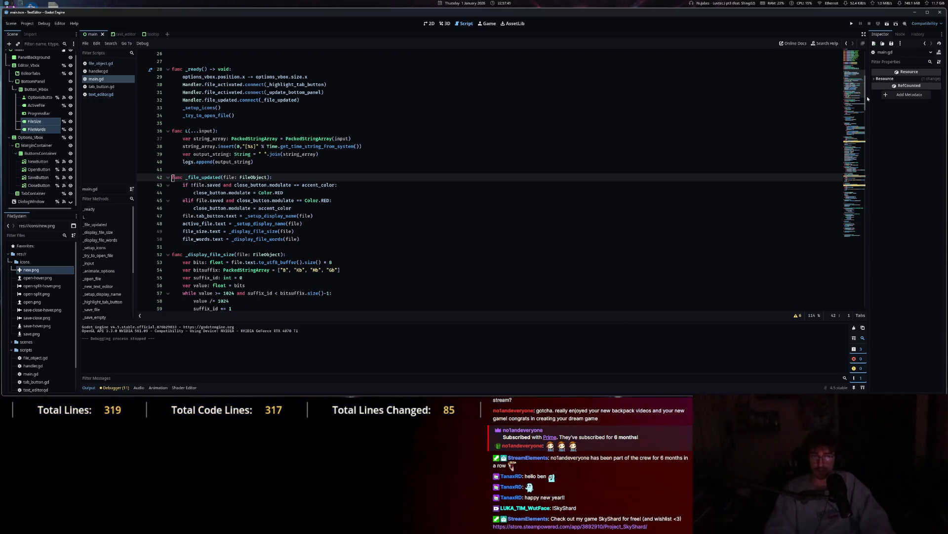
left_click(853, 25)
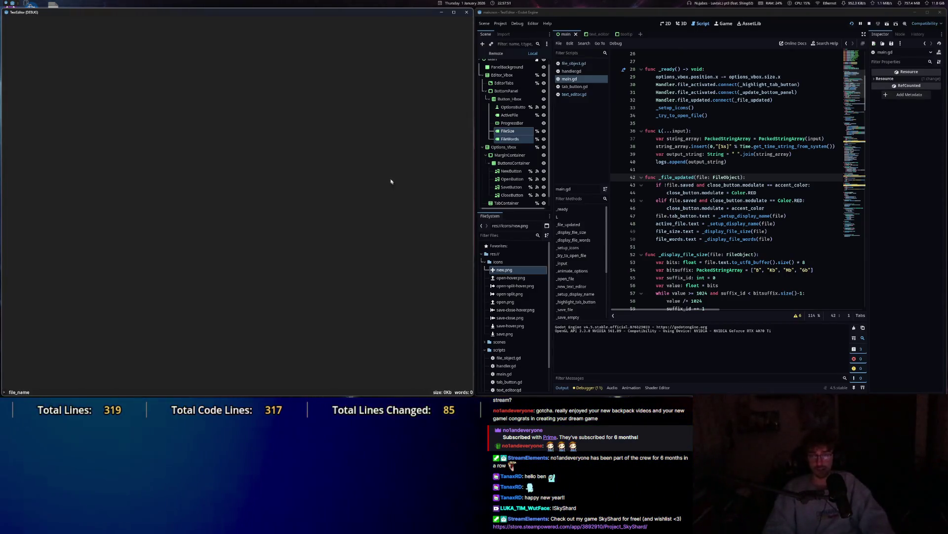
Open and cancel the Open File(s) dialog, then close TextEditor and return to main.gd.
key("Escape")
left_click(18, 21)
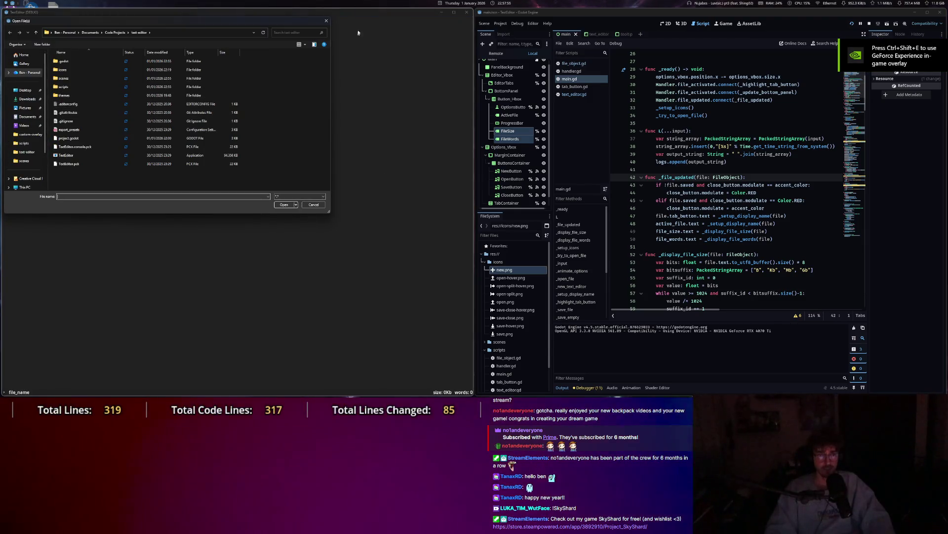
left_click(327, 21)
left_click(467, 12)
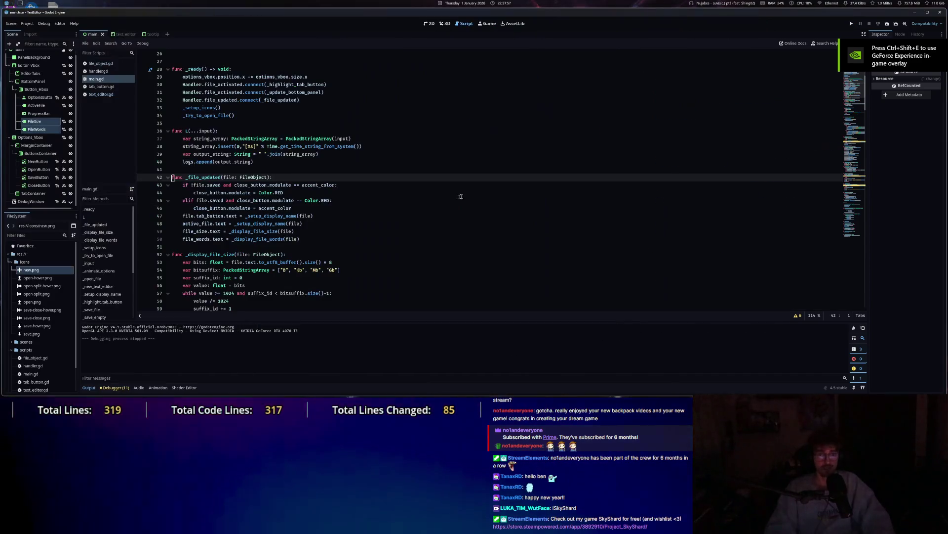
left_click(269, 208)
scroll(269, 210, "up", 7)
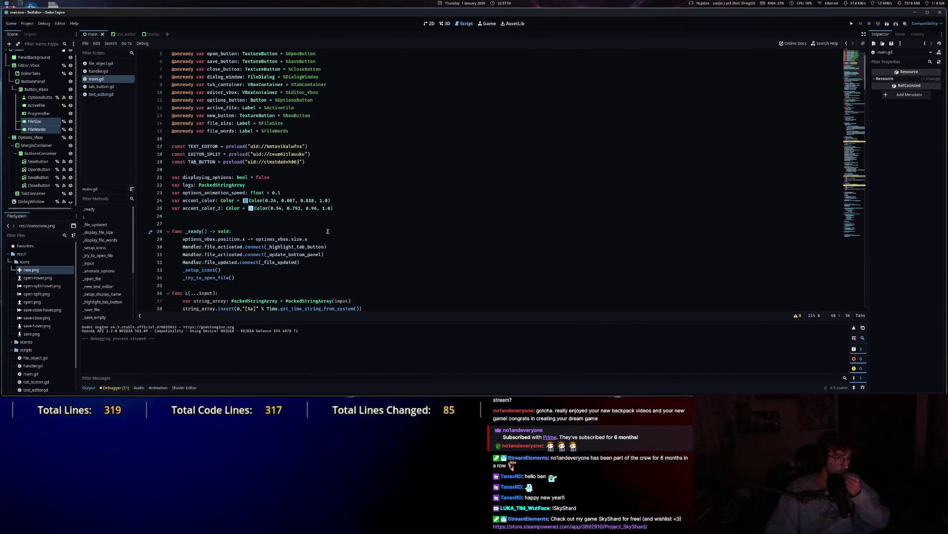
Add Handler.file_activated.connect(_file_updated) as line 32 in _ready.
key("Return")
type("Hand")
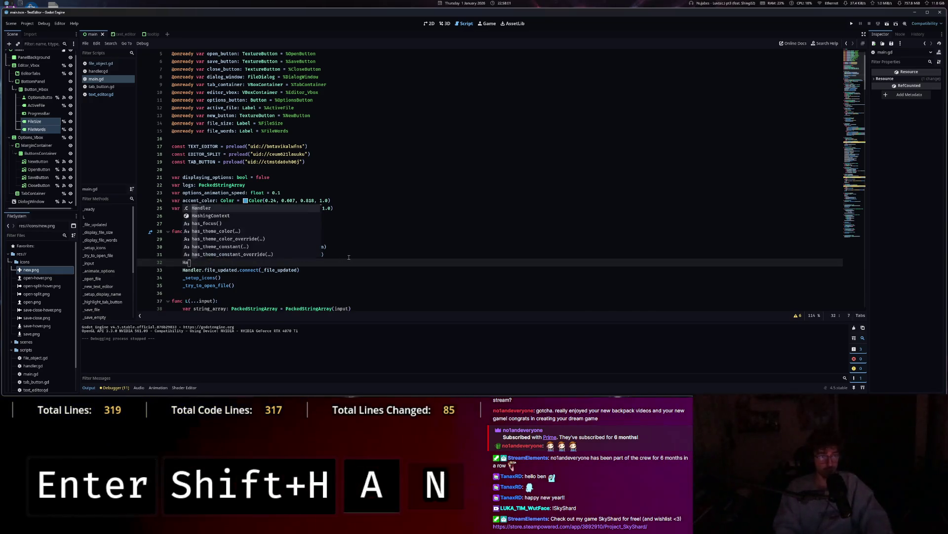
key("Tab")
type(".file")
key("Tab")
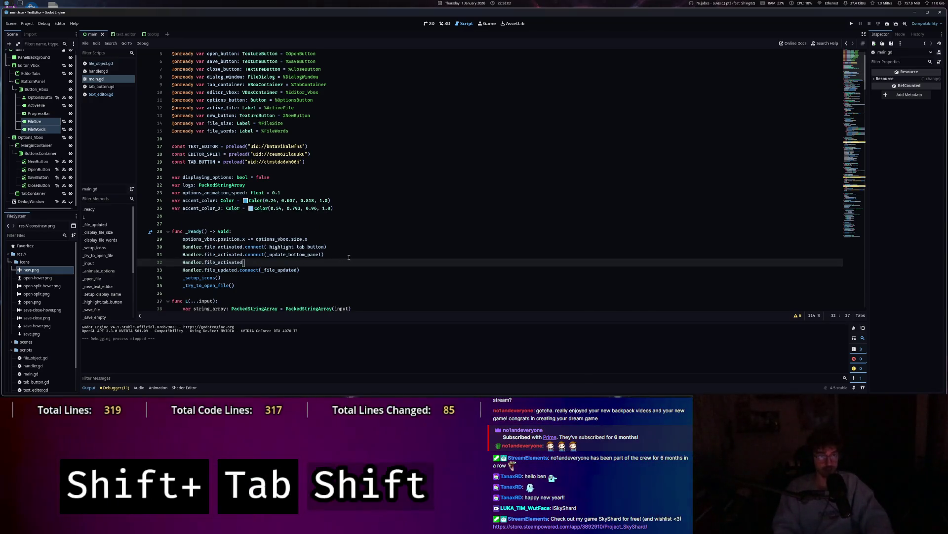
type(".co")
key("Tab")
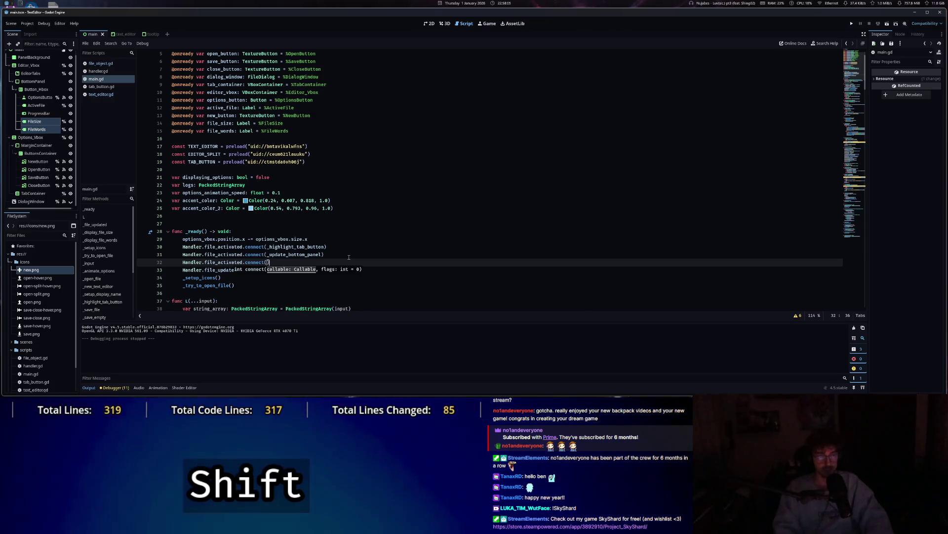
type("_")
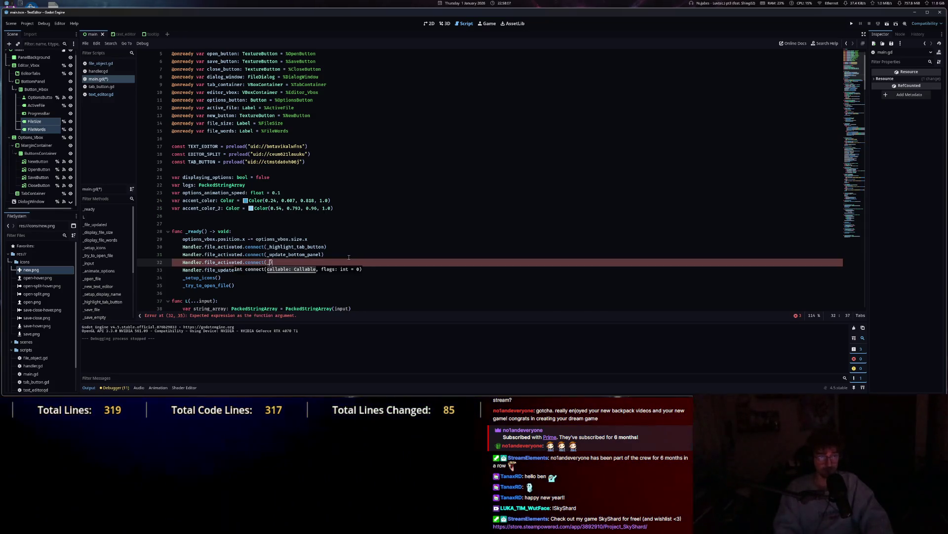
scroll(298, 222, "down", 1)
type("file_updated")
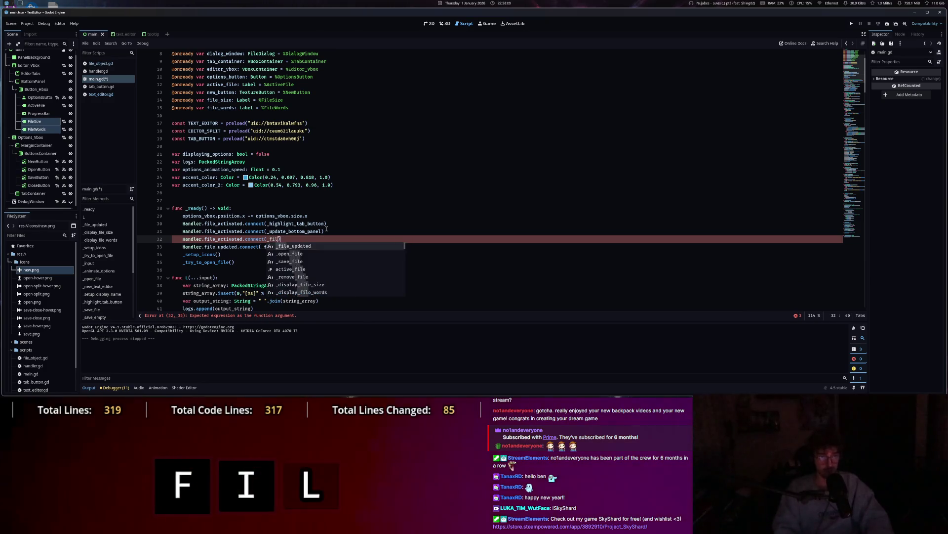
key("Tab")
Save main.gd and run the project to test the new connection.
key("ctrl+s")
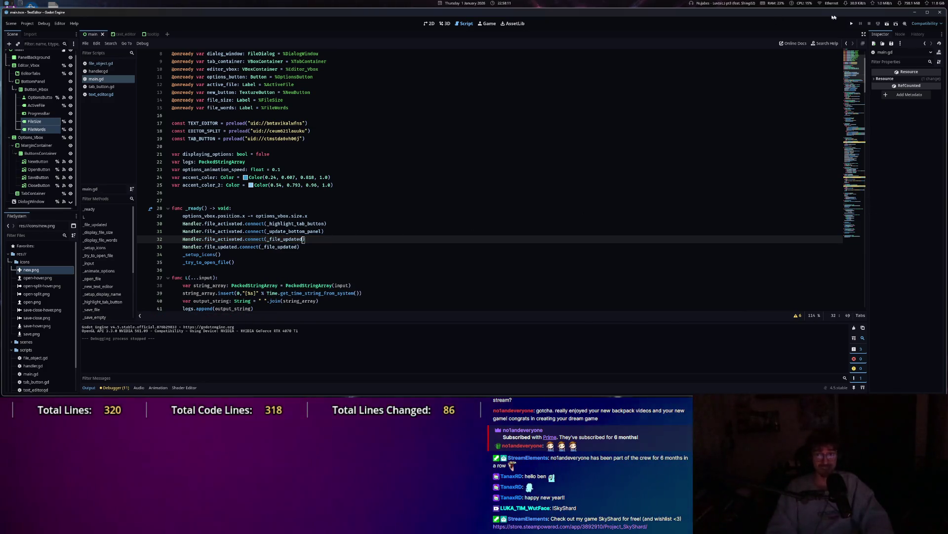
key("F5")
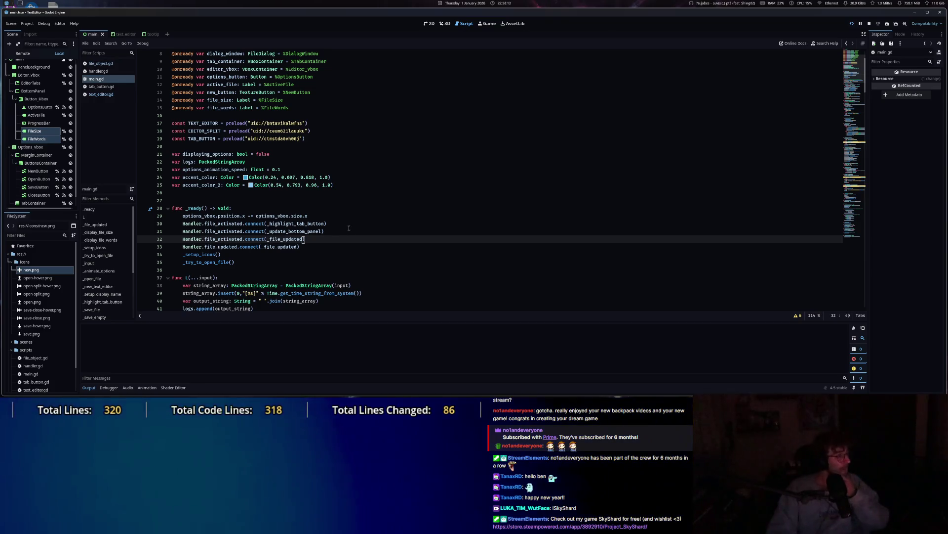
key("Escape")
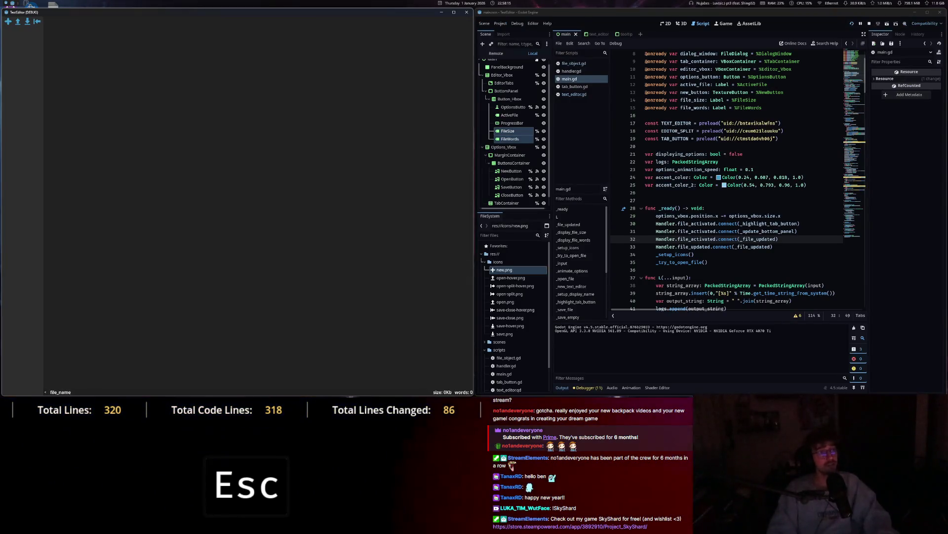
Open the file picker and select the scripts folder in the project listing.
left_click(17, 21)
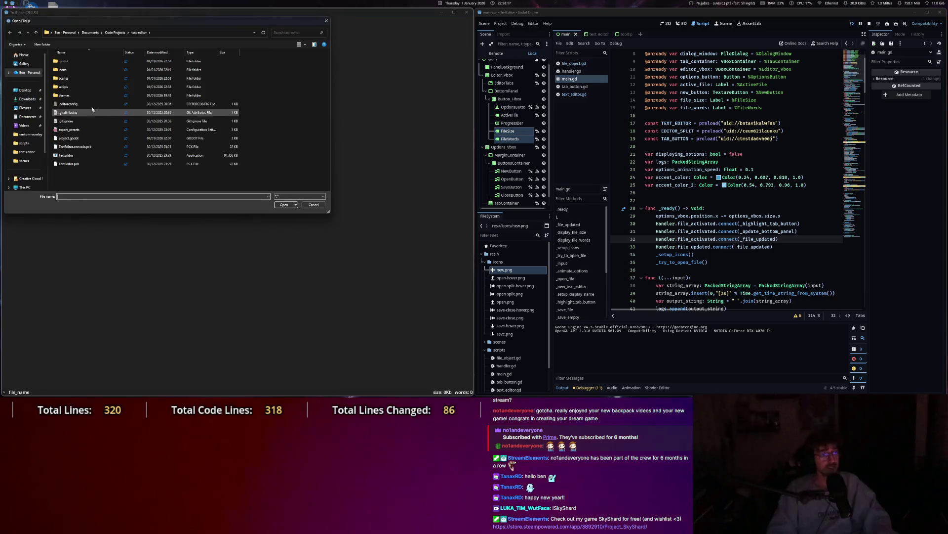
left_click(83, 87)
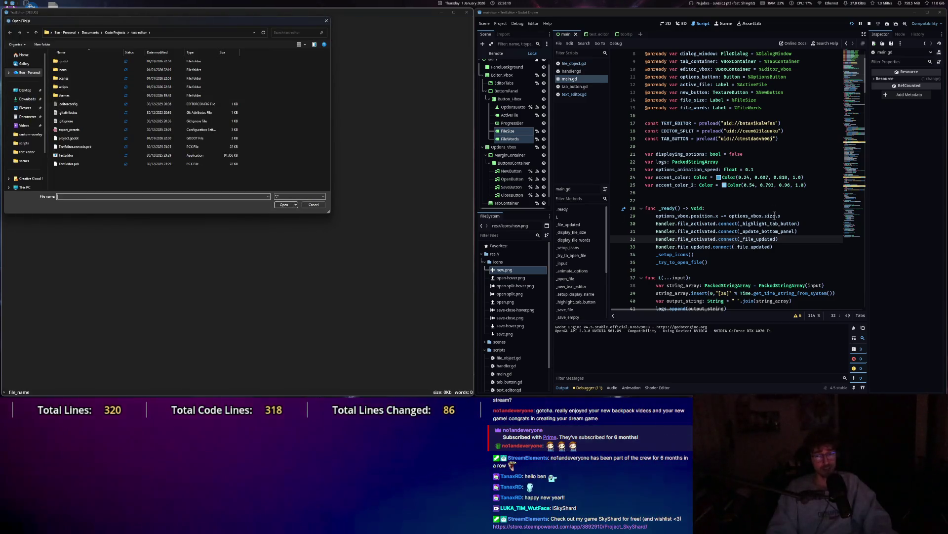
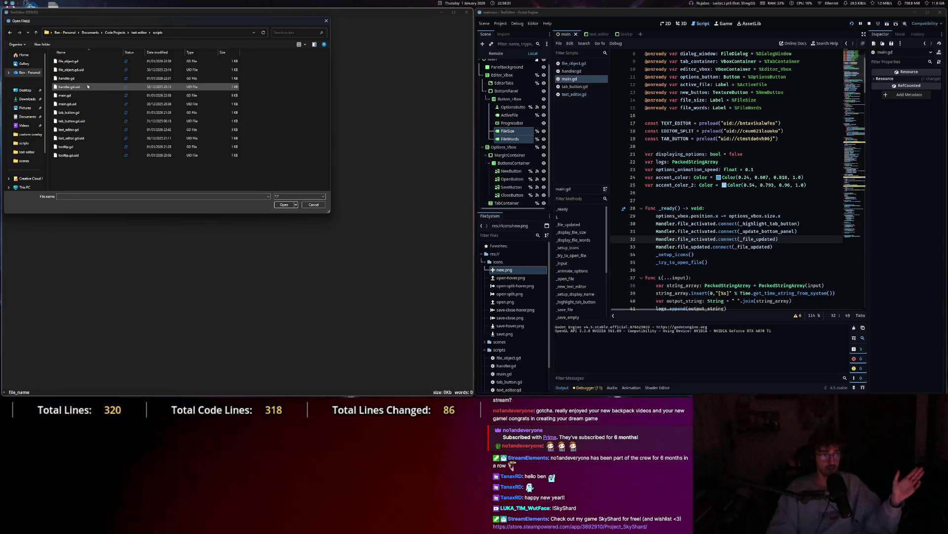
Open handler.gd in the running TextEditor and list the 12 errors in the debugger.
double_click(85, 78)
left_click_drag(115, 160, 17, 153)
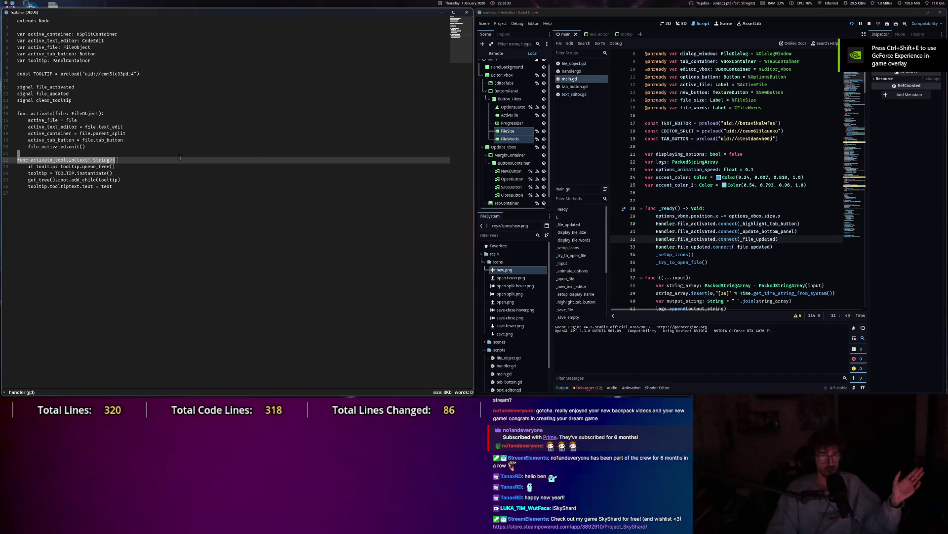
left_click(588, 388)
left_click(594, 318)
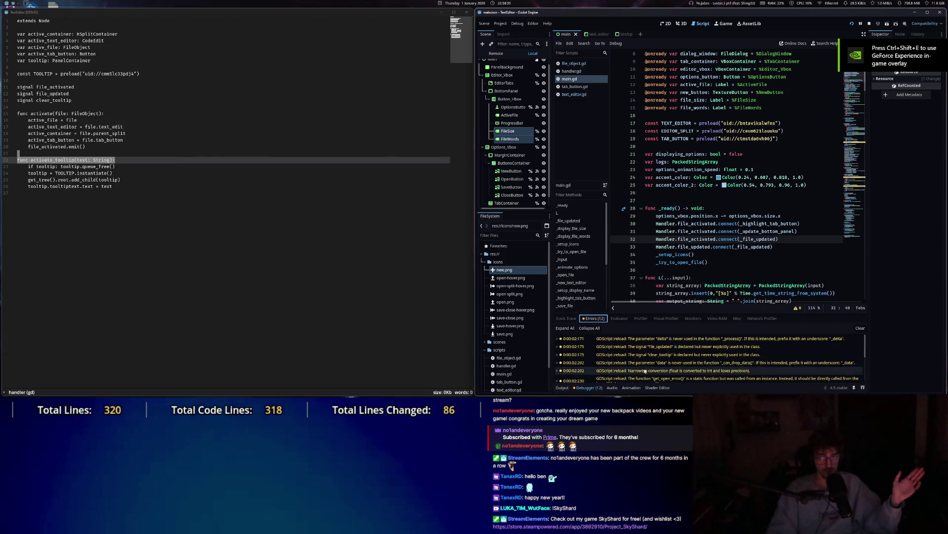
scroll(687, 379, "down", 5)
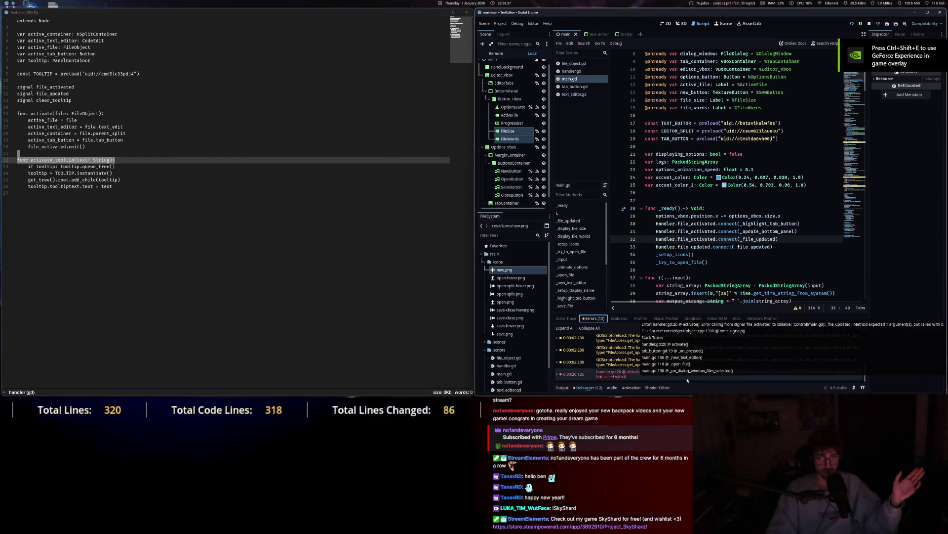
Jump to the handler.gd line 20 error source, view text_editor.gd, and stop the project.
left_click(690, 374)
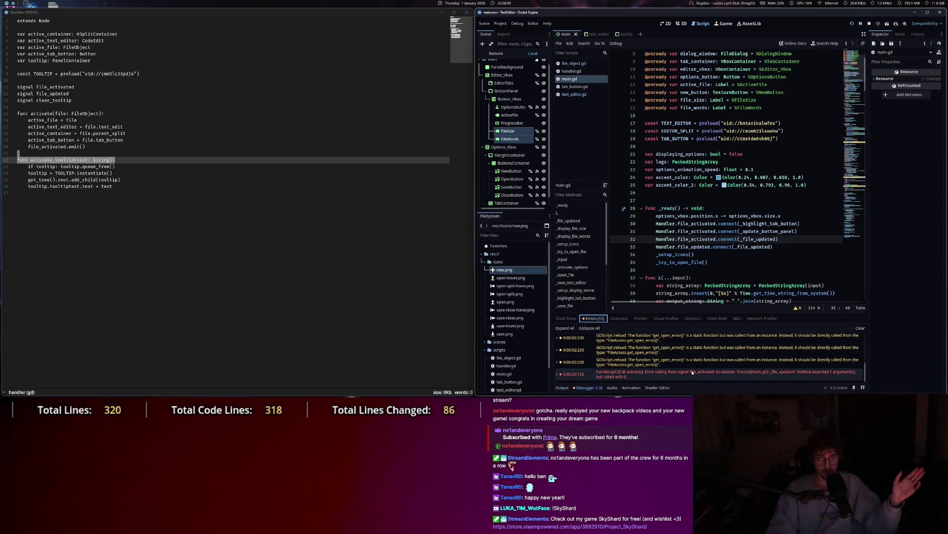
scroll(753, 294, "up", 2)
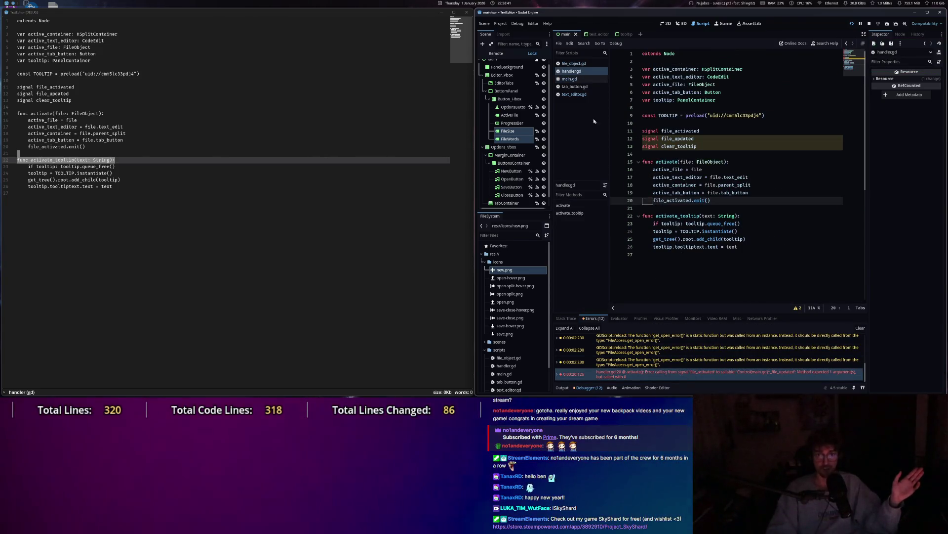
left_click(574, 94)
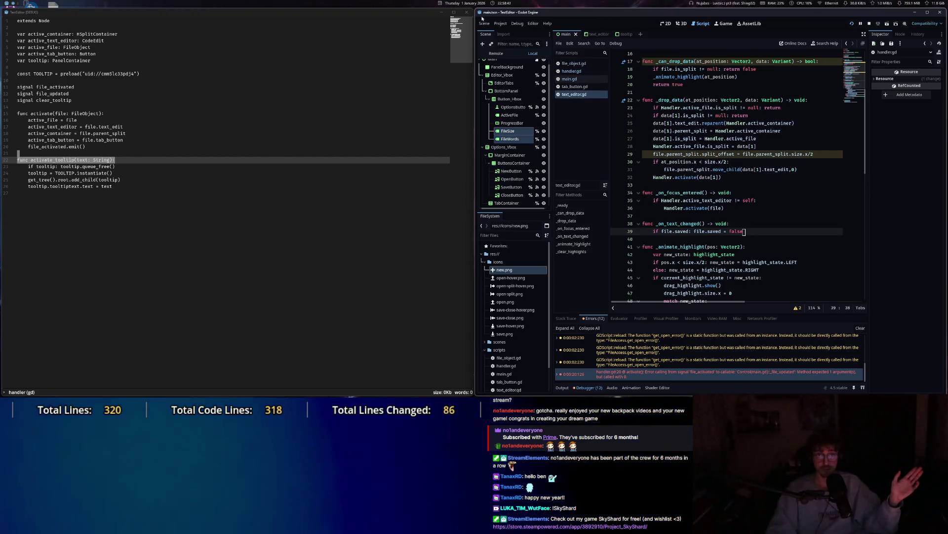
key("F8")
scroll(851, 93, "up", 5)
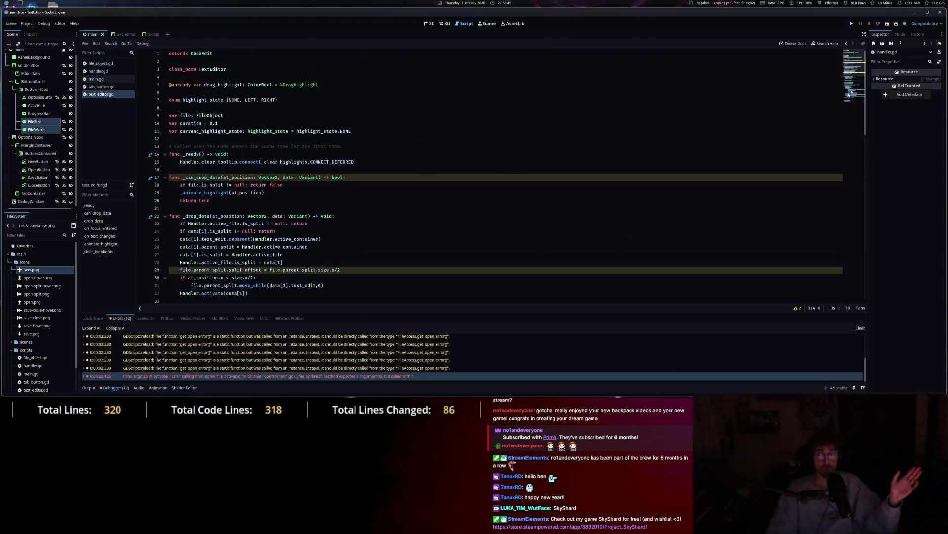
Change main.gd line 32 to connect _file_updated.bind(Handler.active_file), clear the errors, and rerun.
left_click(111, 79)
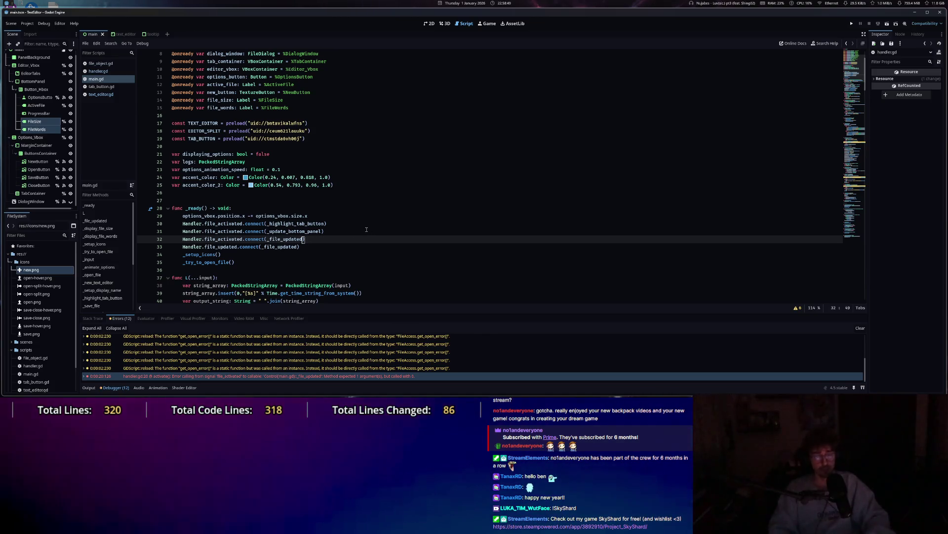
type(".bind(")
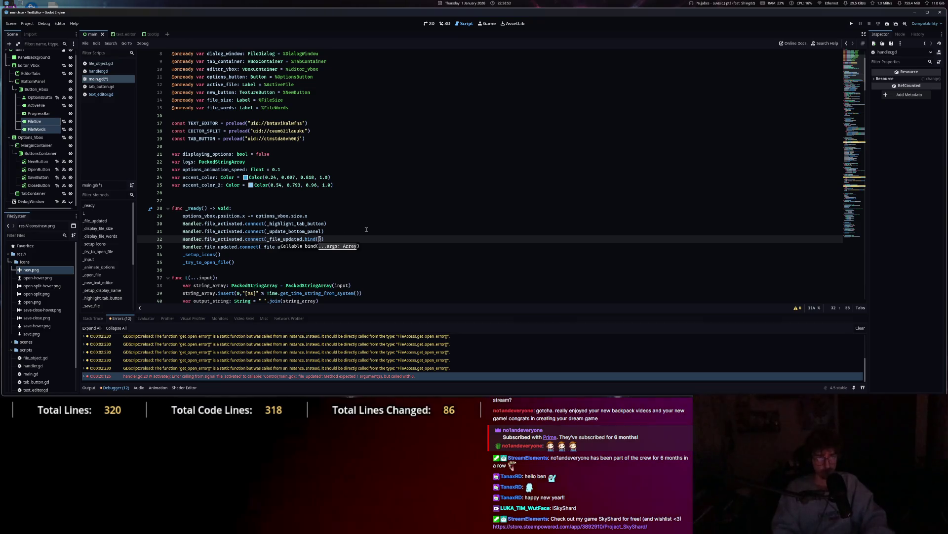
type("Hand")
key("Tab")
type(".")
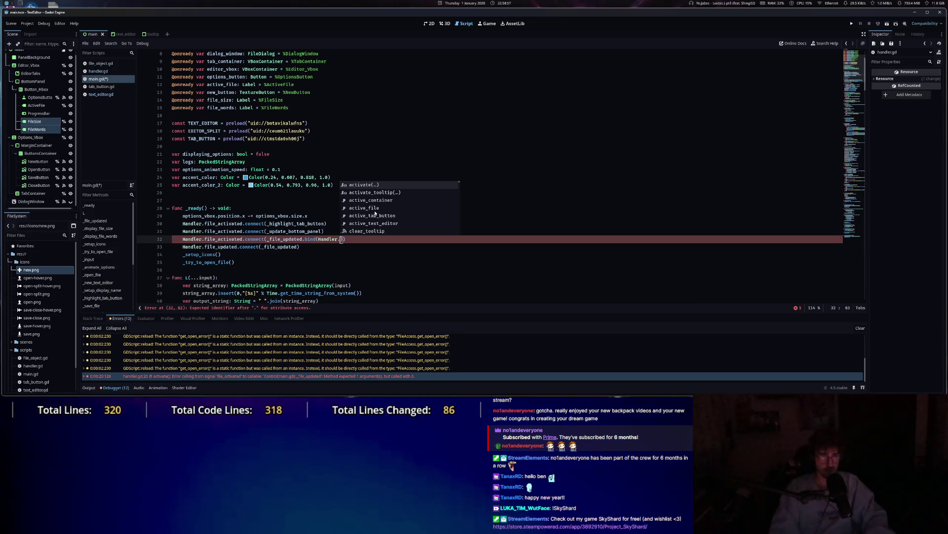
left_click(375, 209)
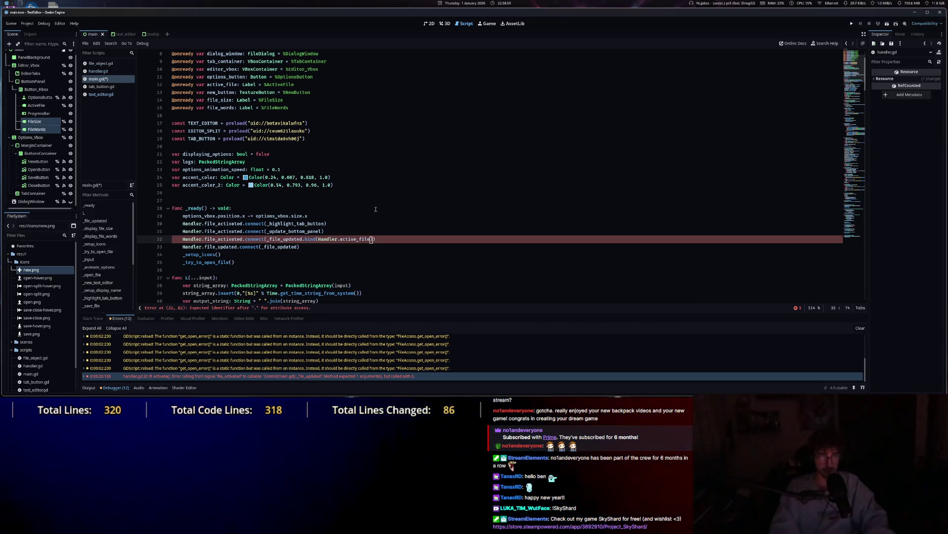
left_click(861, 328)
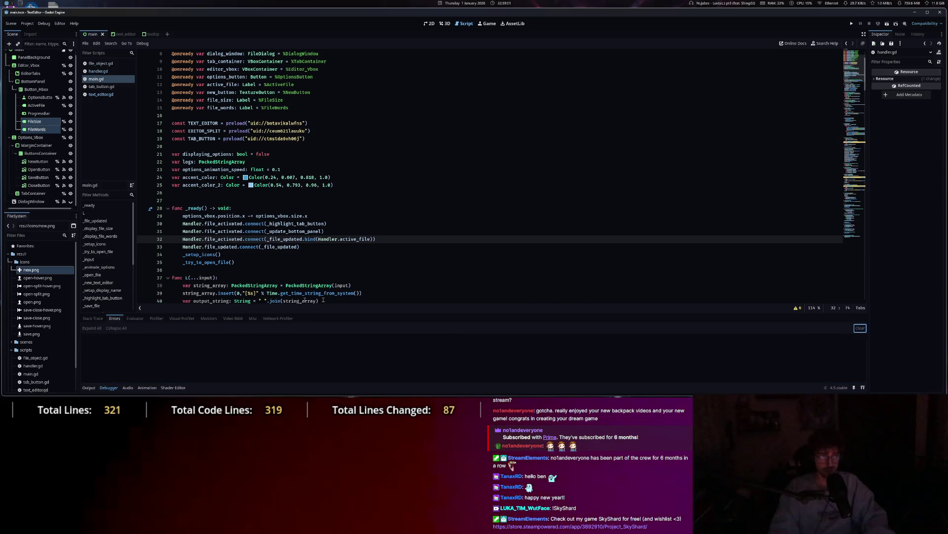
left_click(851, 24)
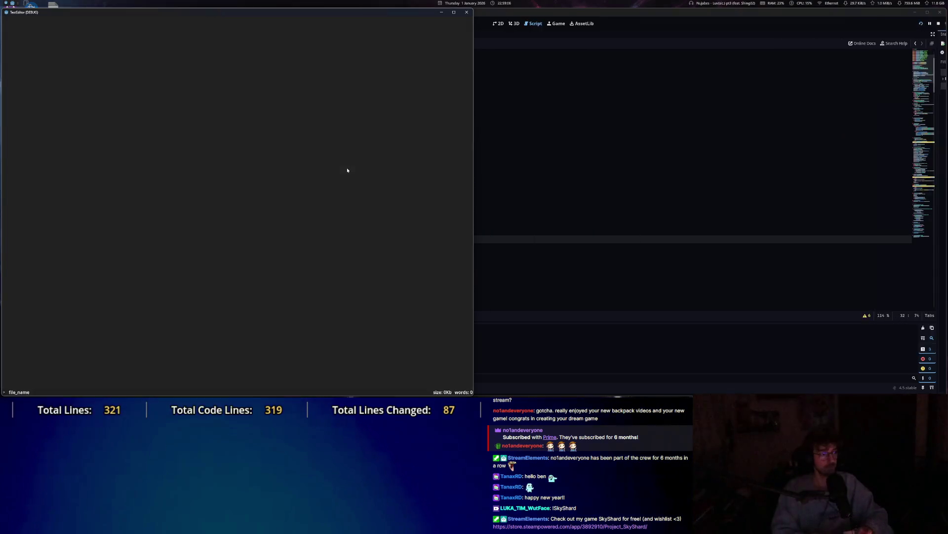
Open handler.gd in the running project, hit the main.gd line 44 break, then close the game.
key("Escape")
left_click(18, 22)
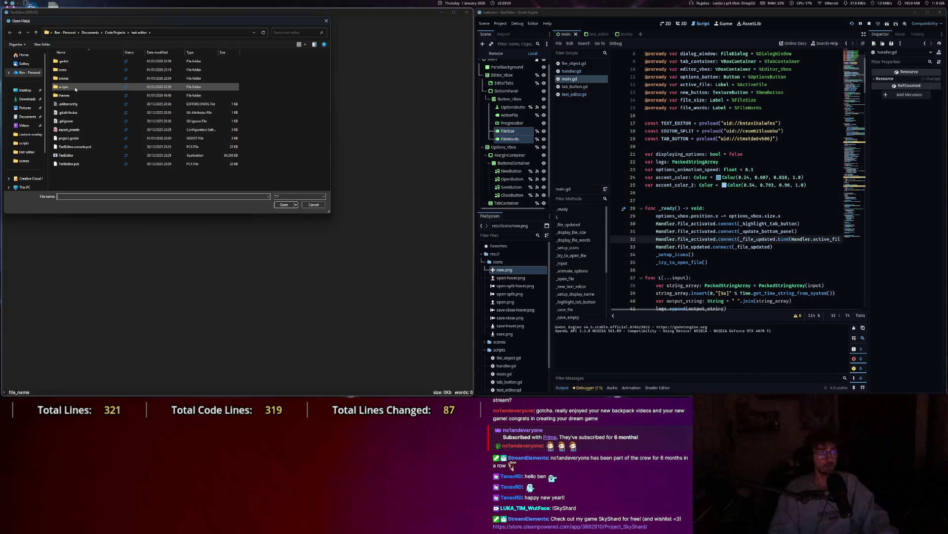
double_click(74, 80)
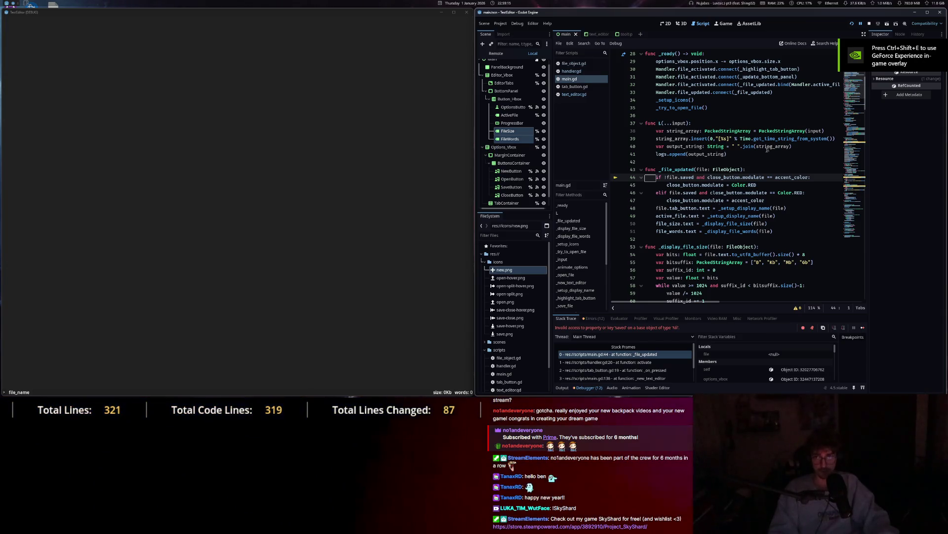
left_click(870, 23)
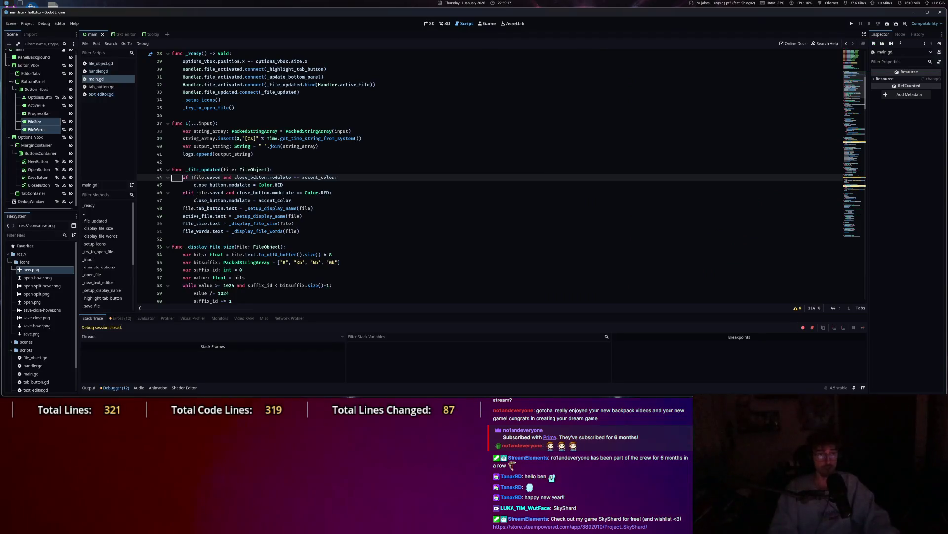
Add CONNECT_DEFERRED to the line 32 connection, save main.gd, and run the project again.
scroll(248, 183, "up", 4)
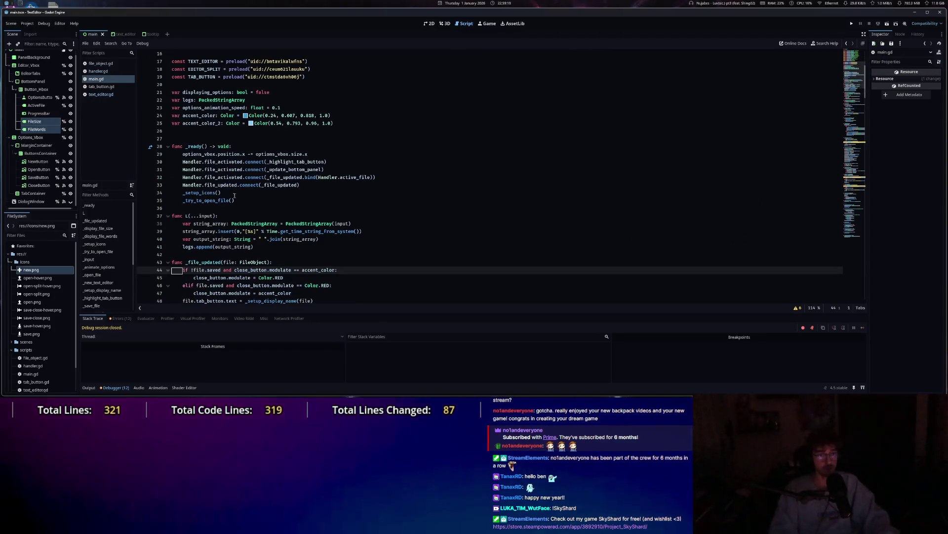
left_click(368, 177)
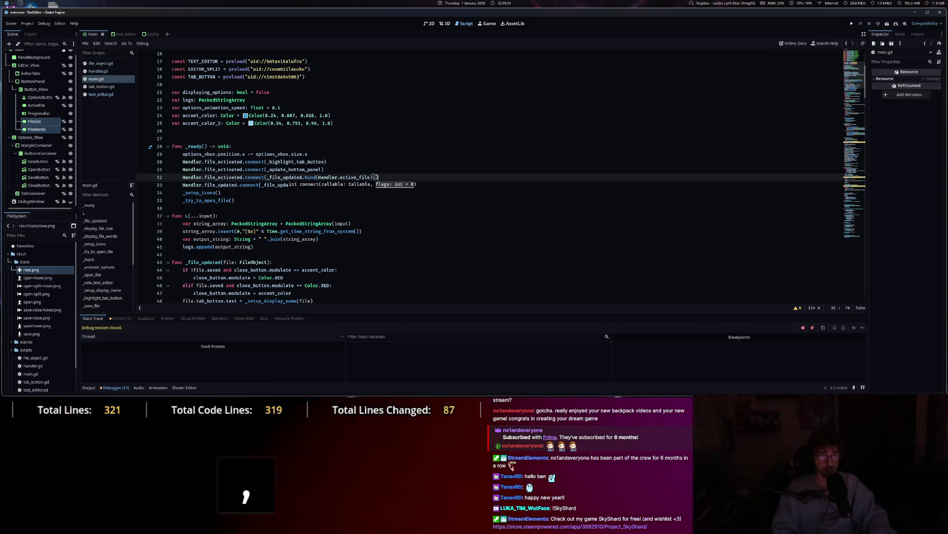
type("DEFE")
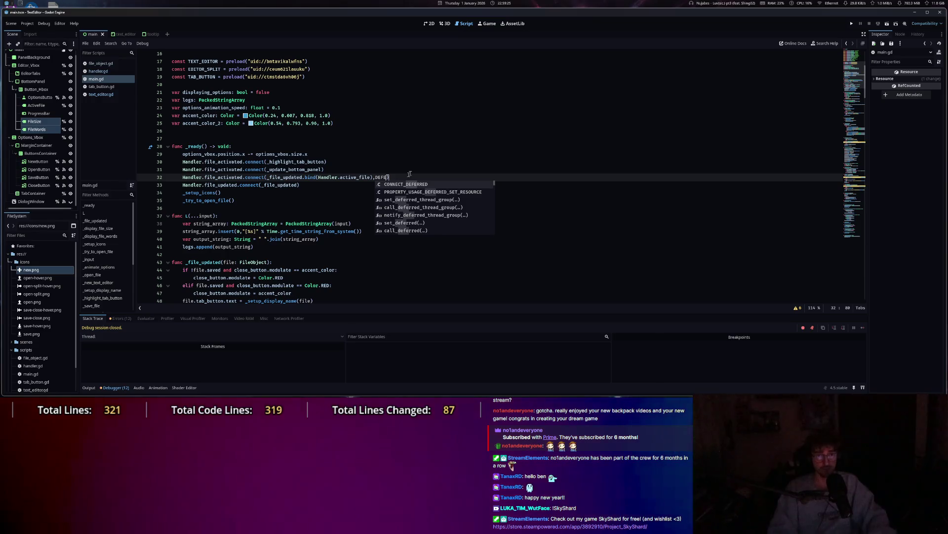
key("Tab")
key("ctrl+s")
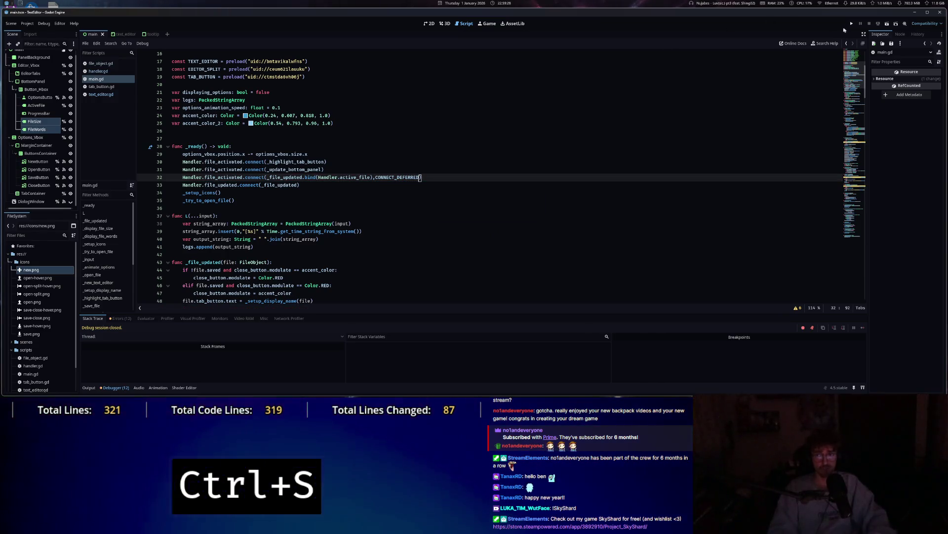
key("F5")
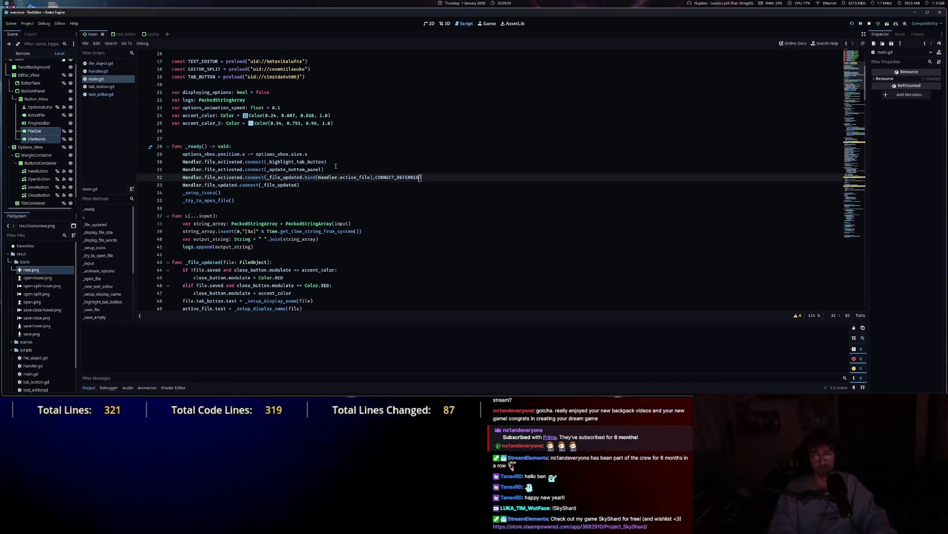
key("Escape")
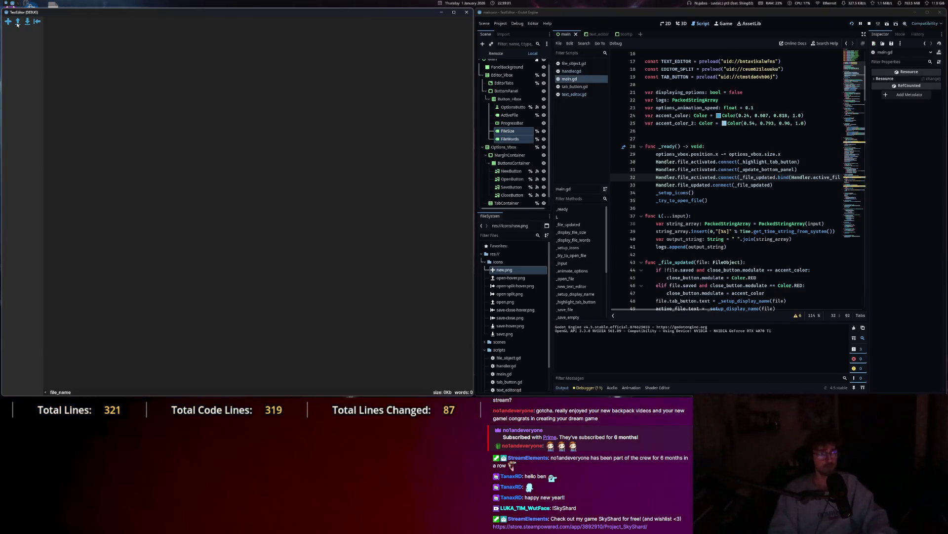
Reopen scripts/handler.gd in the game, close it after the error, and select line 32.
key("ctrl+o")
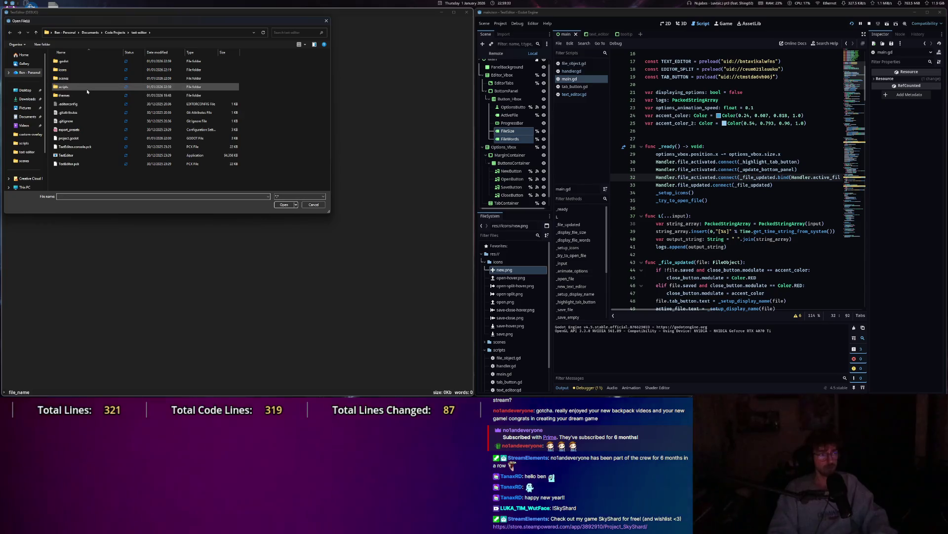
double_click(88, 87)
double_click(70, 78)
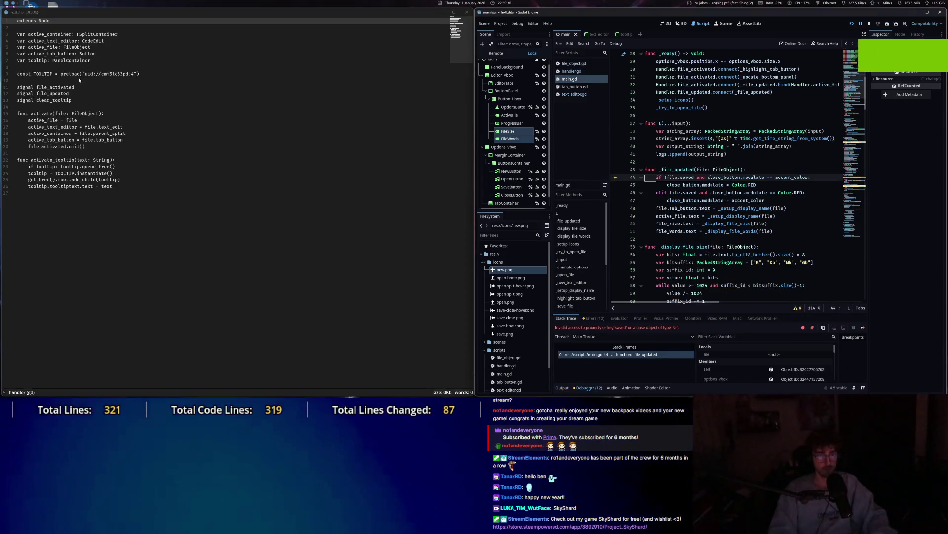
left_click(467, 13)
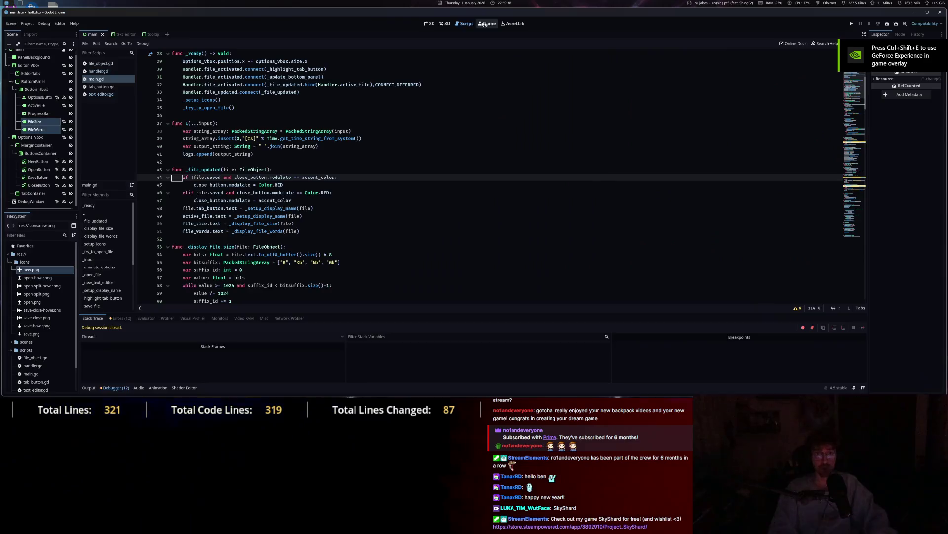
scroll(338, 190, "up", 6)
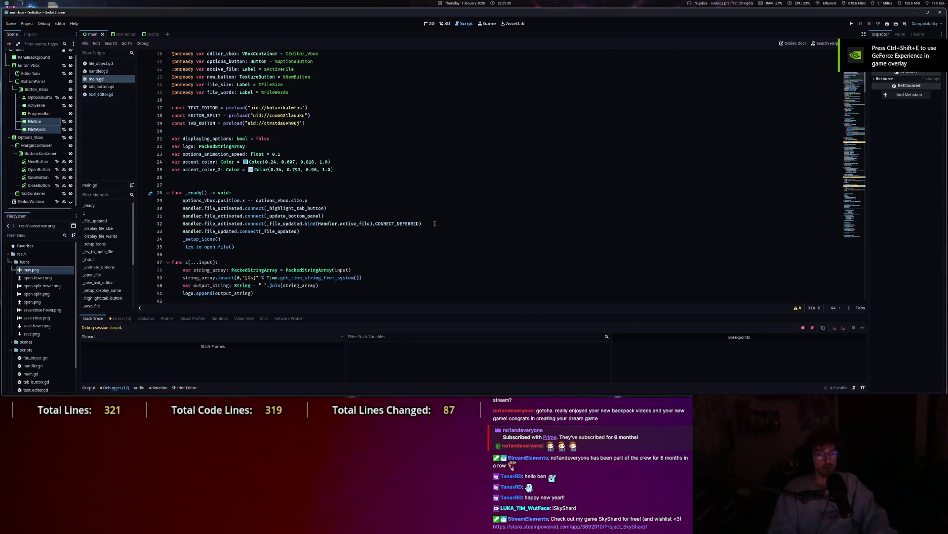
left_click_drag(394, 223, 154, 225)
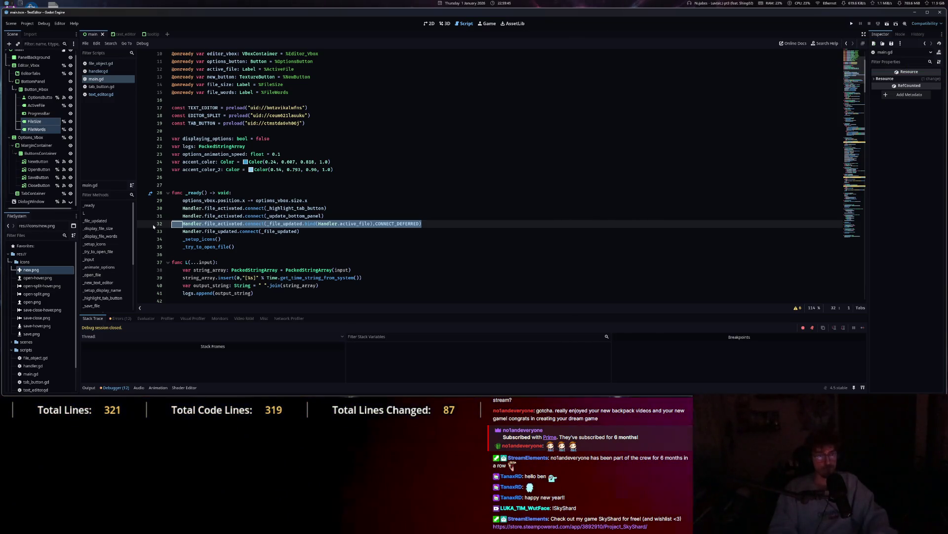
Delete the line 32 connection, review _update_bottom_panel and _setup_display_name, and save main.gd.
key("BackSpace")
key("BackSpace")
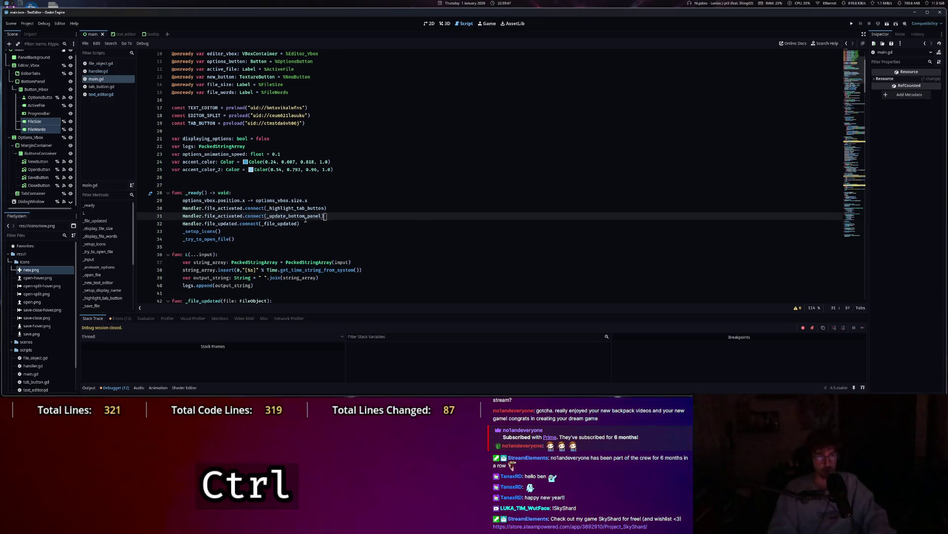
left_click(305, 218, "ctrl")
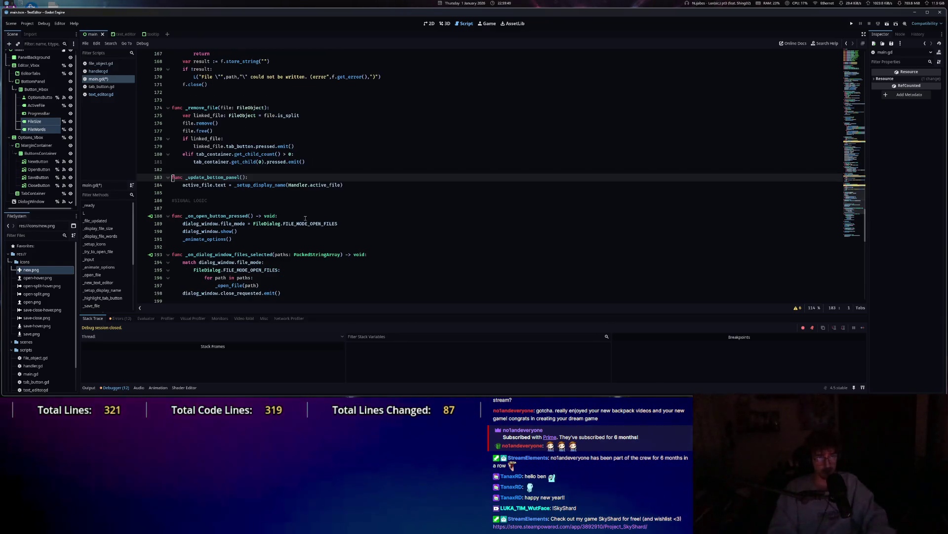
left_click_drag(235, 185, 287, 185)
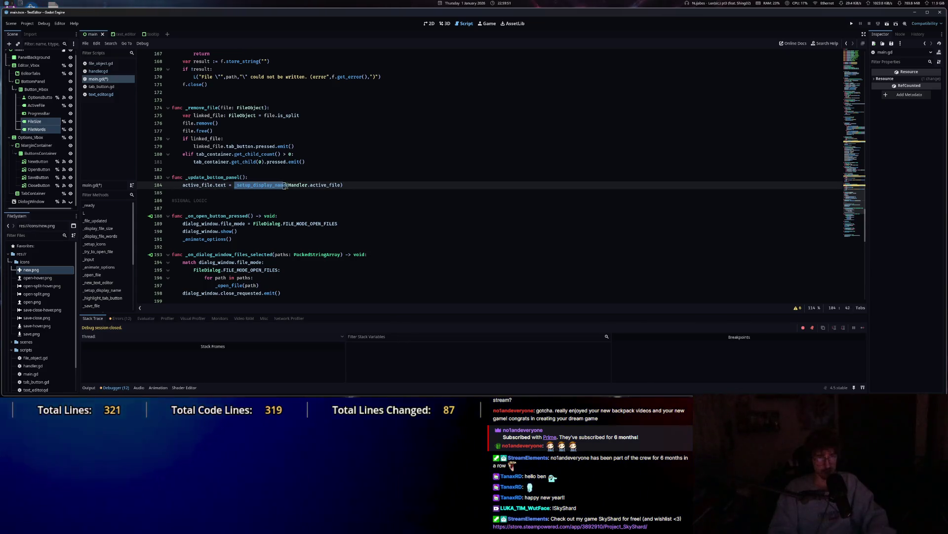
scroll(287, 188, "up", 7)
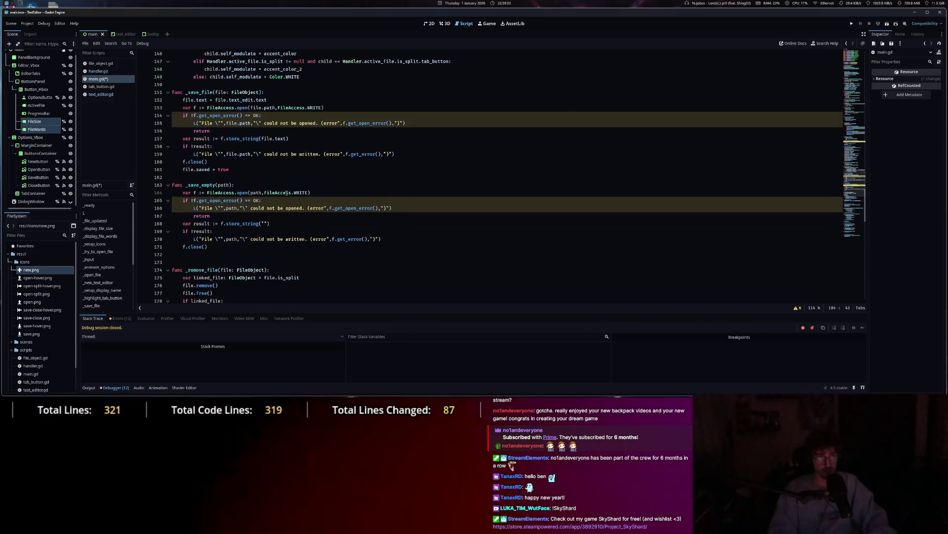
scroll(287, 193, "down", 6)
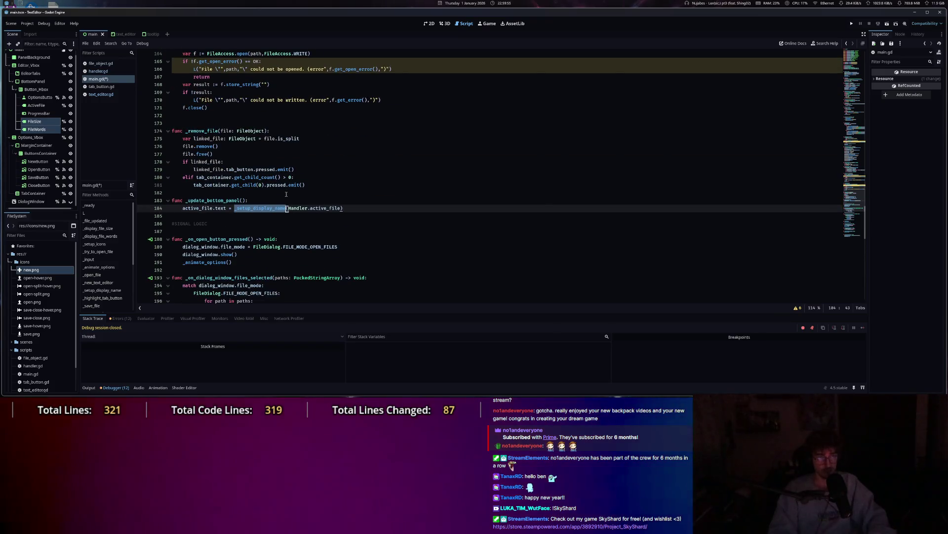
scroll(286, 194, "up", 20)
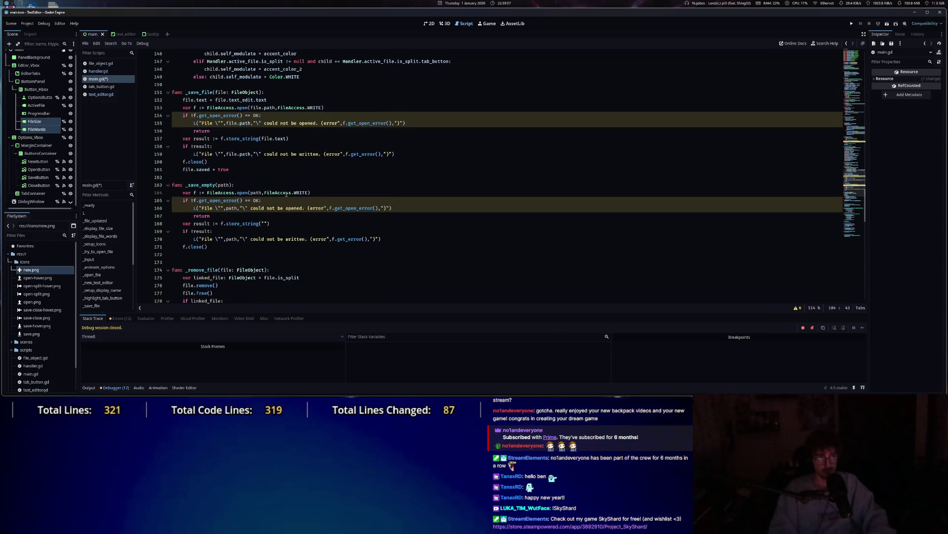
scroll(366, 242, "down", 18)
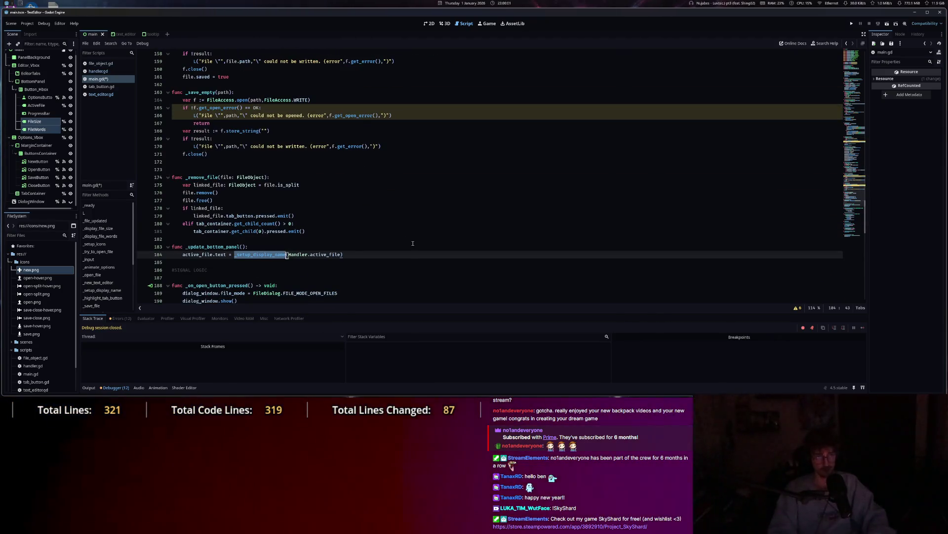
scroll(413, 243, "up", 17)
key("ctrl+s")
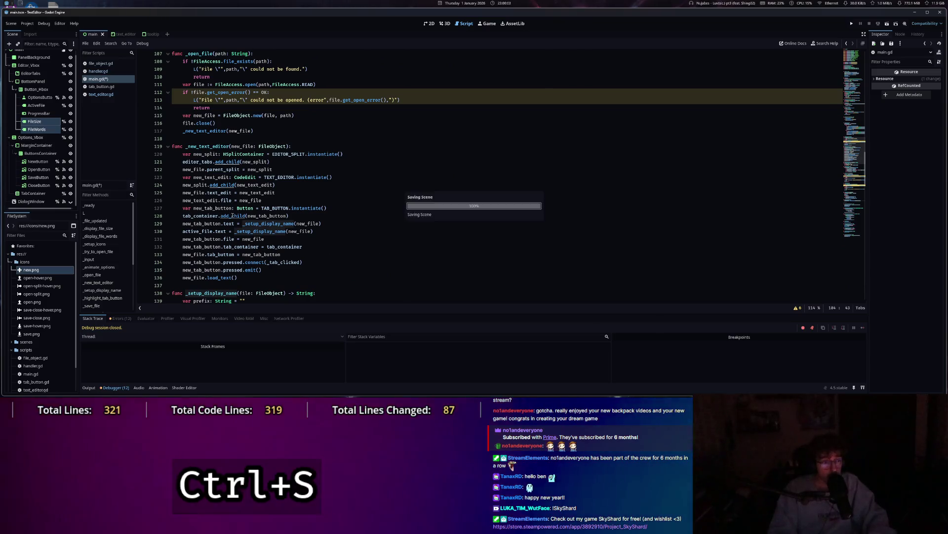
Look up the Signal connect documentation, then close the help page.
scroll(336, 190, "up", 20)
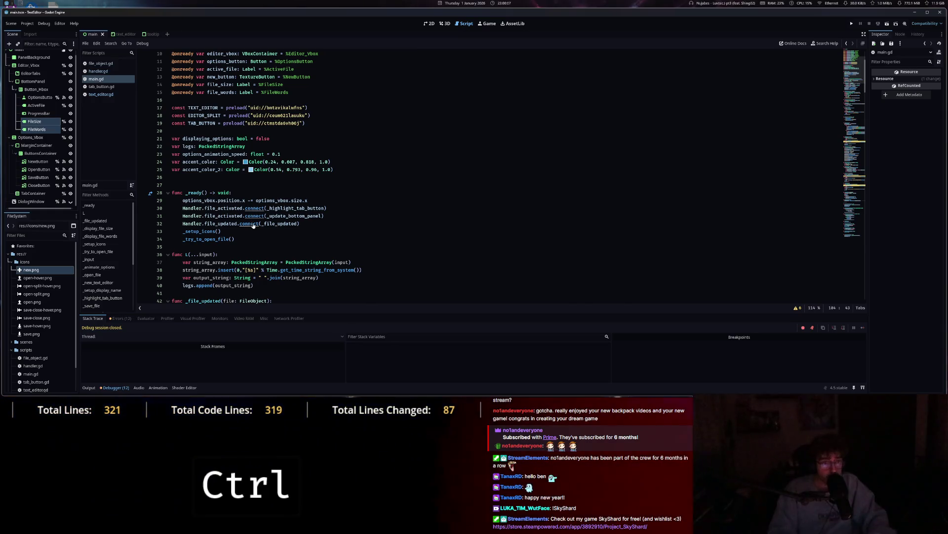
left_click(253, 225, "ctrl")
middle_click(104, 105)
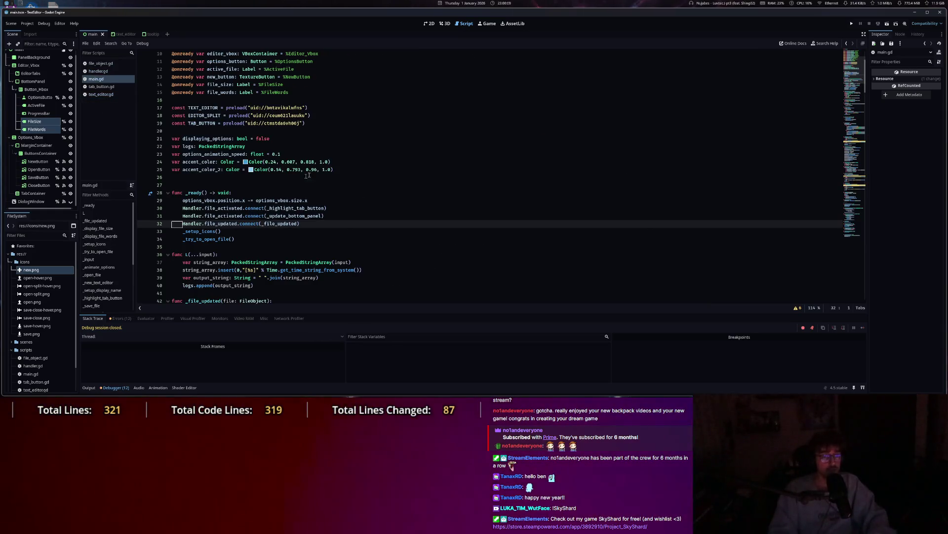
Add an _update_bottom_panel() call to the _file_updated function.
left_click(285, 224, "ctrl")
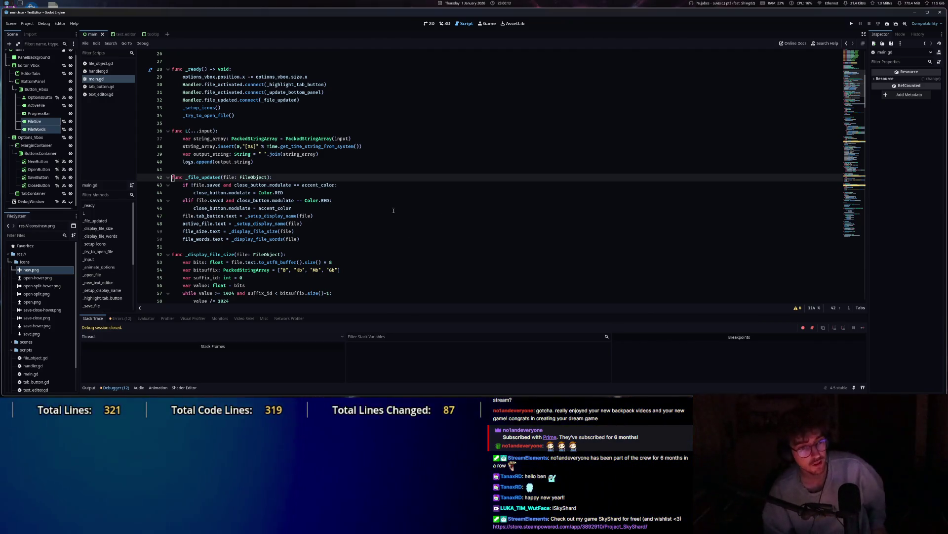
left_click(314, 208)
key("Return")
key("BackSpace")
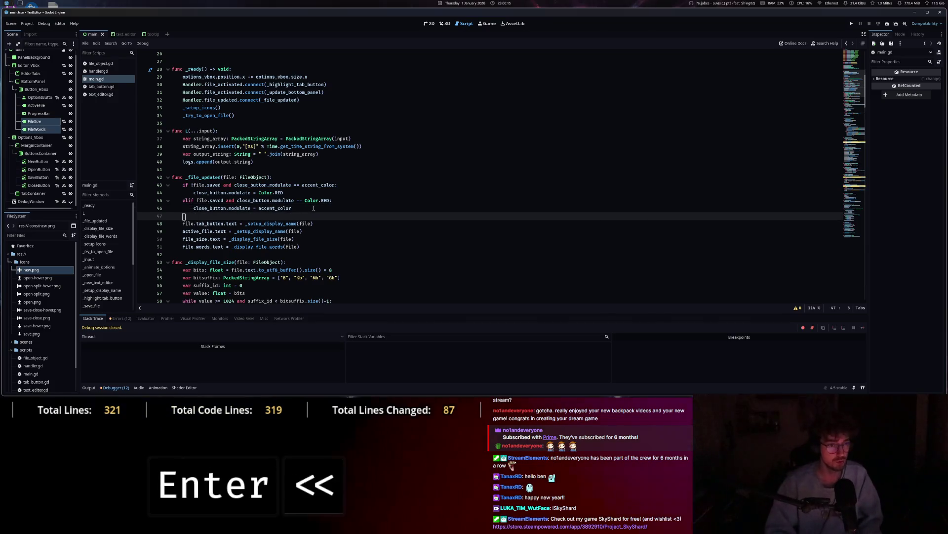
type("_up")
key("Tab")
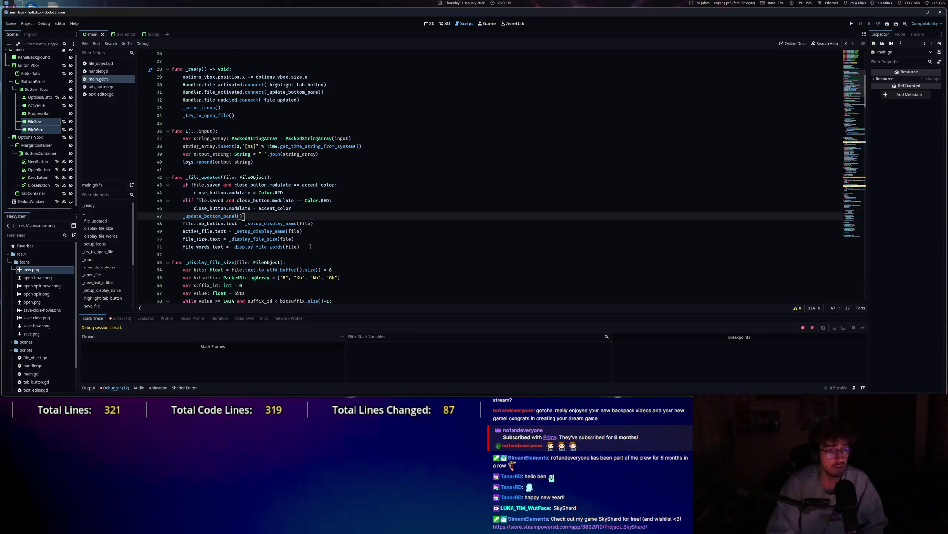
Move the four label-update lines 48–51 from _file_updated into _update_bottom_panel.
left_click_drag(309, 246, 188, 225)
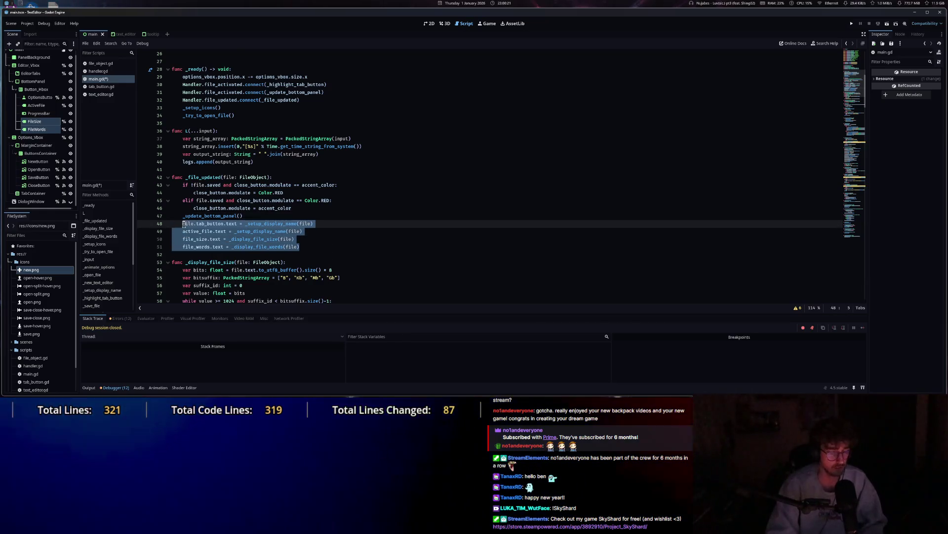
key("ctrl+x")
key("BackSpace")
key("BackSpace")
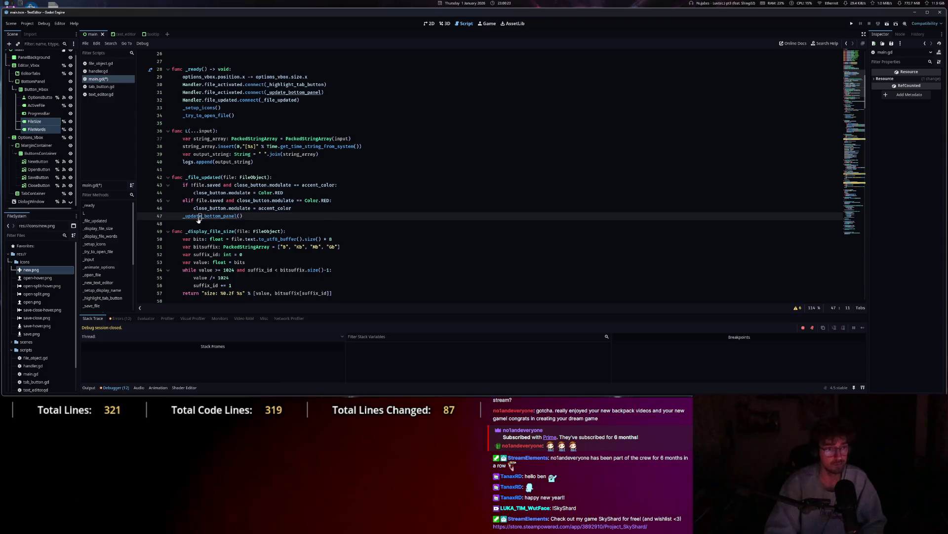
left_click(188, 216, "ctrl")
left_click(367, 185)
key("Return")
key("ctrl+v")
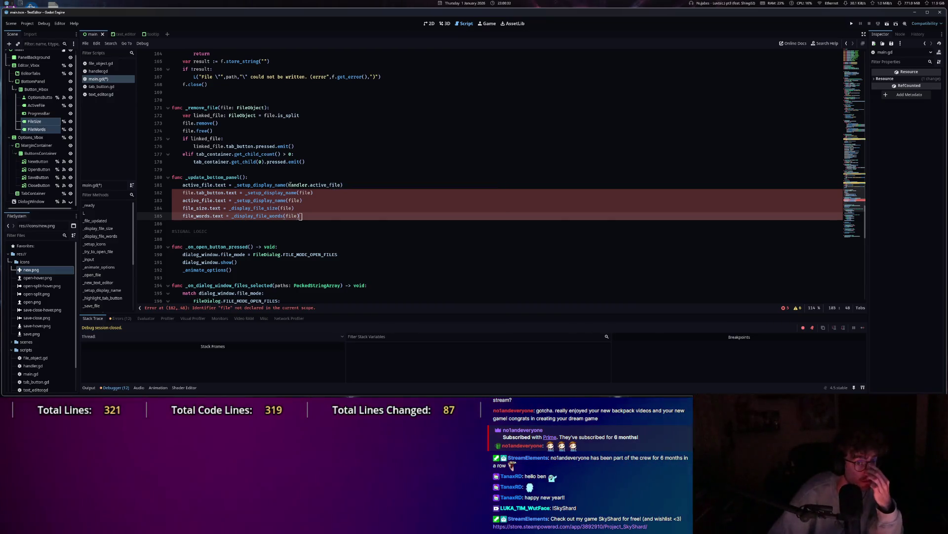
Replace file with Handler.active_file on lines 182 and 183, then undo those edits.
left_click_drag(290, 185, 341, 185)
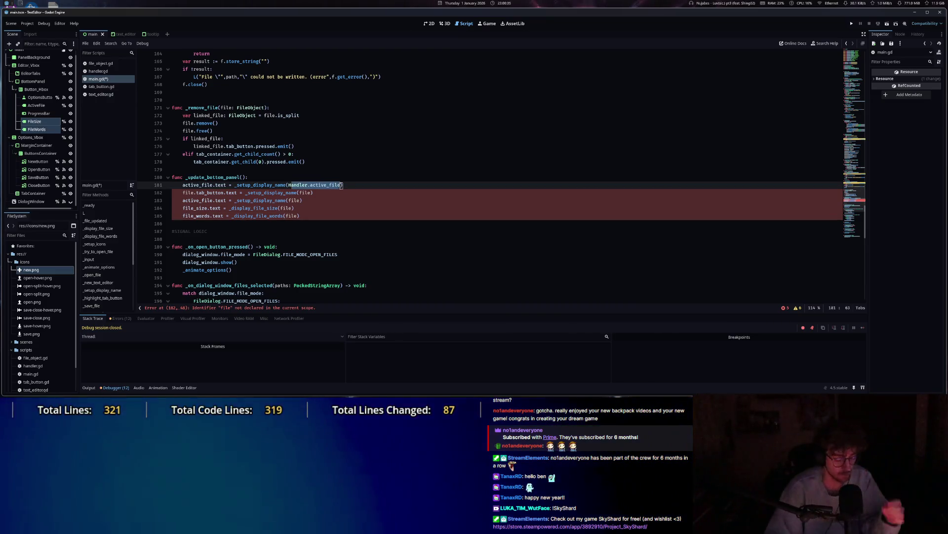
key("shift+F5")
left_click(325, 185)
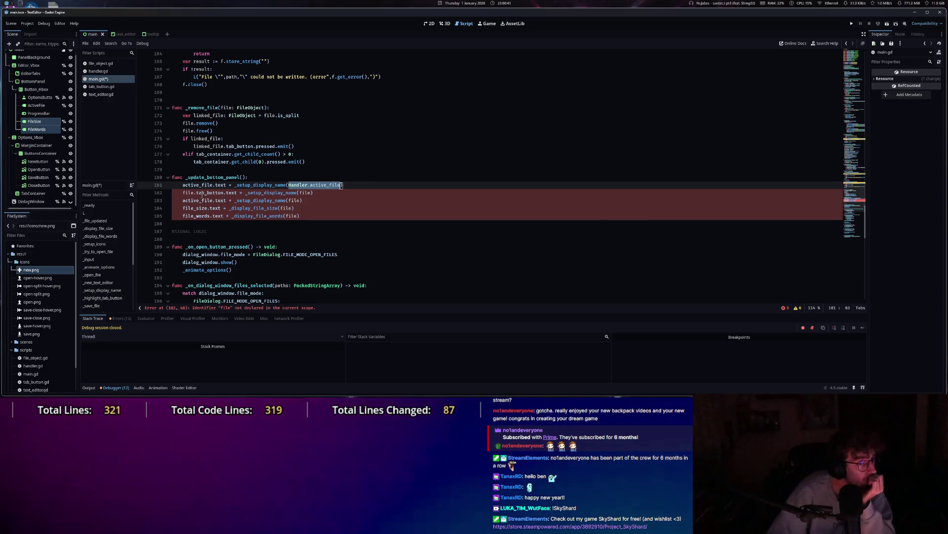
left_click(202, 185)
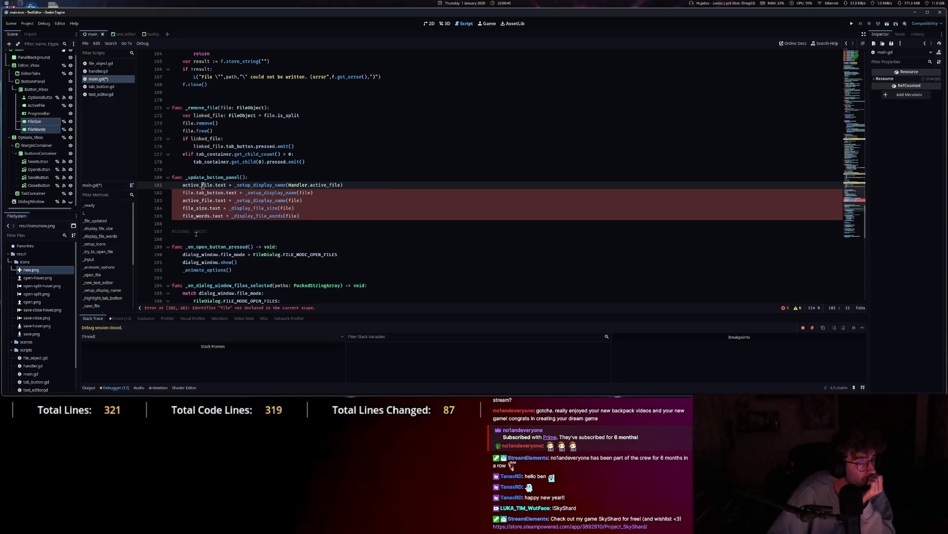
double_click(194, 193)
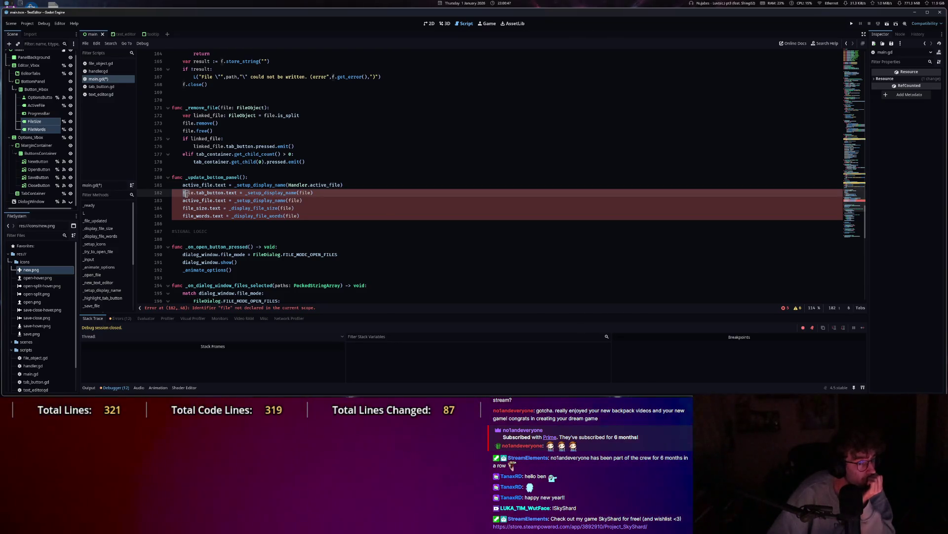
key("ctrl+v")
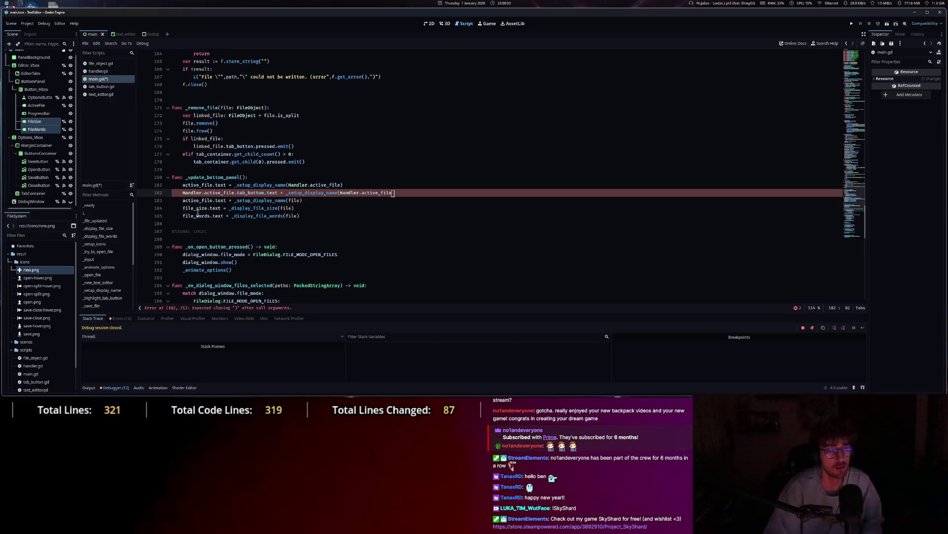
type(")")
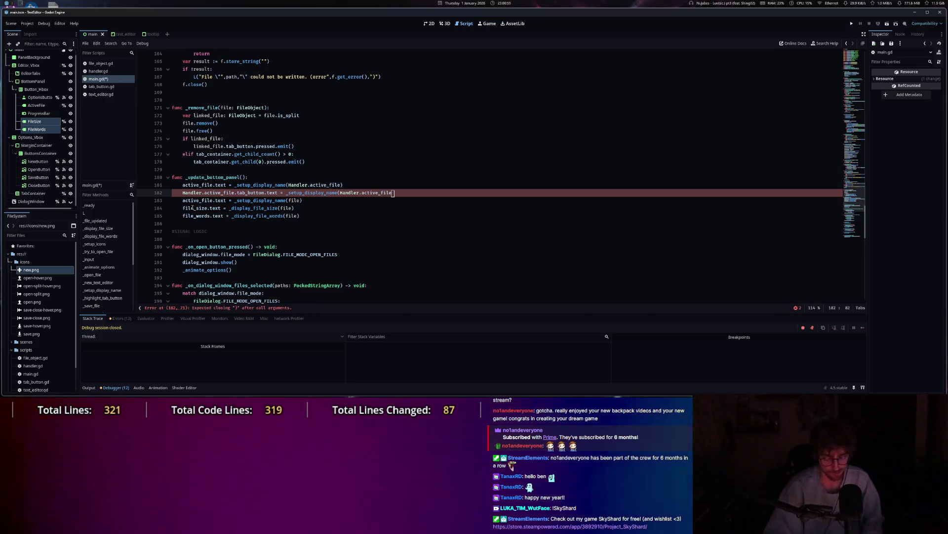
left_click(184, 201)
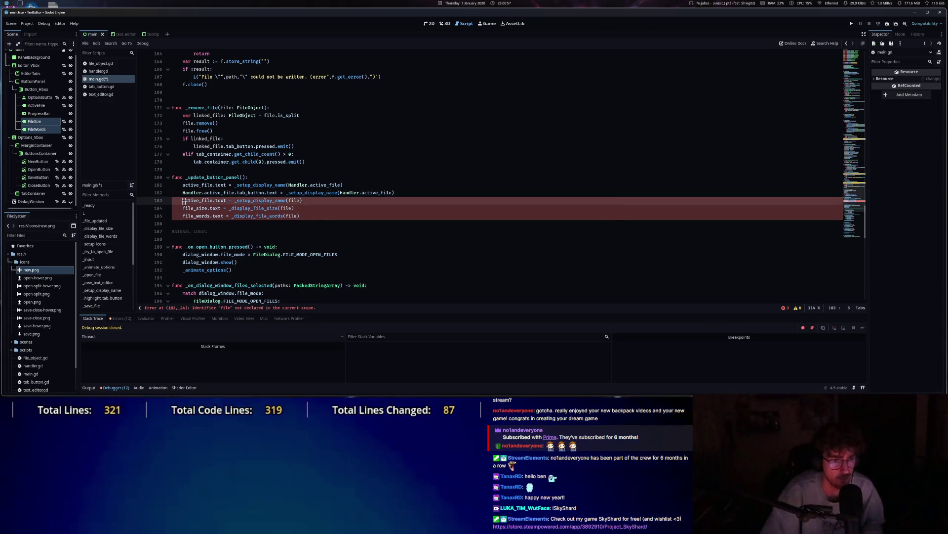
key("ctrl+v")
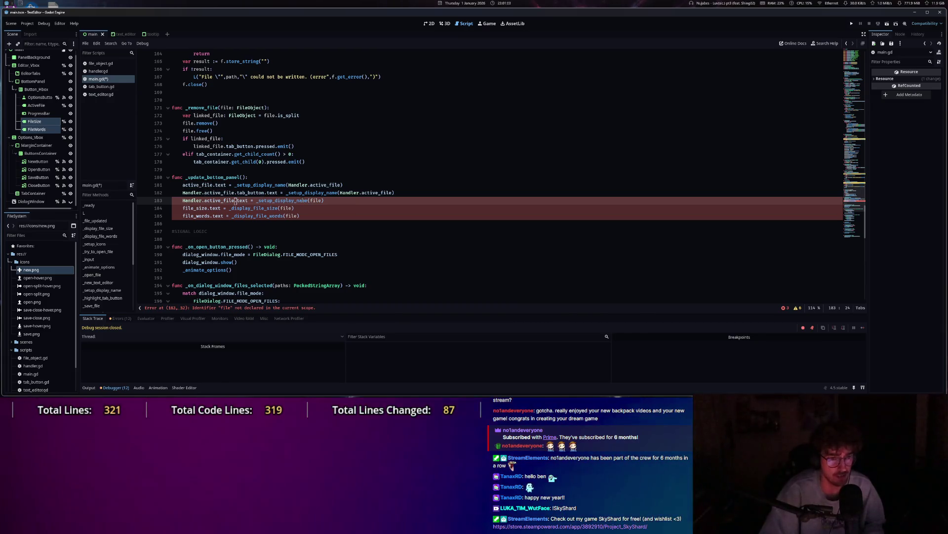
mouse_move(304, 200)
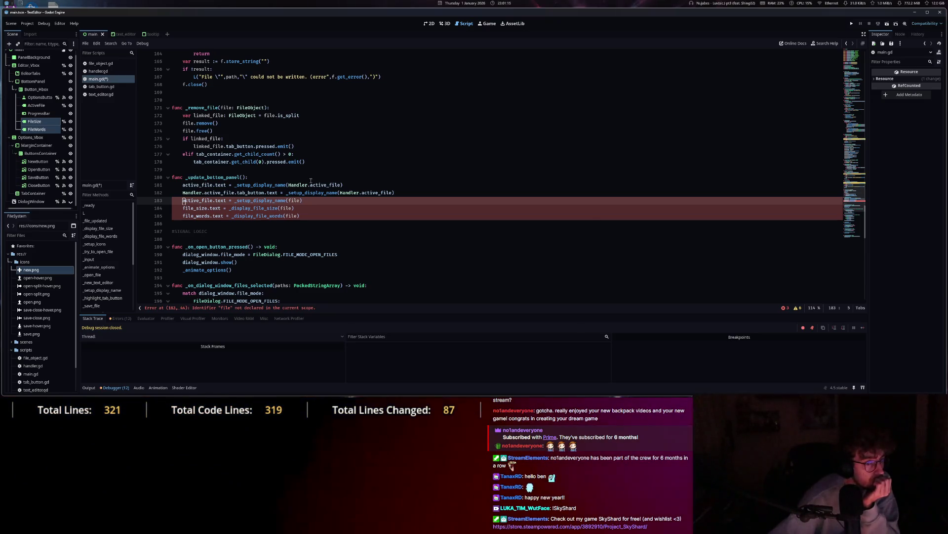
key("ctrl+z")
key("ctrl+z")
key("ctrl+z")
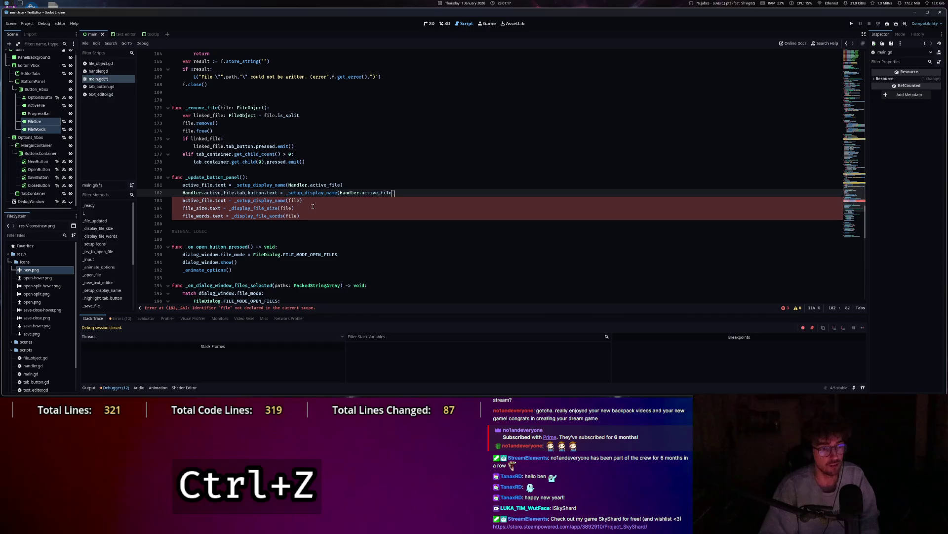
Restore lines 48–51, then cut the active_file, file_size and file_words lines from _file_updated.
key("ctrl+z")
key("ctrl+z")
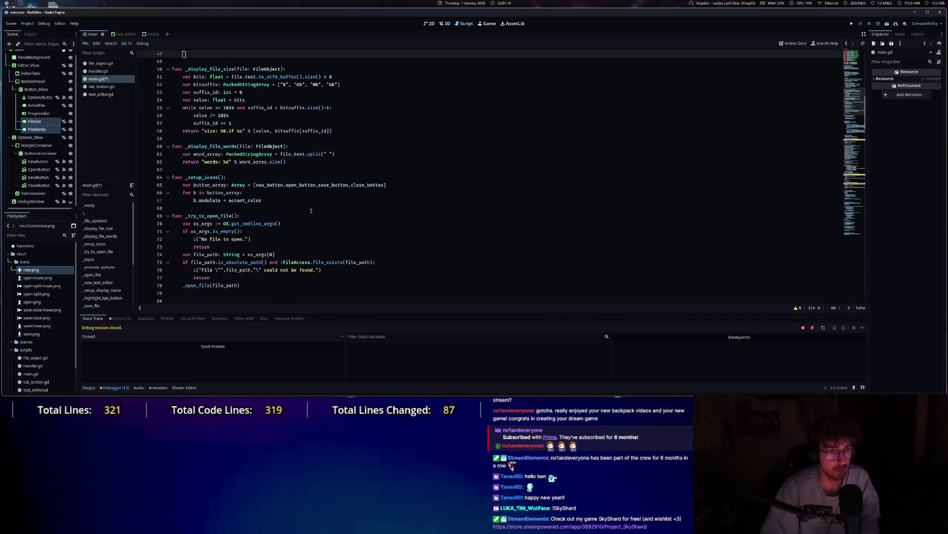
key("ctrl+z")
left_click(186, 169)
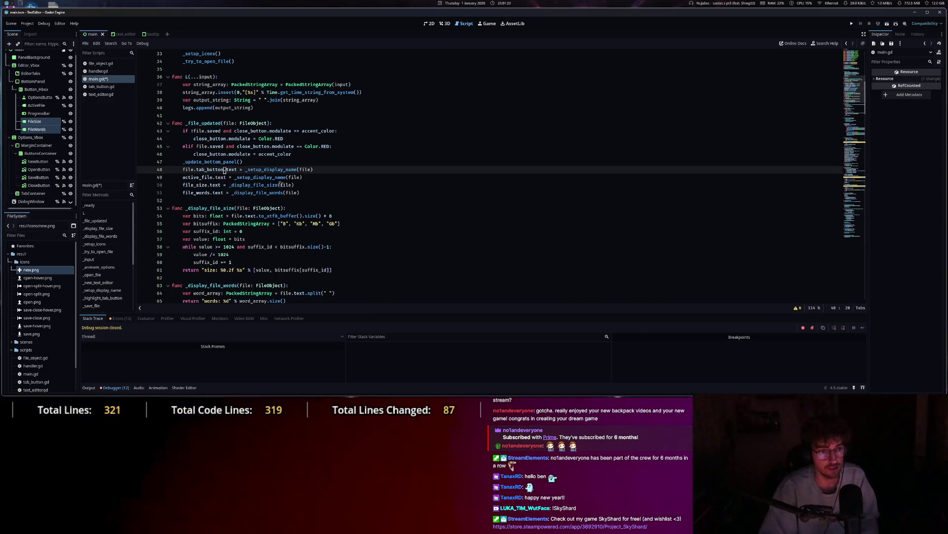
left_click_drag(302, 193, 184, 178)
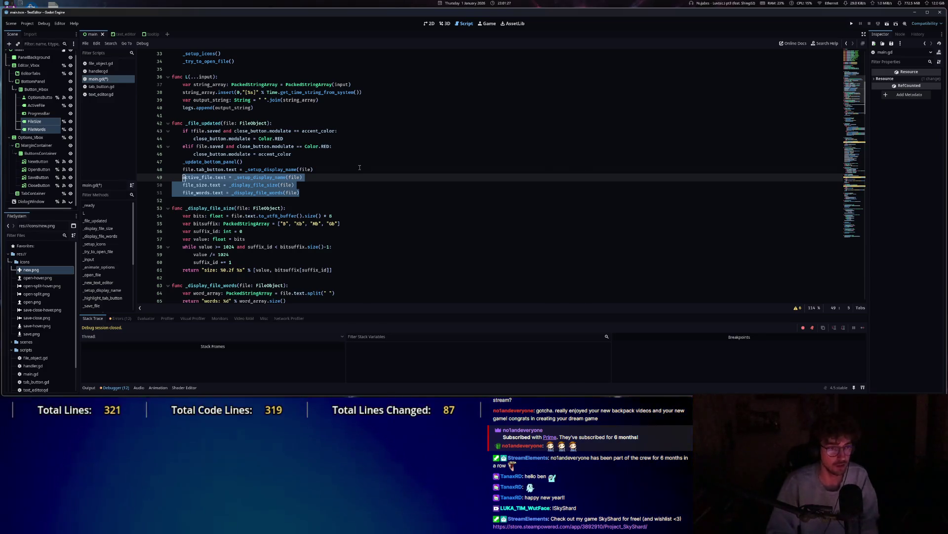
key("ctrl")
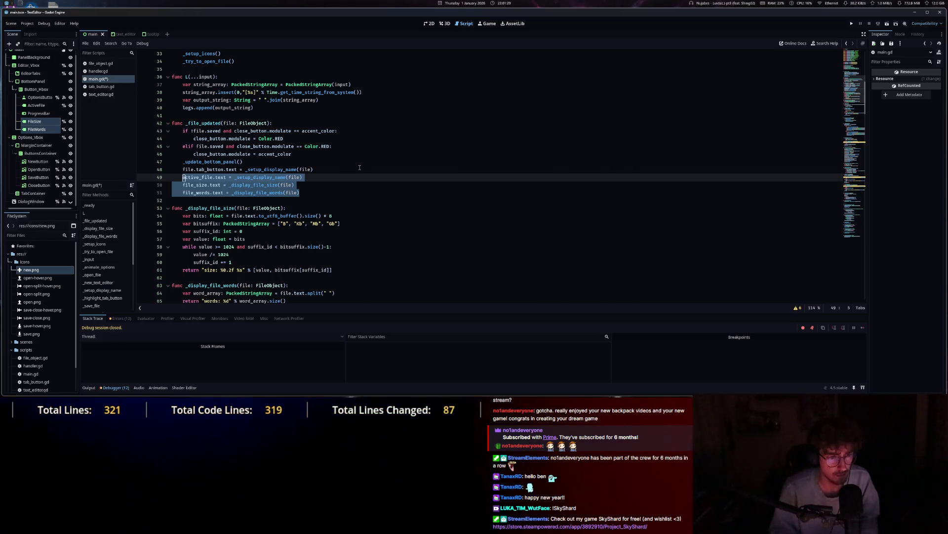
key("BackSpace")
key("BackSpace")
key("BackSpace")
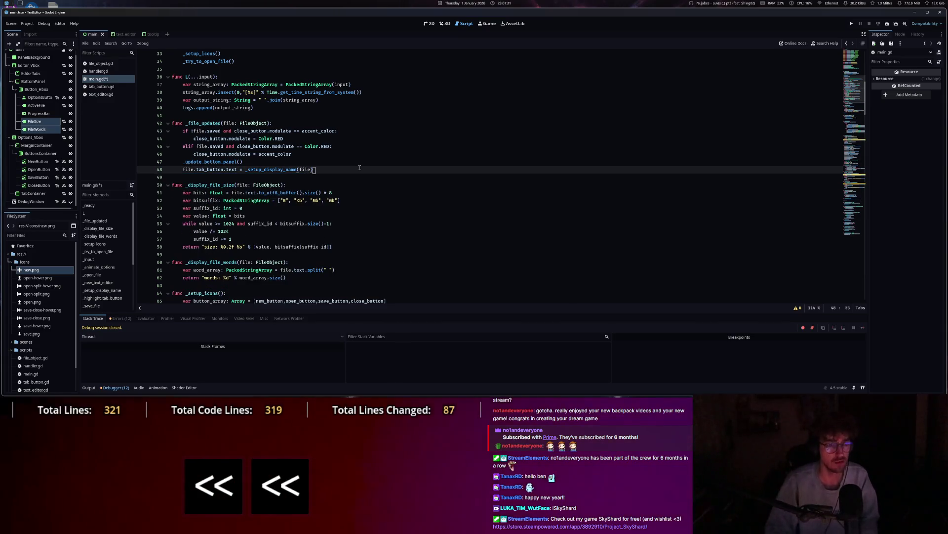
Check the _setup_display_name definition, then add a blank line after line 182 in _update_bottom_panel.
scroll(355, 257, "down", 8)
scroll(354, 257, "down", 6)
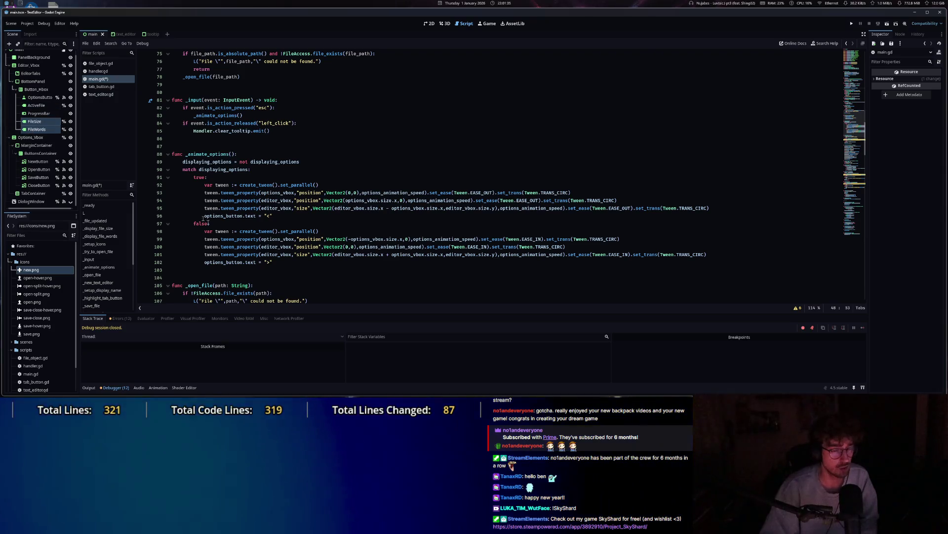
scroll(203, 219, "down", 7)
scroll(279, 241, "up", 20)
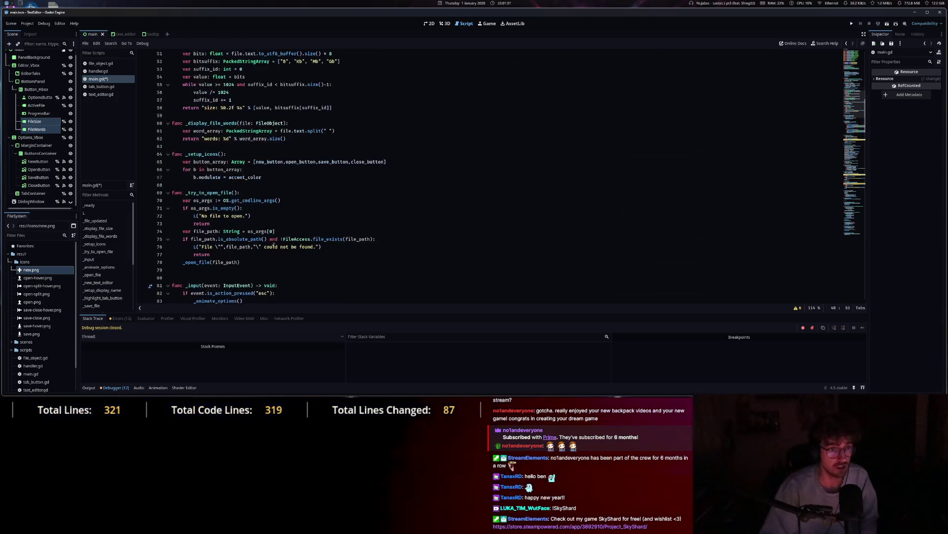
left_click(275, 193, "ctrl")
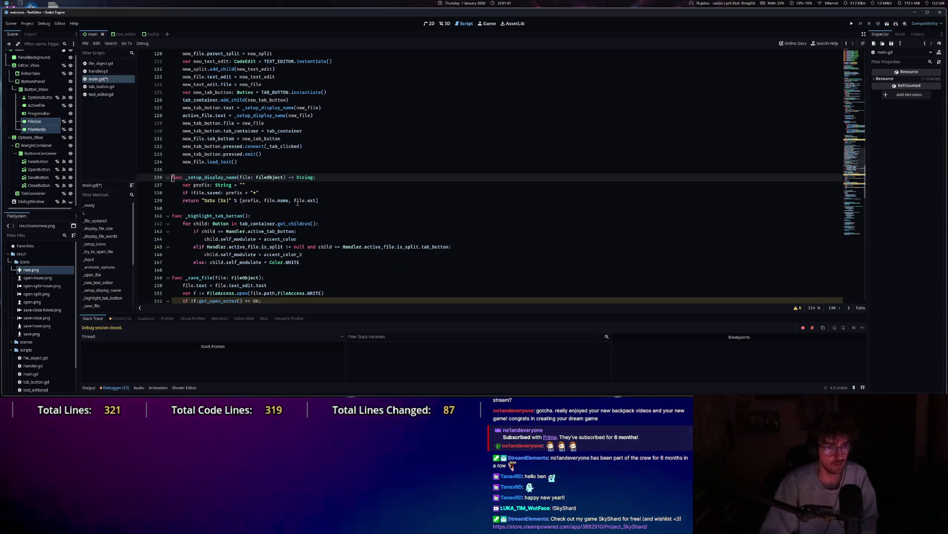
scroll(303, 239, "up", 6)
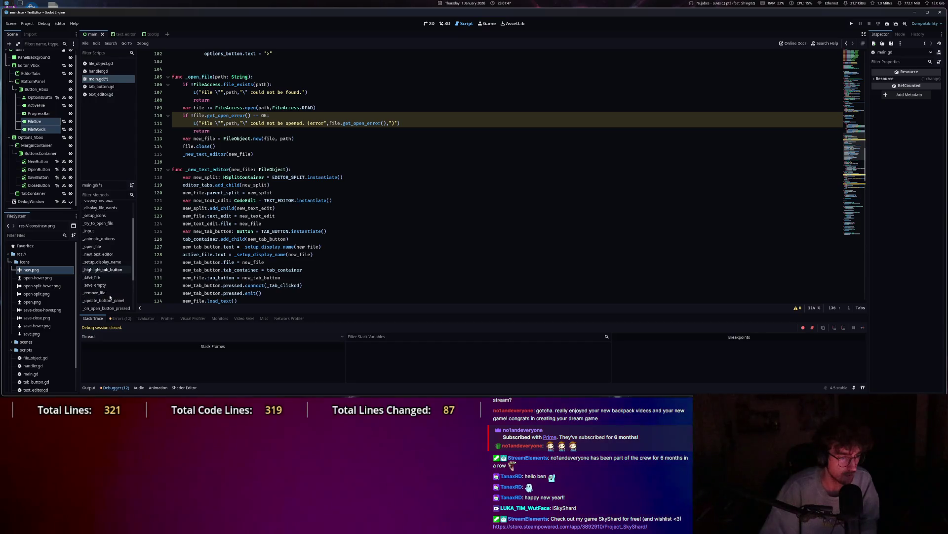
scroll(110, 297, "down", 2)
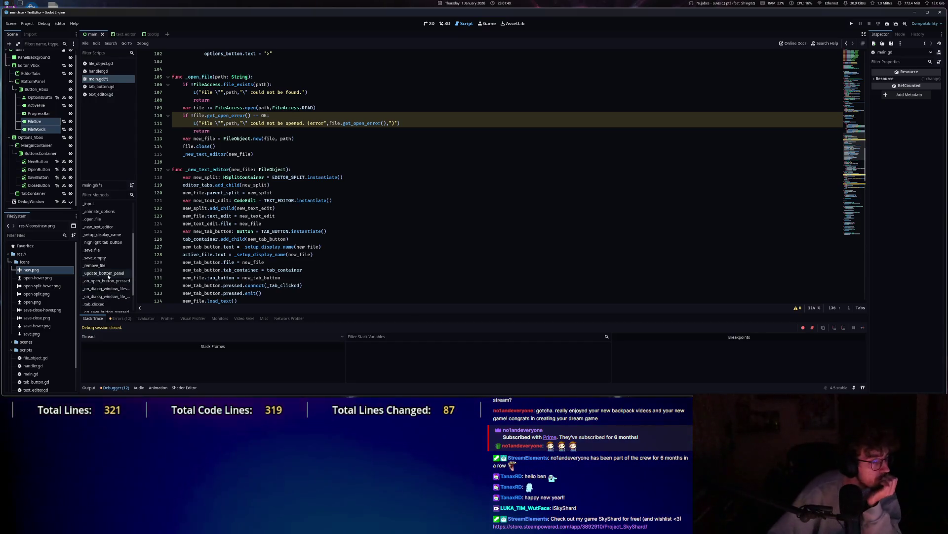
left_click(108, 273)
left_click(354, 185)
key("Return")
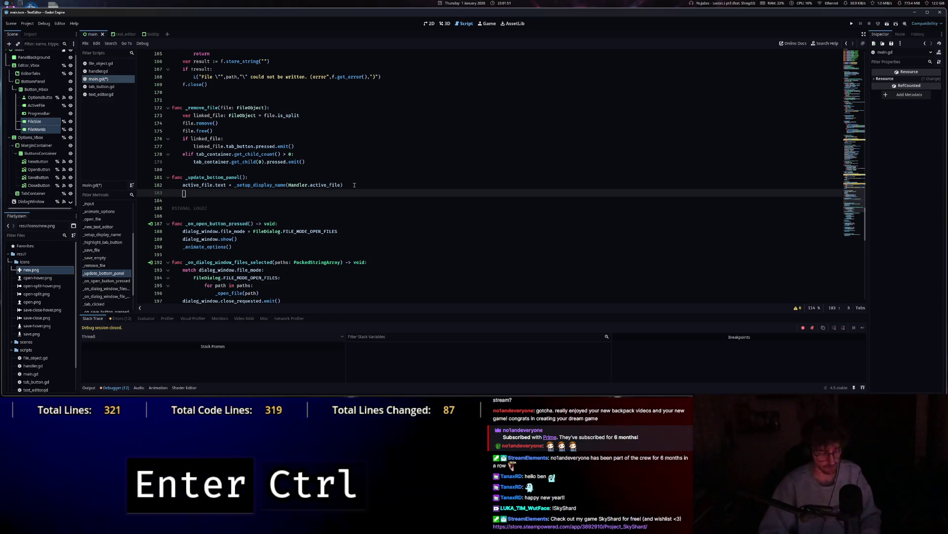
Paste the three label-update lines into _update_bottom_panel and delete the duplicate active_file line.
type("active_file.text = _setup_display_name(file) \tfile_size.text = _display_file_size(file) \tfile_words.text = _display_file_words(file)")
left_click(311, 194)
key("ctrl+shift+k")
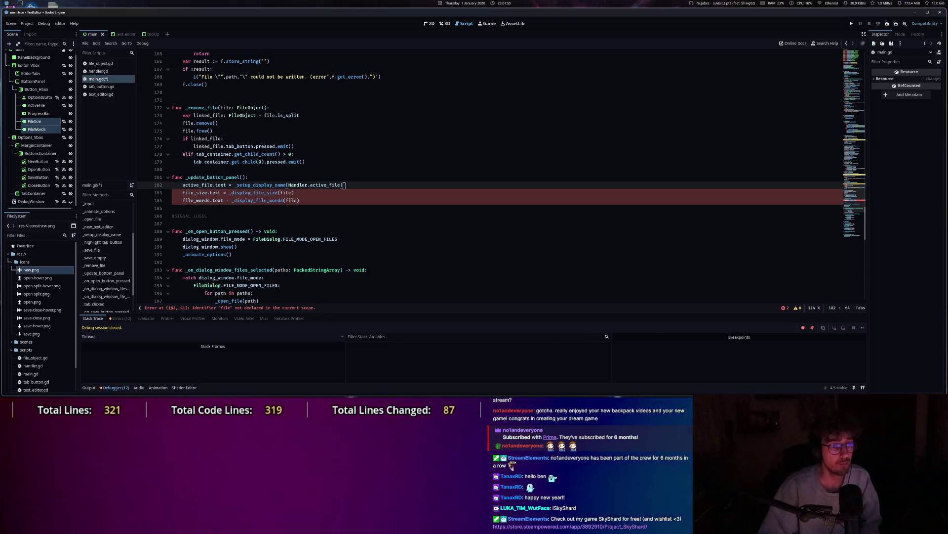
left_click(184, 184)
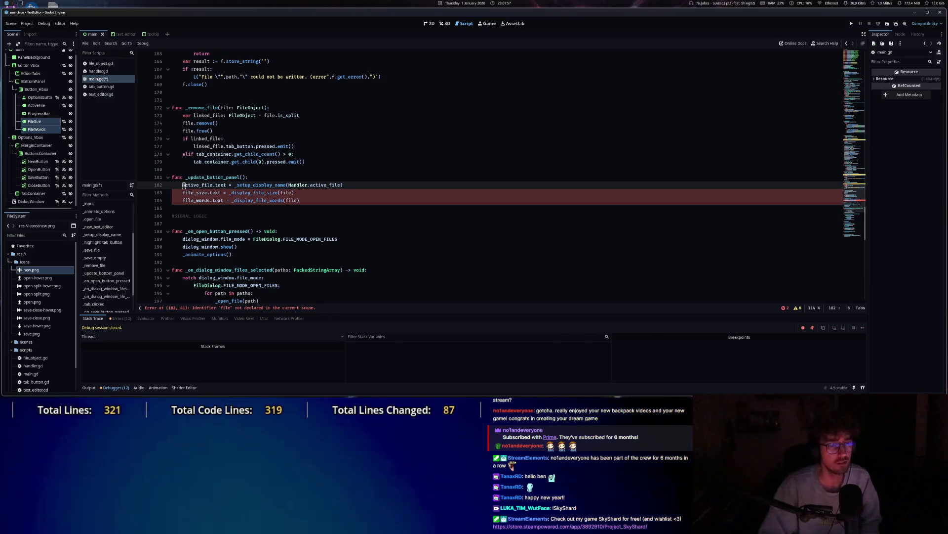
Pass Handler.active_file to _display_file_size and _display_file_words, then save and run the project.
left_click_drag(289, 184, 342, 186)
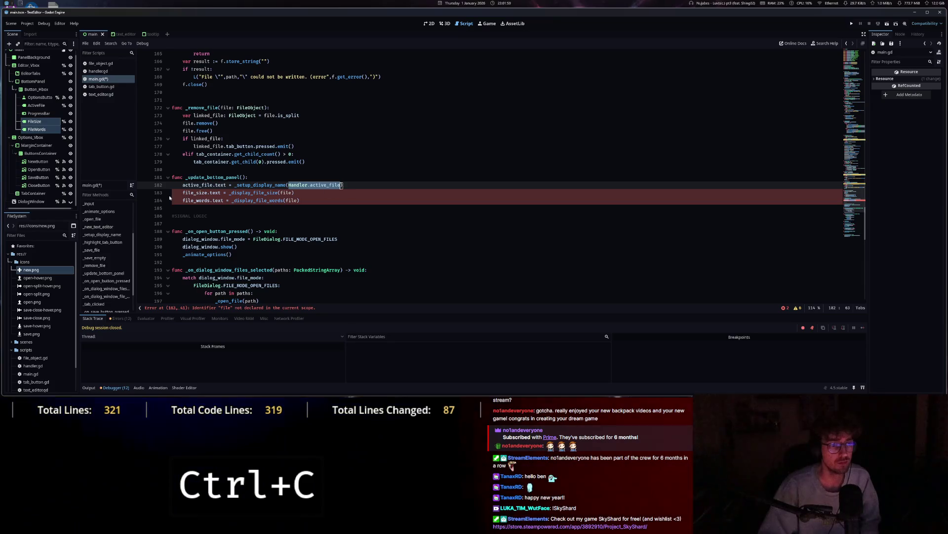
key("ctrl+c")
double_click(287, 193)
key("ctrl+v")
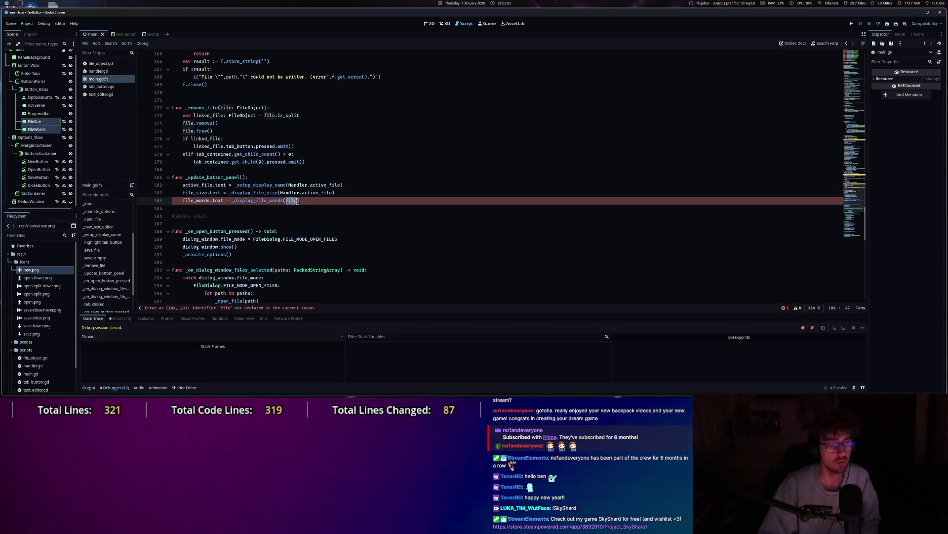
key("ctrl+v")
left_click(852, 23)
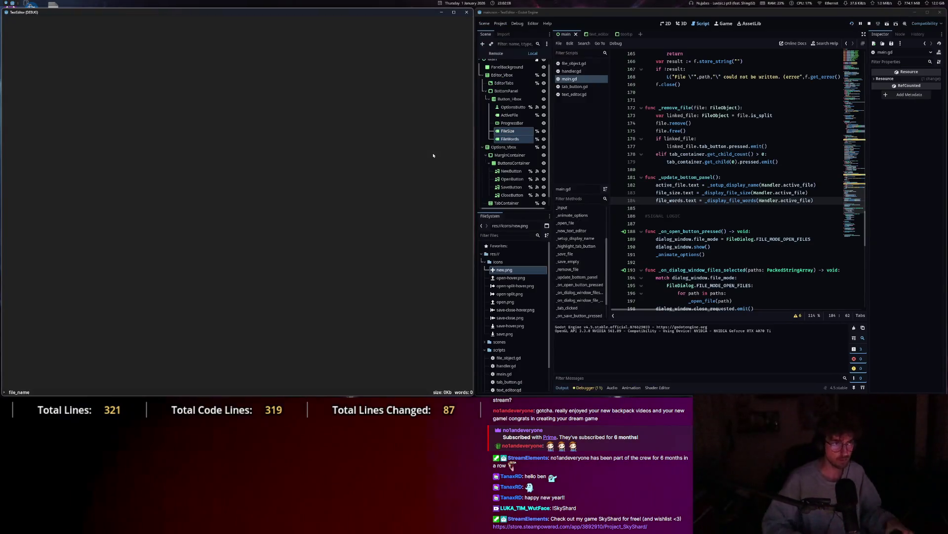
Open scripts/main.gd in the running TextEditor, showing 64.13 Kb and 445 words.
key("Escape")
left_click(17, 21)
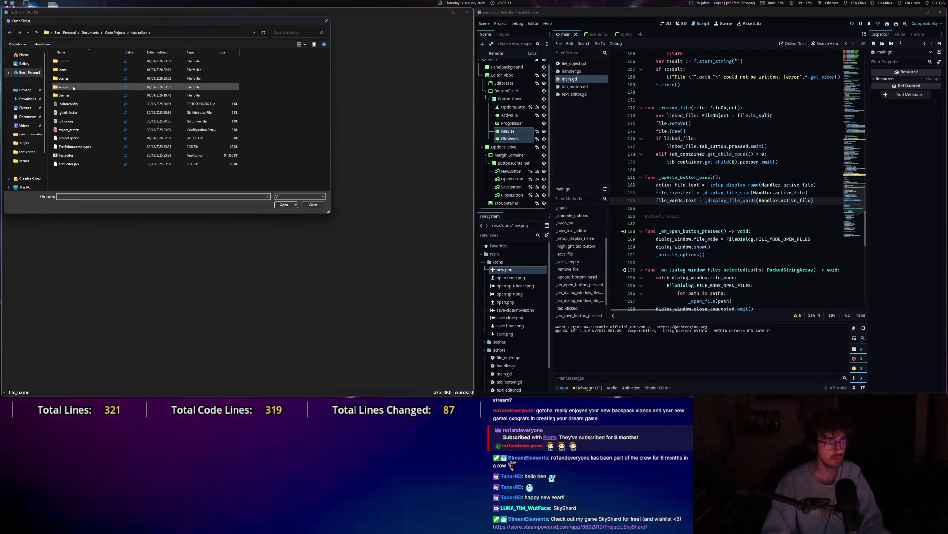
double_click(64, 86)
double_click(73, 95)
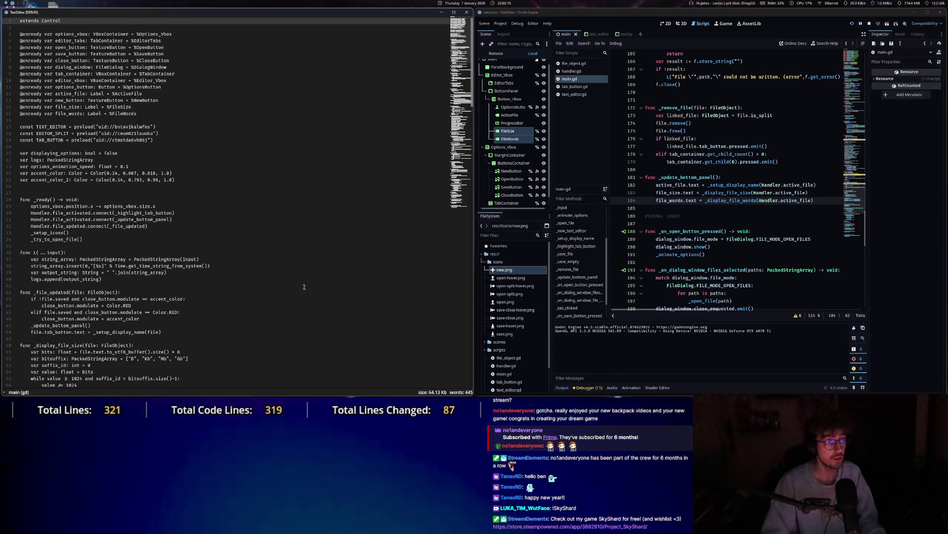
key("Escape")
Browse File Explorer to Code Projects > text-editor > scripts.
key("super+e")
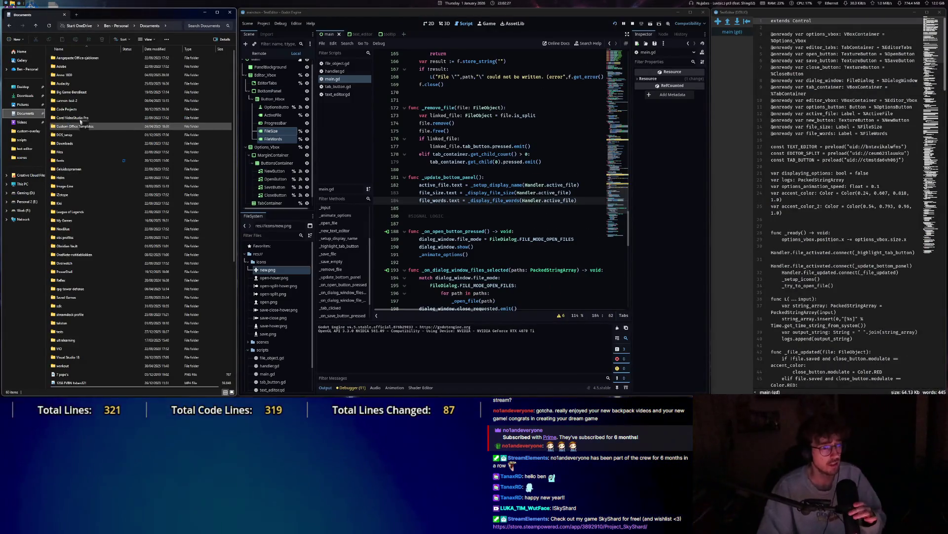
double_click(69, 110)
double_click(65, 135)
key("Delete")
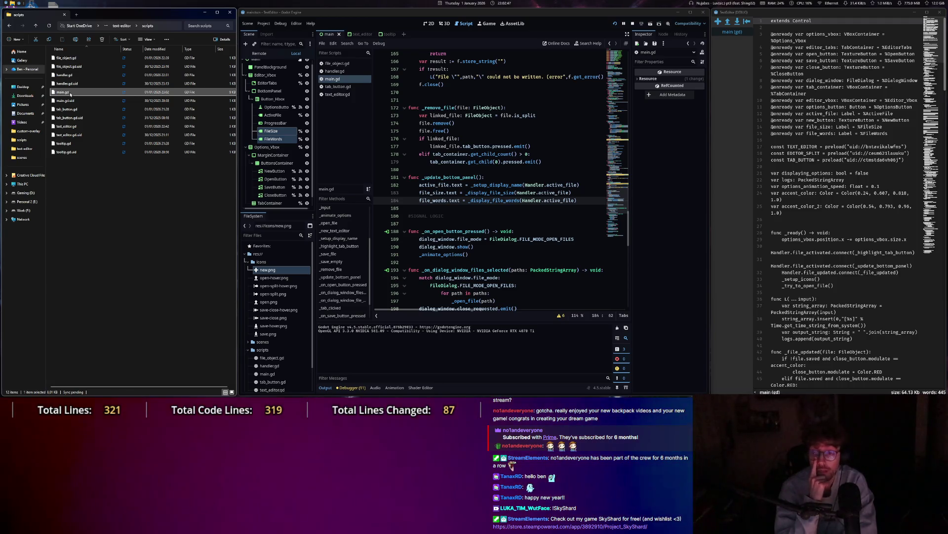
Browse the Documents folder, briefly opening the Reflex and tests folders before returning.
left_click(25, 113)
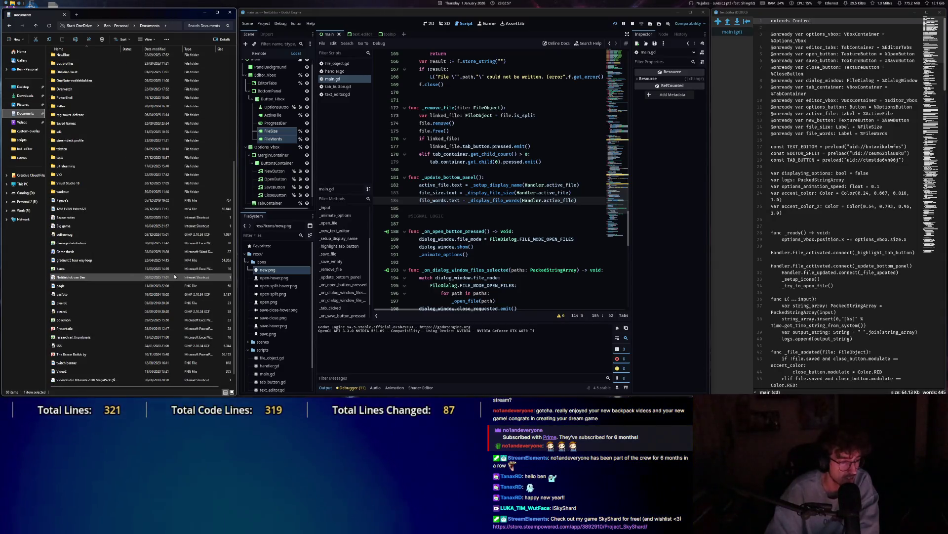
scroll(174, 277, "down", 6)
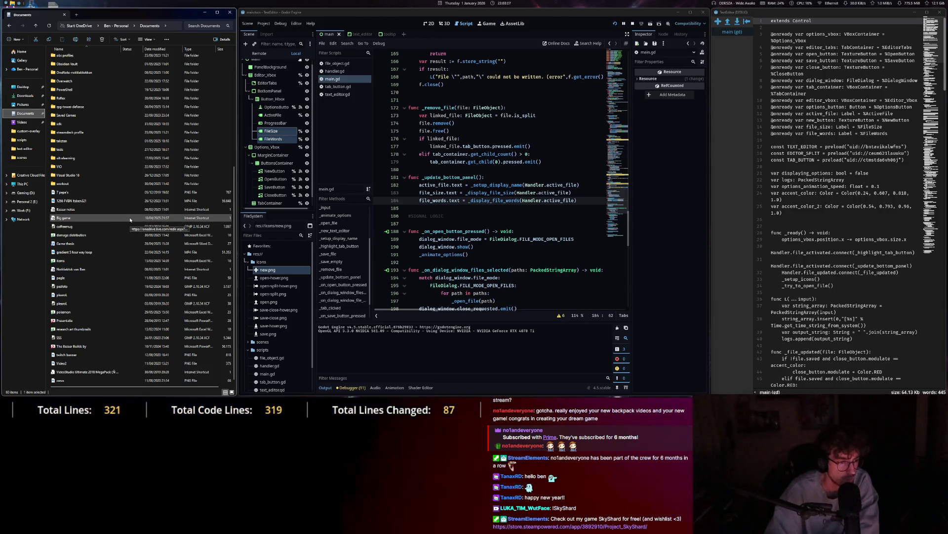
scroll(130, 219, "up", 7)
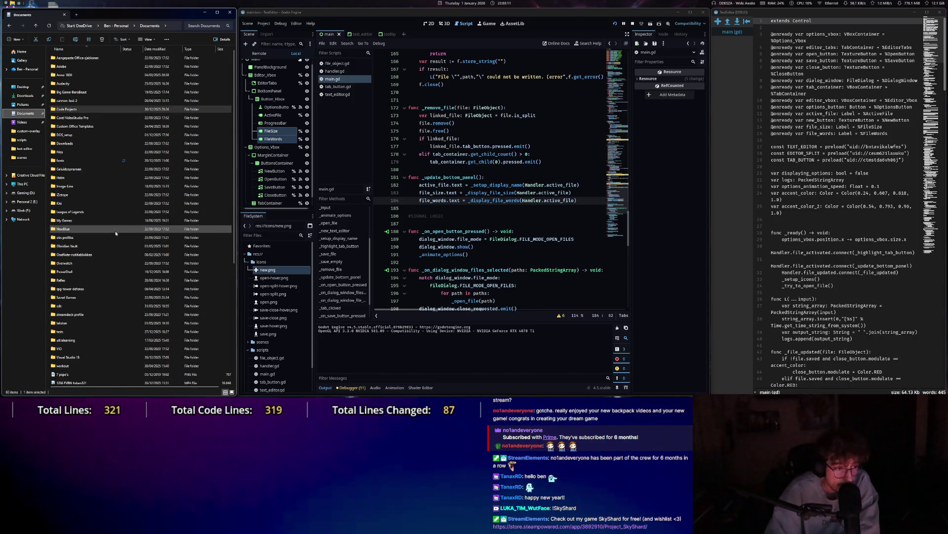
double_click(69, 285)
key("alt+Left")
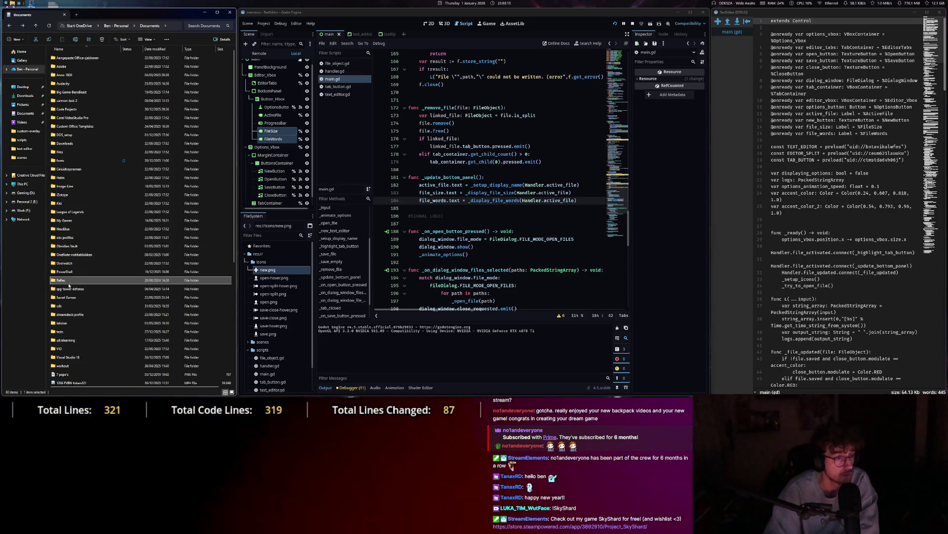
double_click(74, 260)
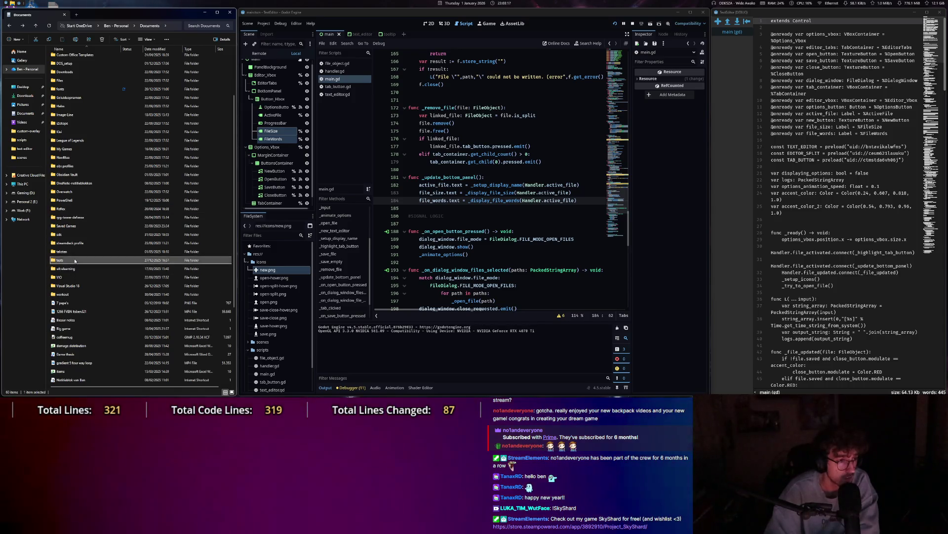
key("alt+Left")
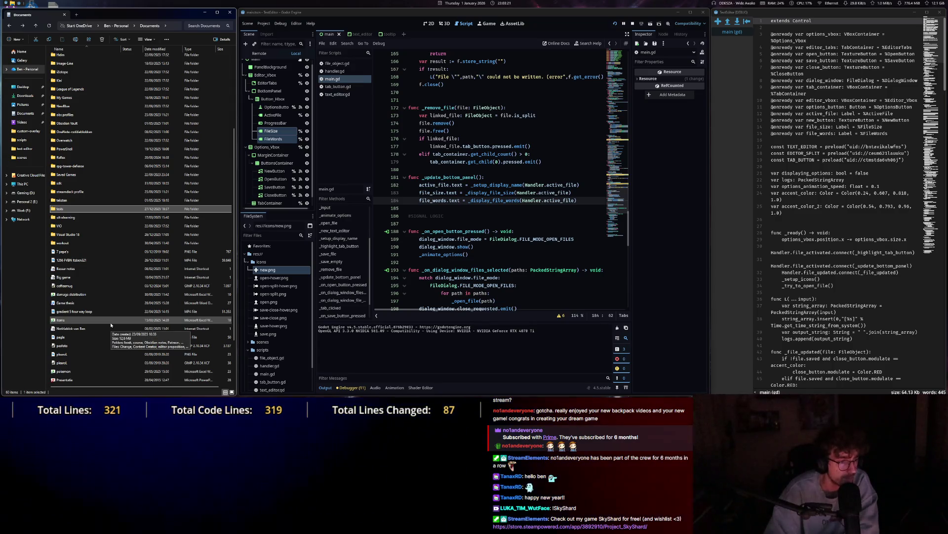
scroll(111, 325, "up", 5)
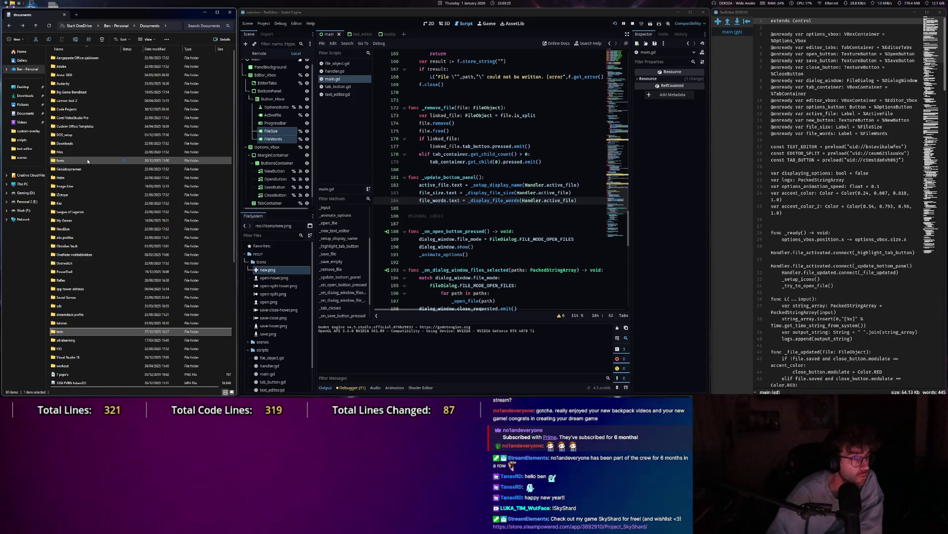
Go through Code Projects > Project-SkyShard > Tutorial > assets and select the Dialogue file.
double_click(79, 111)
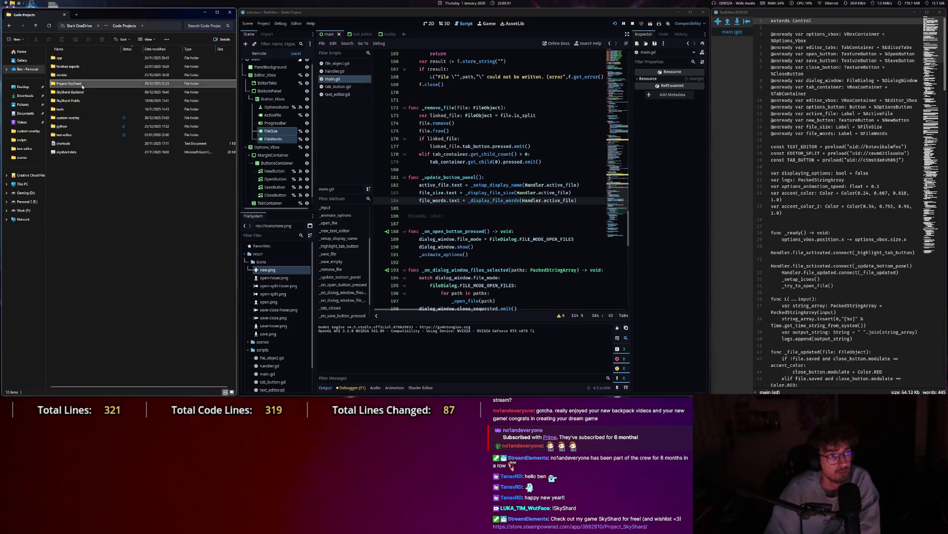
double_click(82, 85)
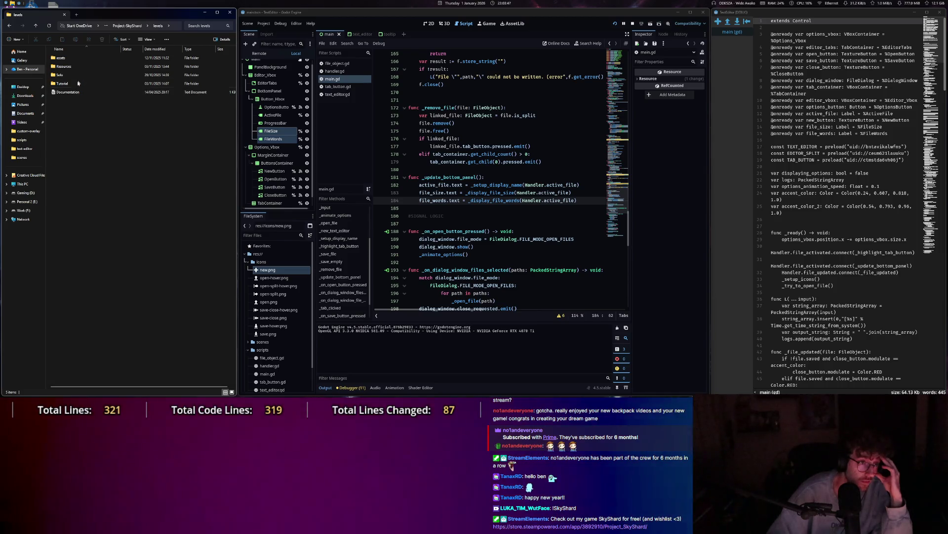
double_click(76, 84)
double_click(79, 58)
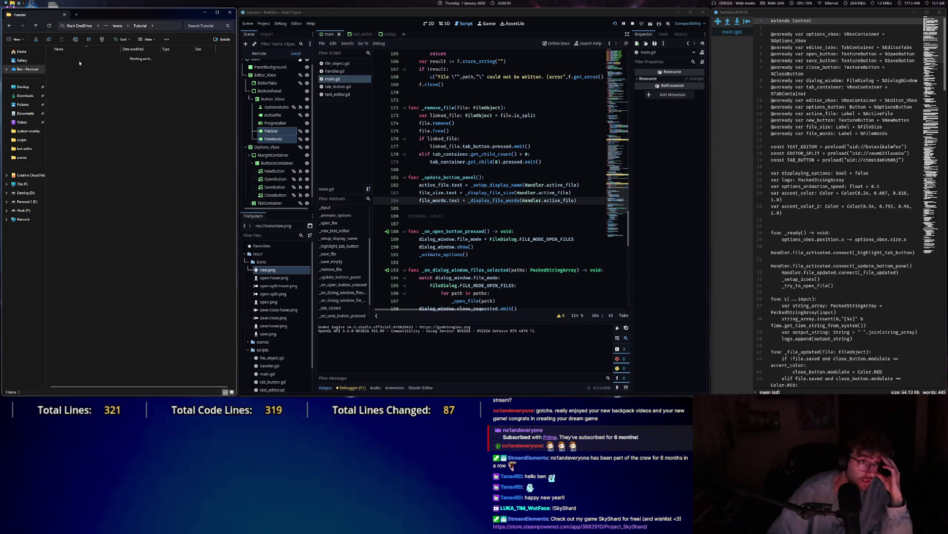
left_click(79, 60)
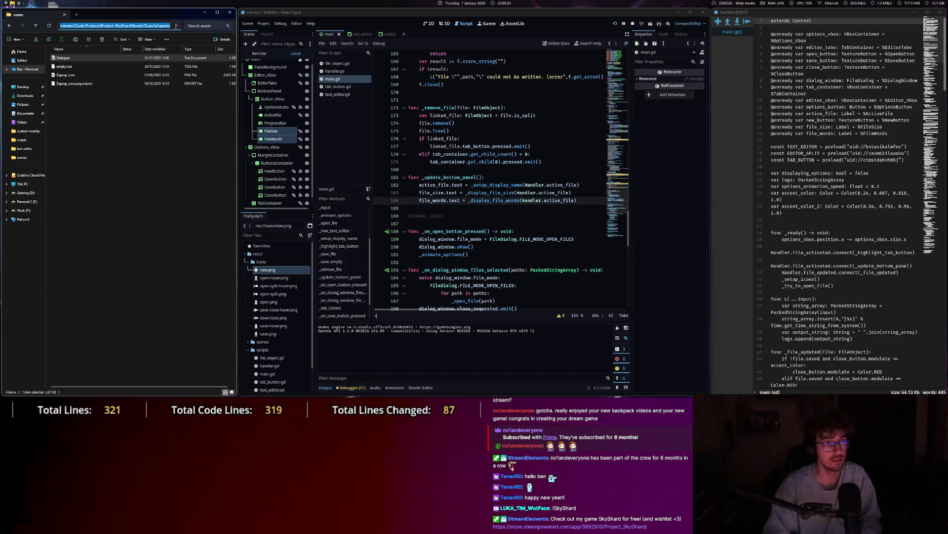
Open the Tutorial assets Dialogue file in the running TextEditor using the copied folder path.
key("ctrl+c")
left_click(821, 154)
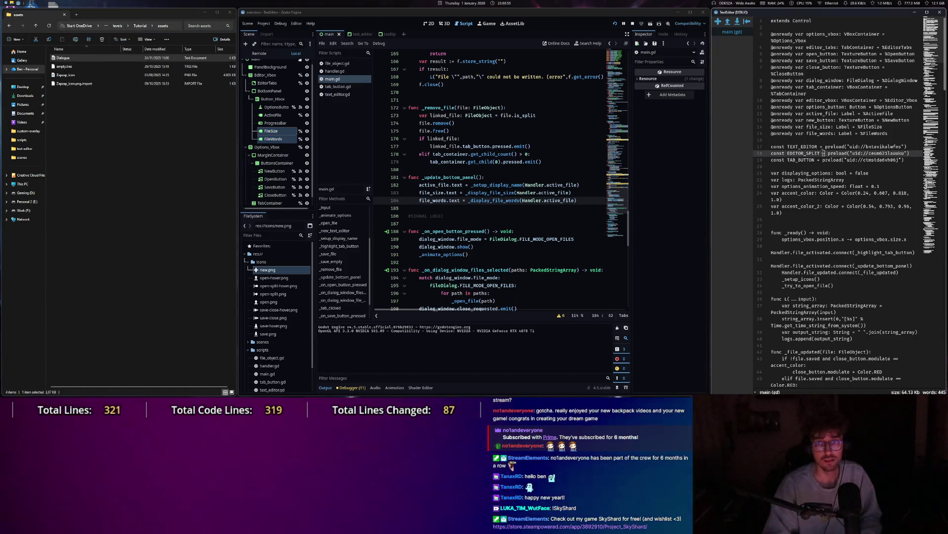
left_click(728, 23)
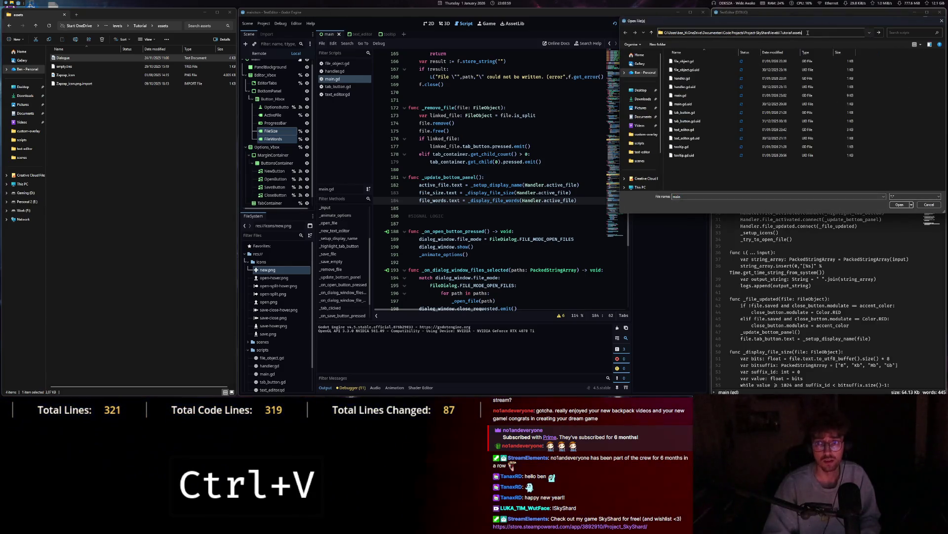
key("Return")
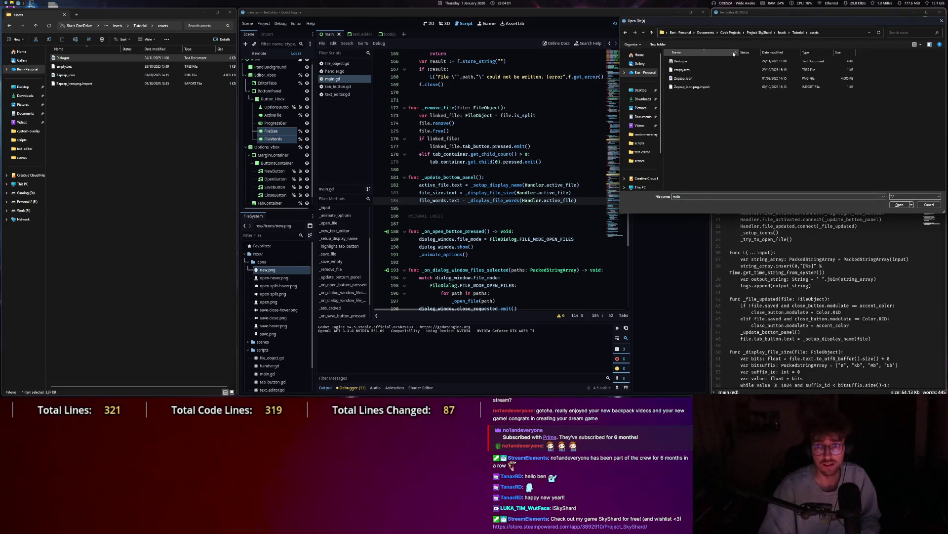
double_click(707, 63)
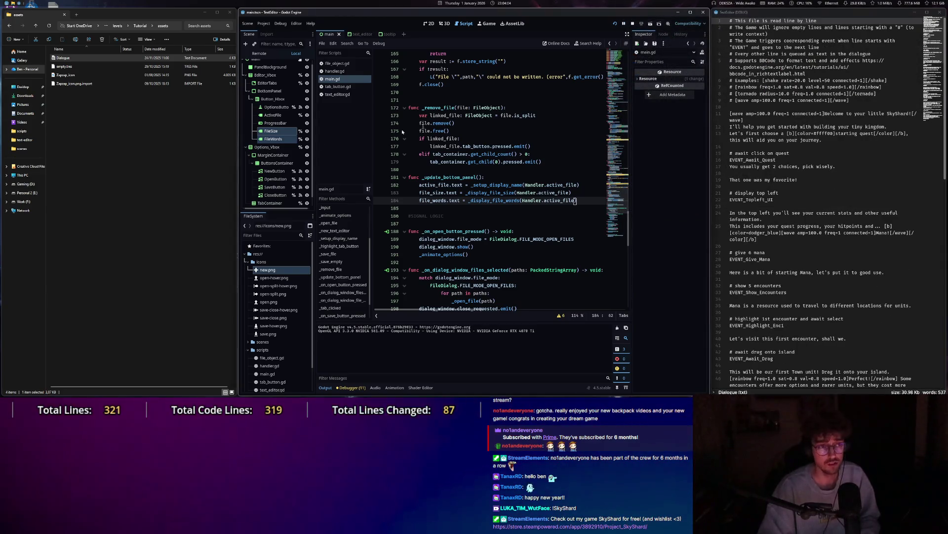
Switch from File Explorer back to the Godot script editor.
left_click(117, 59)
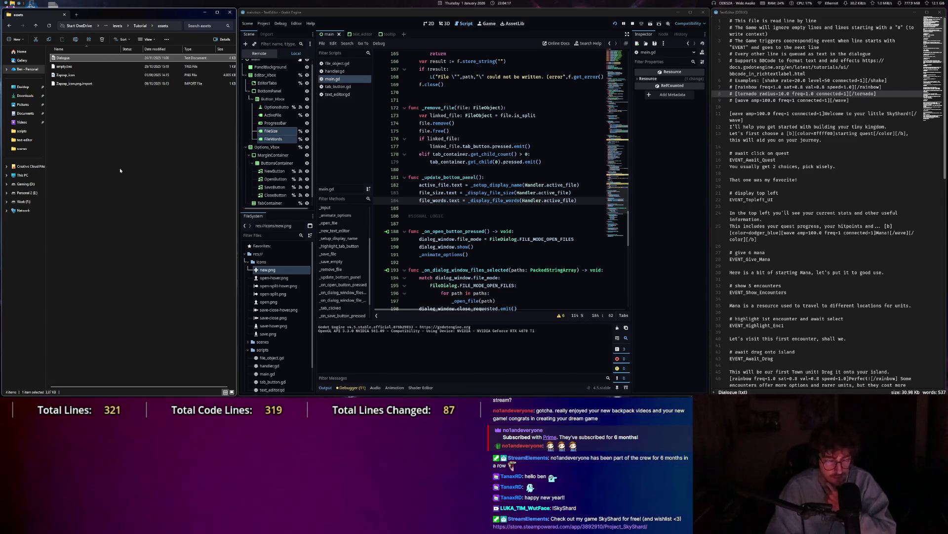
key("alt+Tab")
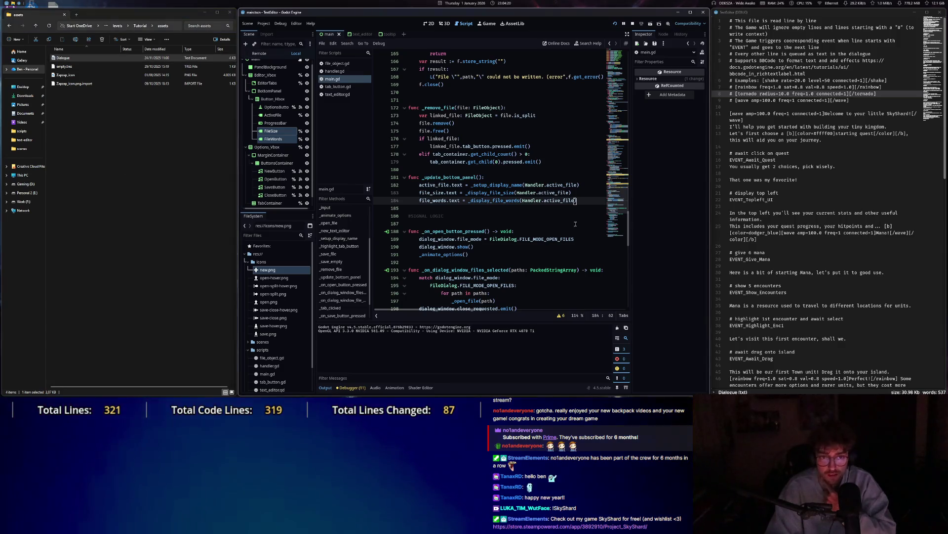
scroll(561, 259, "down", 8)
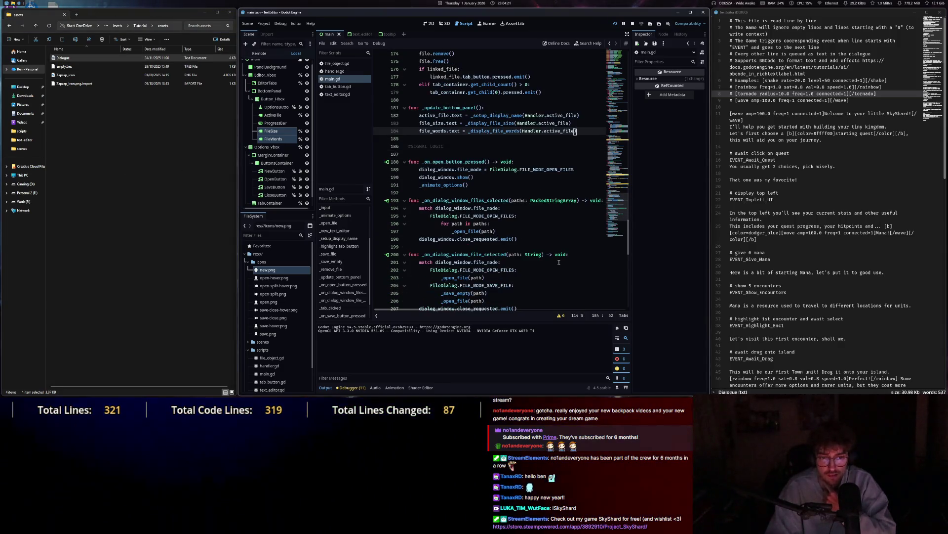
scroll(559, 262, "up", 20)
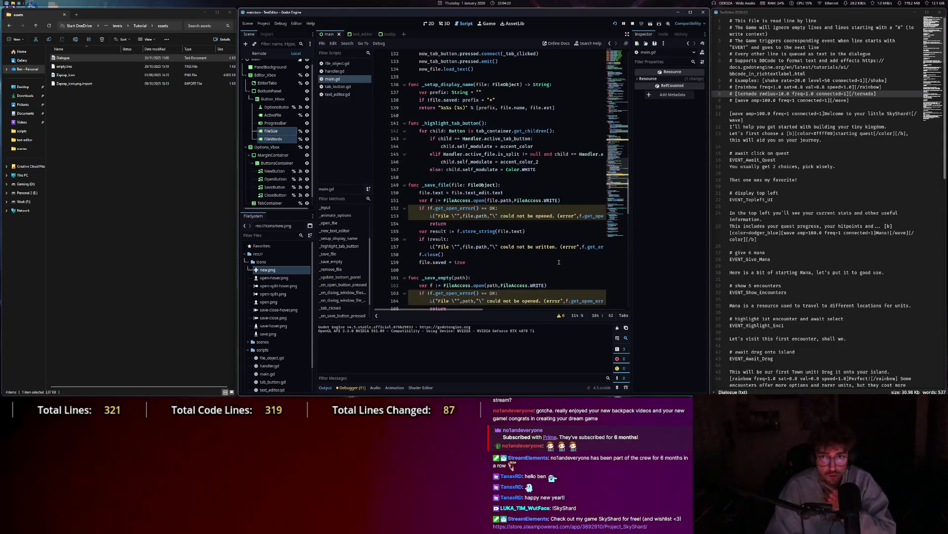
Jump to _display_file_size in main.gd, delete '* 8' on line 51, and save.
scroll(551, 257, "up", 11)
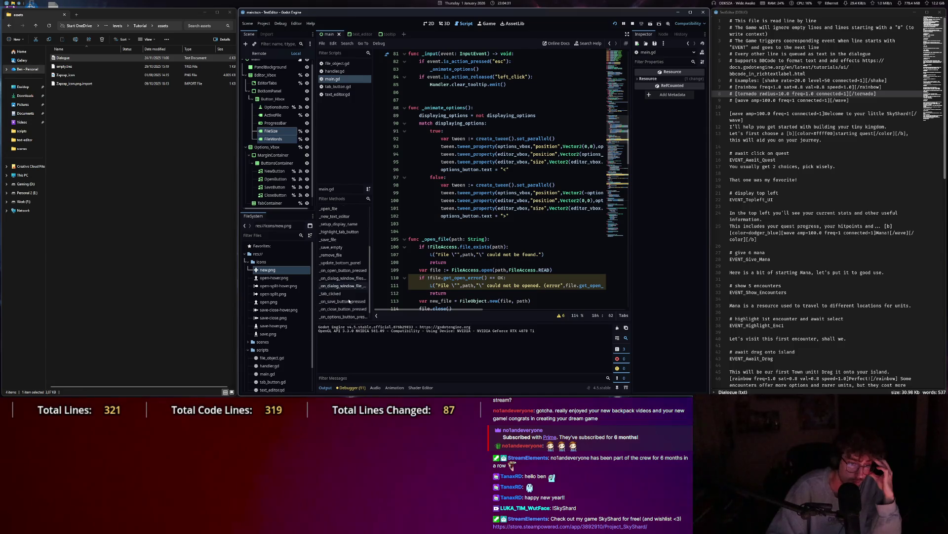
scroll(353, 277, "up", 2)
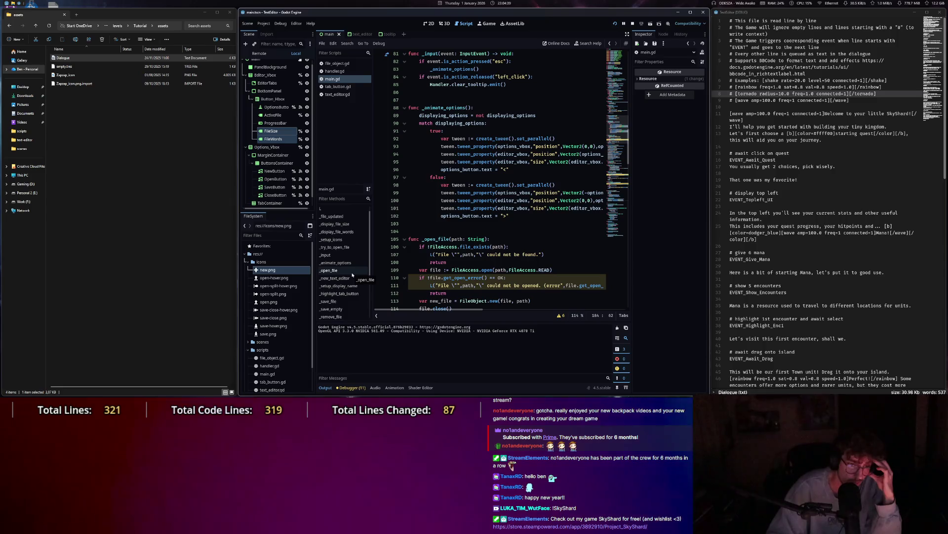
scroll(352, 274, "down", 3)
scroll(353, 280, "up", 4)
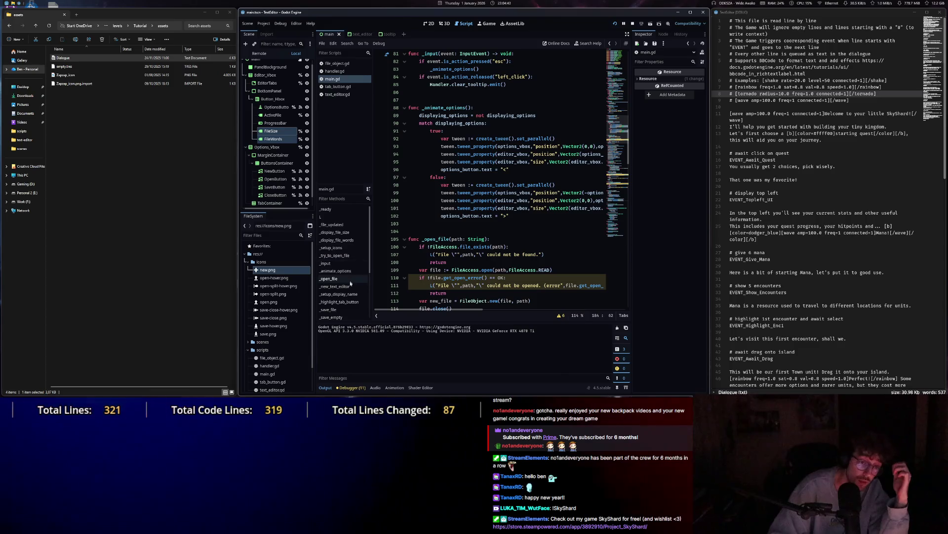
scroll(351, 279, "down", 1)
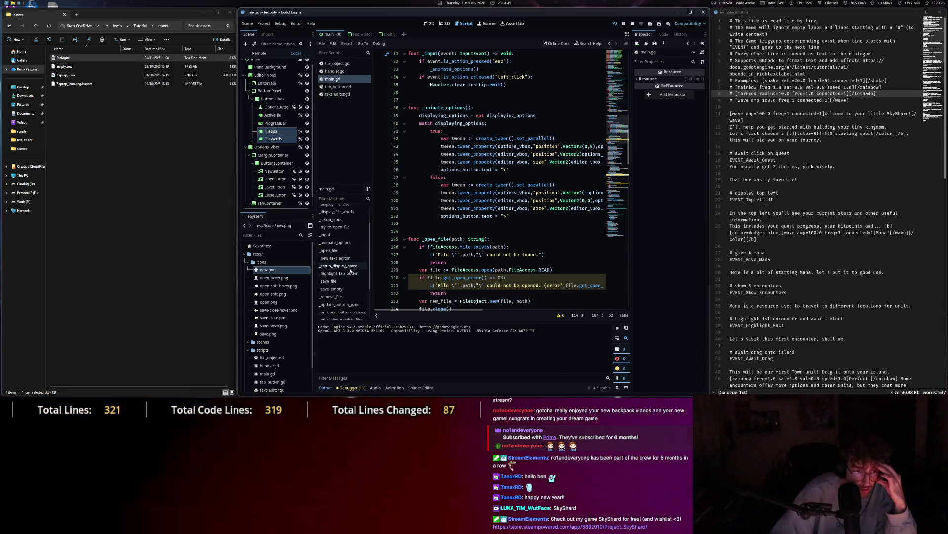
left_click(350, 271)
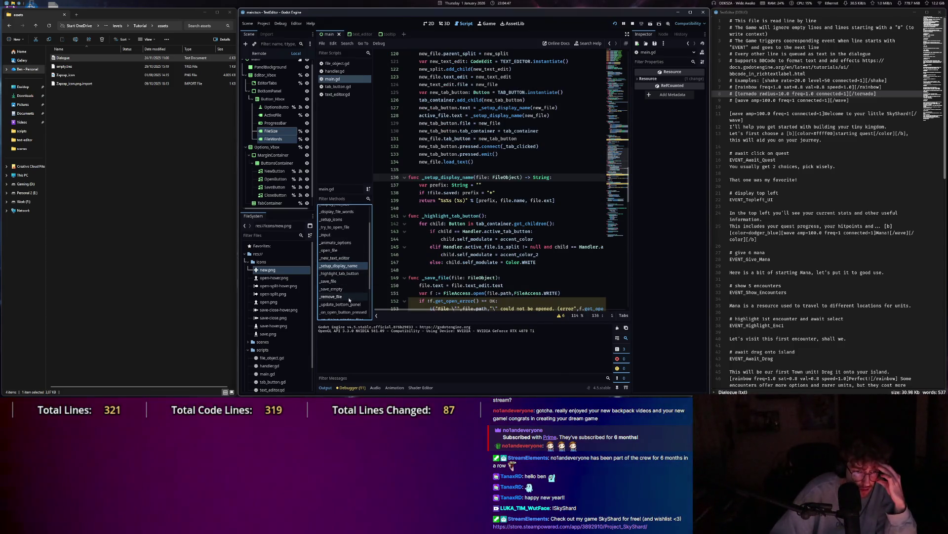
scroll(356, 296, "up", 2)
left_click(353, 232)
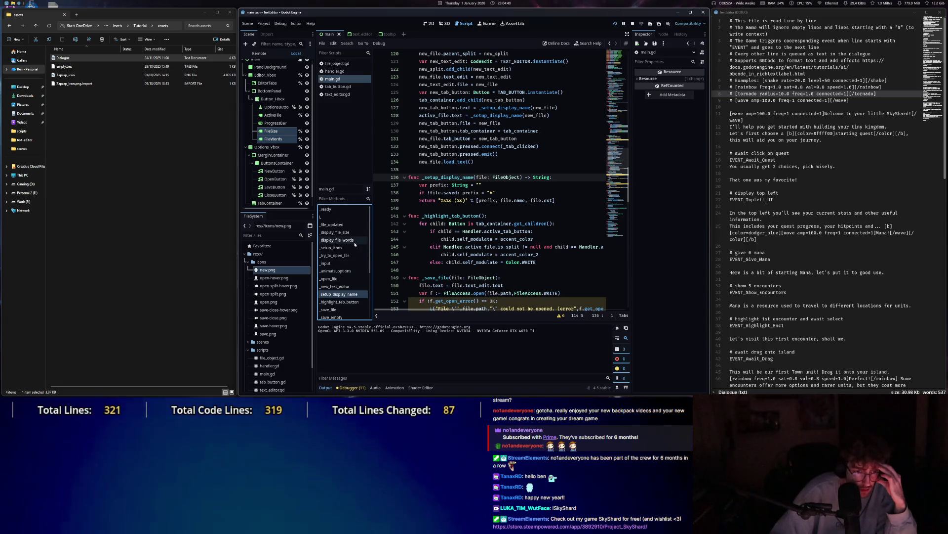
left_click_drag(569, 186, 562, 185)
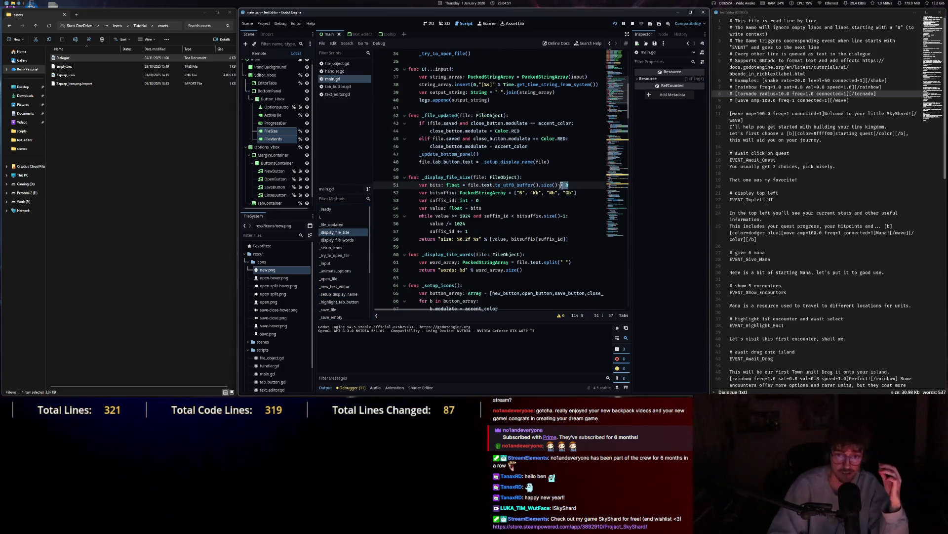
key("ctrl+s")
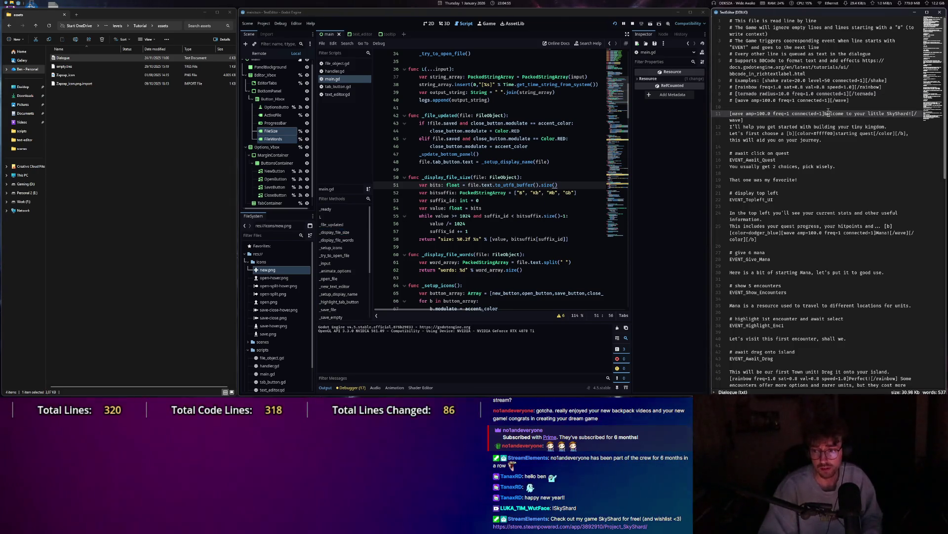
In the running TextEditor, switch between main (gd) and Dialogue, then close File Explorer.
key("Escape")
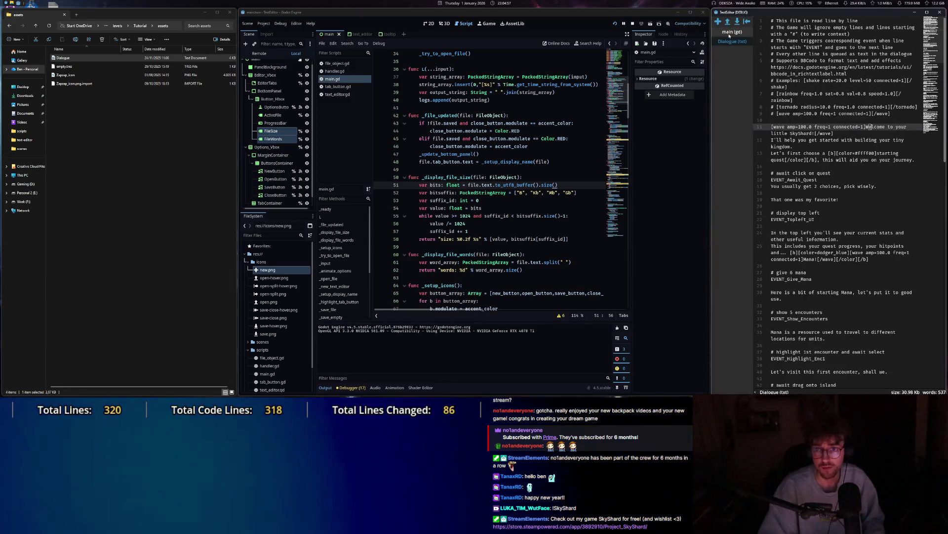
left_click(729, 34)
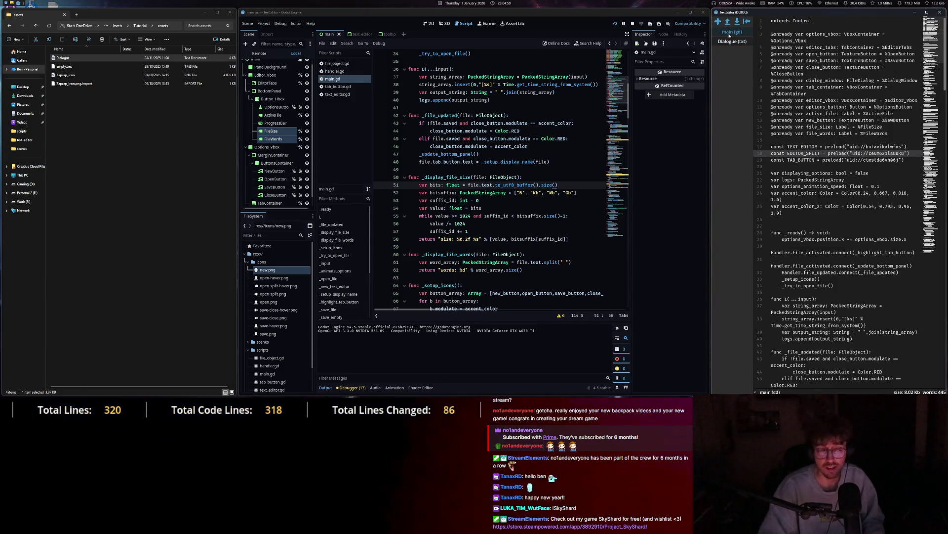
left_click(727, 43)
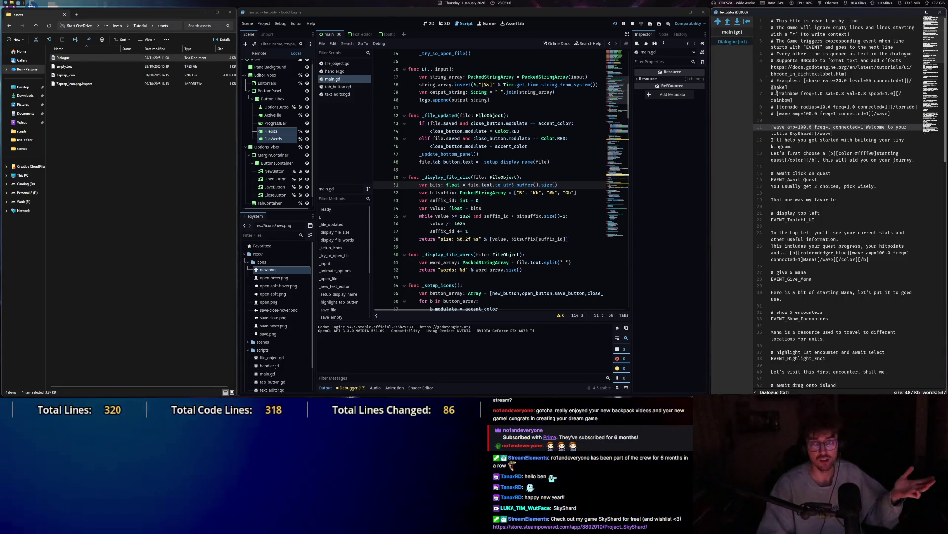
left_click(116, 145)
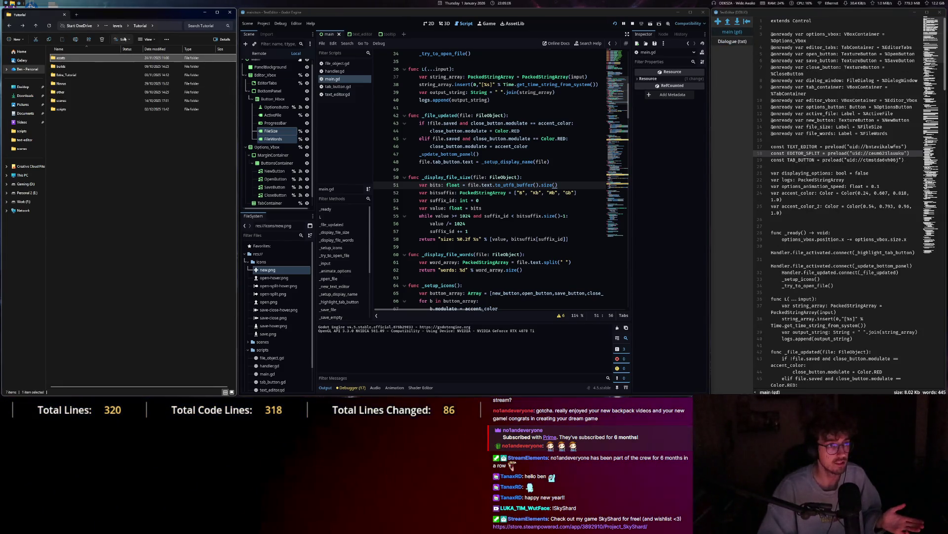
key("alt+Up")
key("alt+Up")
key("alt+Up")
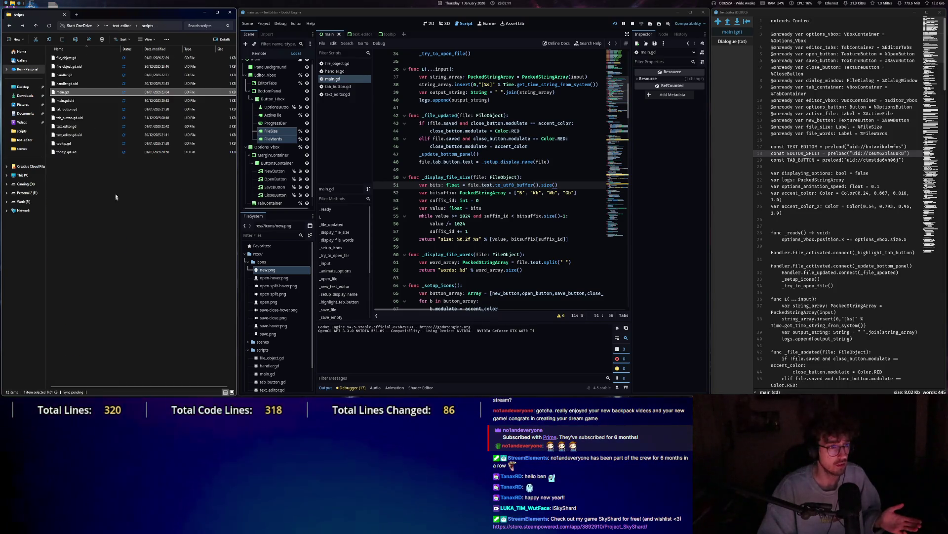
left_click(22, 130)
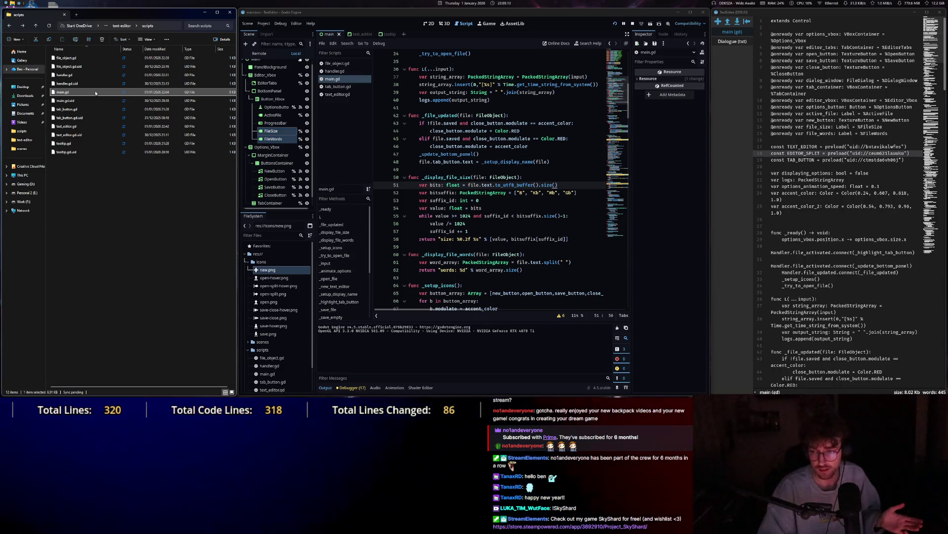
left_click(230, 17)
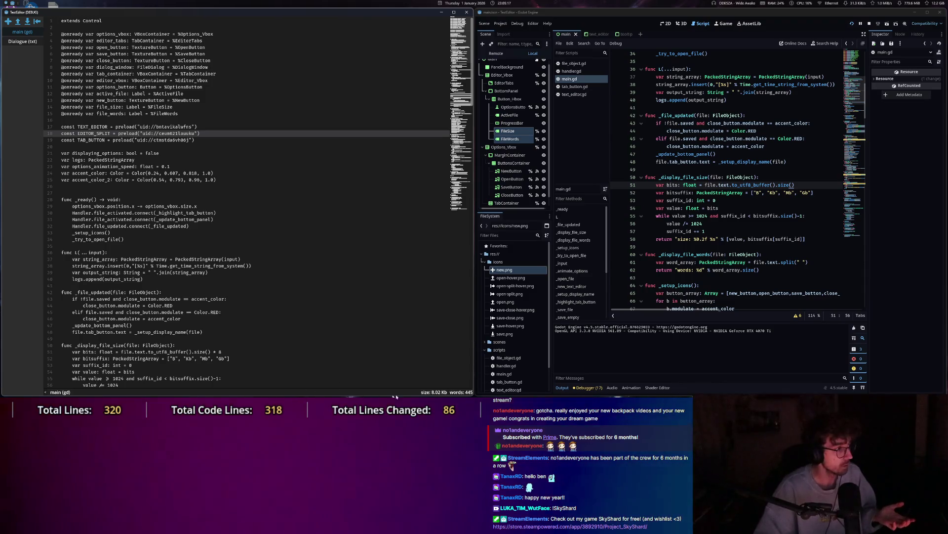
Move around the main script text, then close the running TextEditor project.
left_click(178, 199)
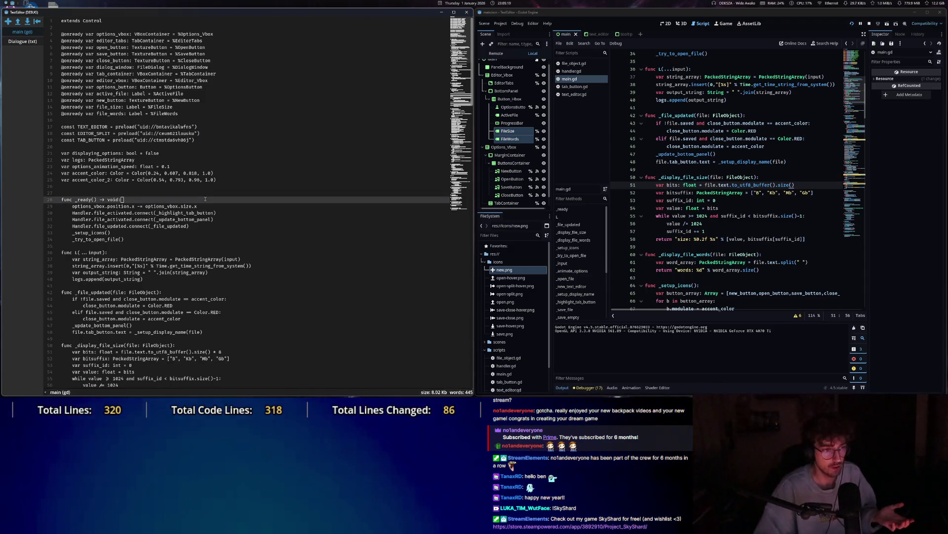
key("Down")
key("Down")
key("Down")
key("End")
left_click(178, 187)
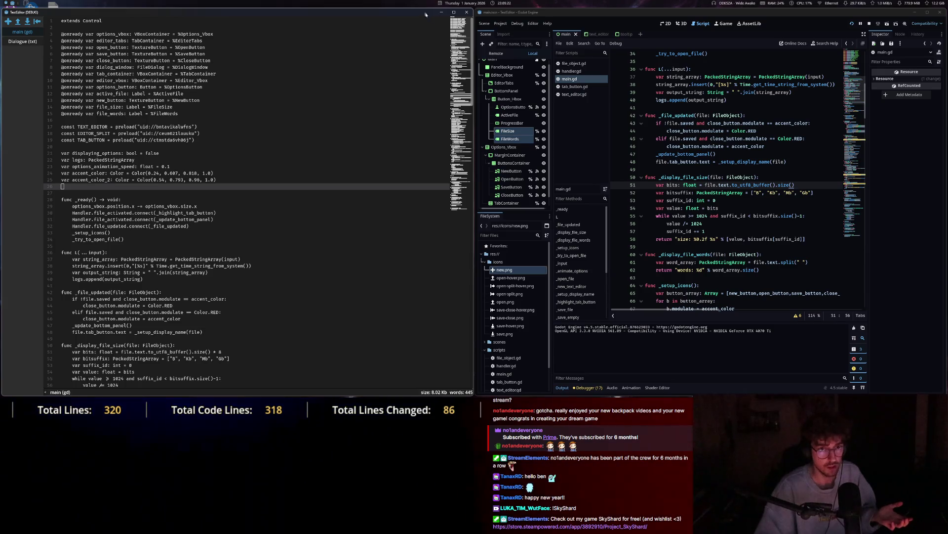
left_click(467, 13)
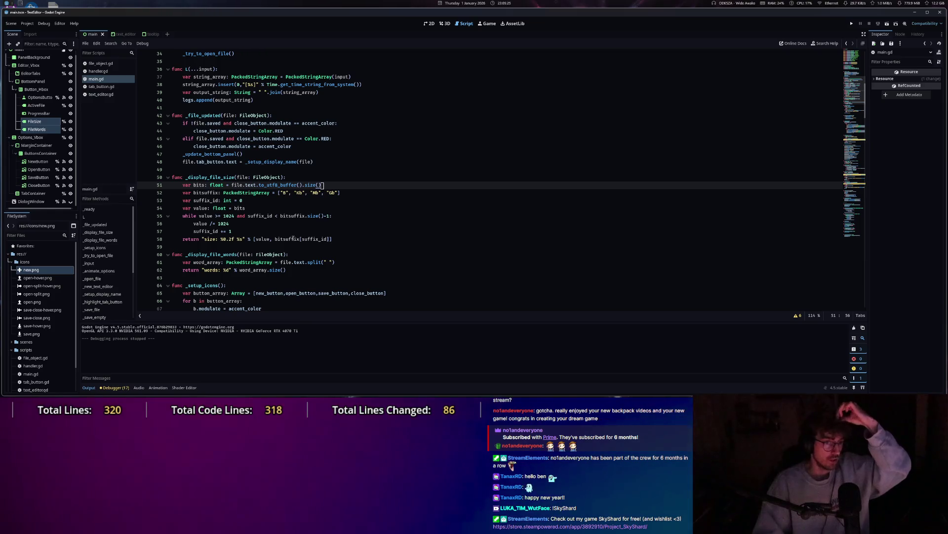
Show the documentation tooltip for split() on line 61 of _display_file_words.
left_click(307, 262)
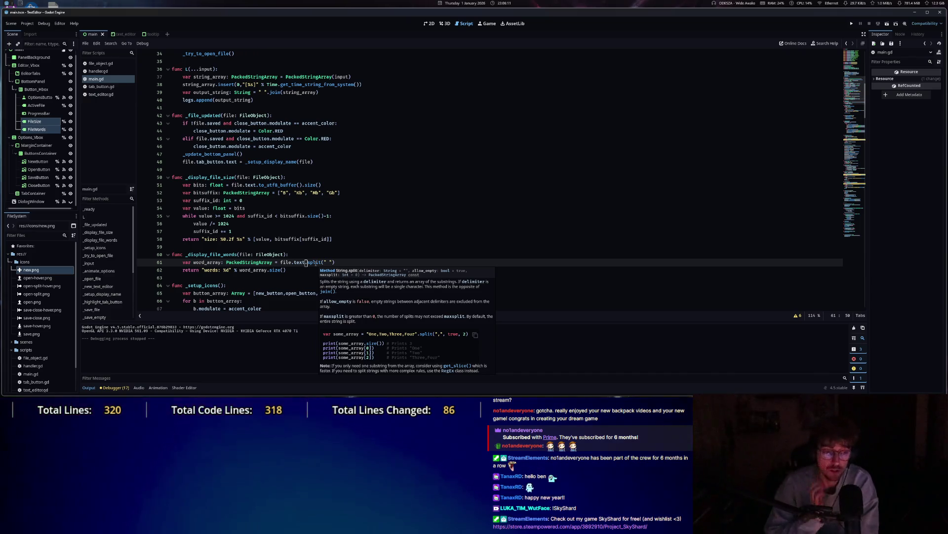
Try adding a word_array split line after line 61, then remove it.
left_click(352, 260)
key("Return")
type("word")
key("Tab")
type(".spli")
key("BackSpace")
key("BackSpace")
key("BackSpace")
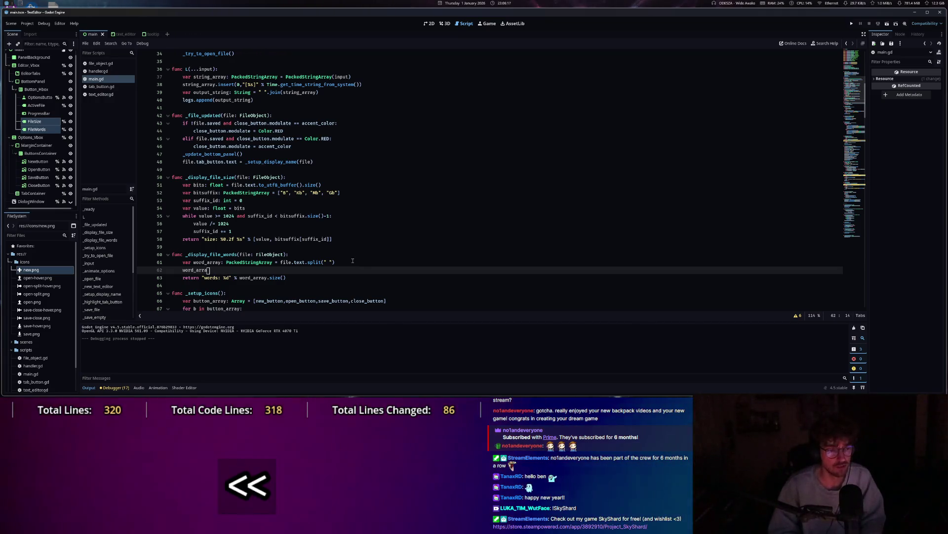
key("BackSpace")
key("BackSpace")
key("BackSpace")
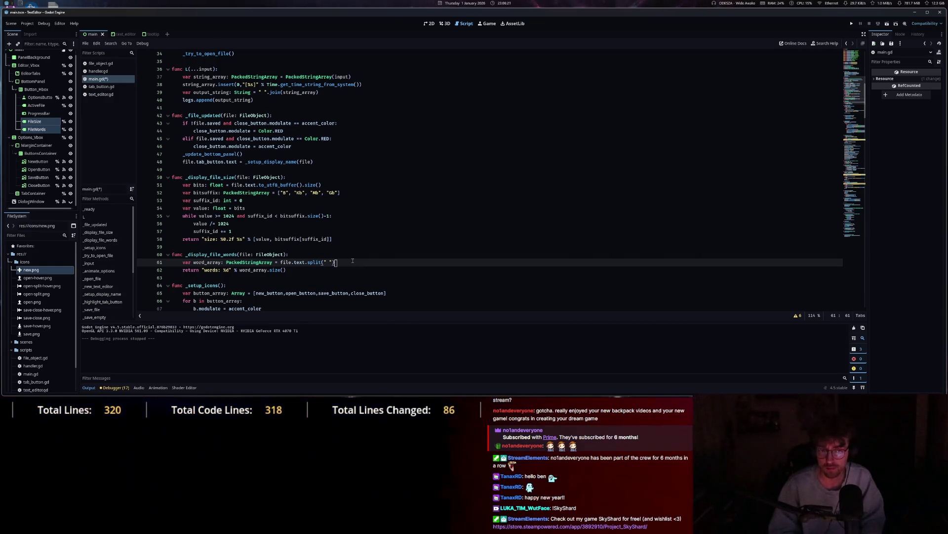
Add a file_text String variable holding file.text with "\n" replaced by spaces.
left_click(301, 253)
key("Return")
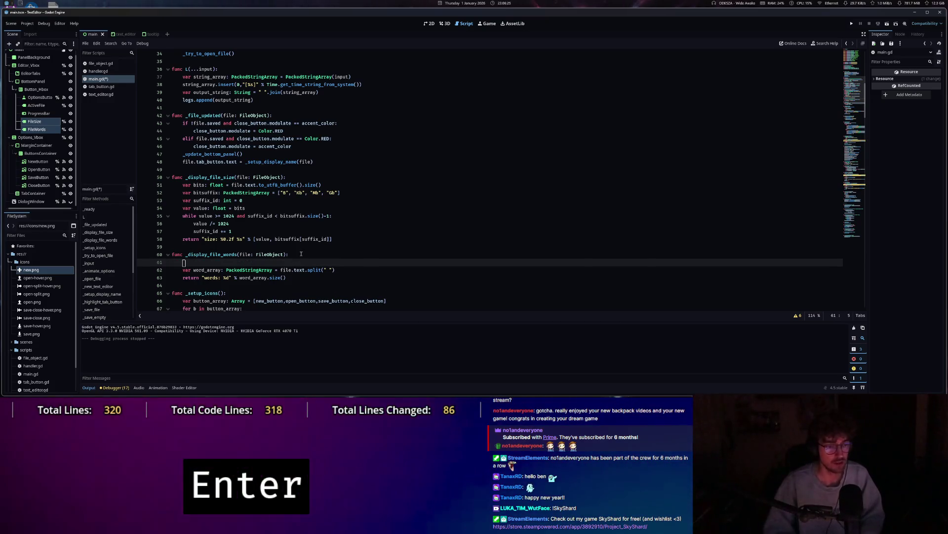
type("var file_text: ")
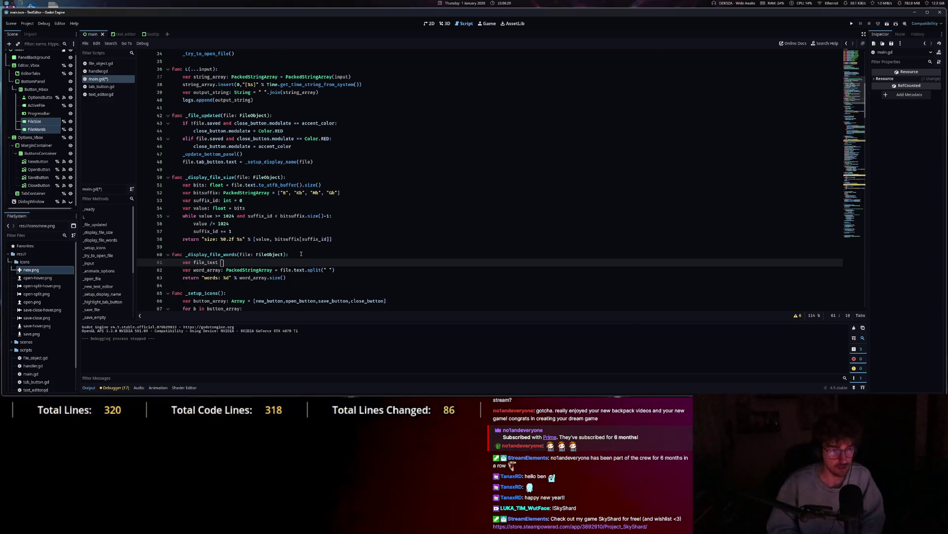
type("String = file.t")
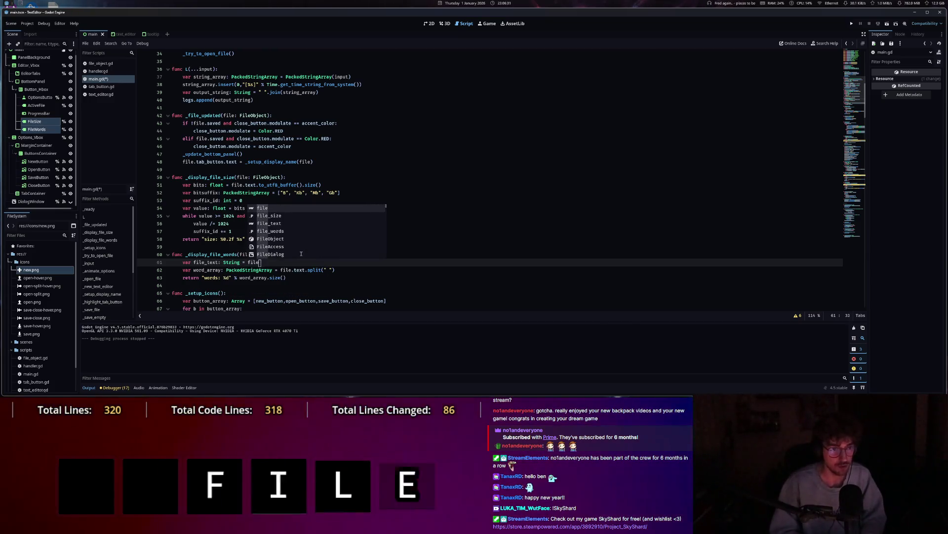
key("Return")
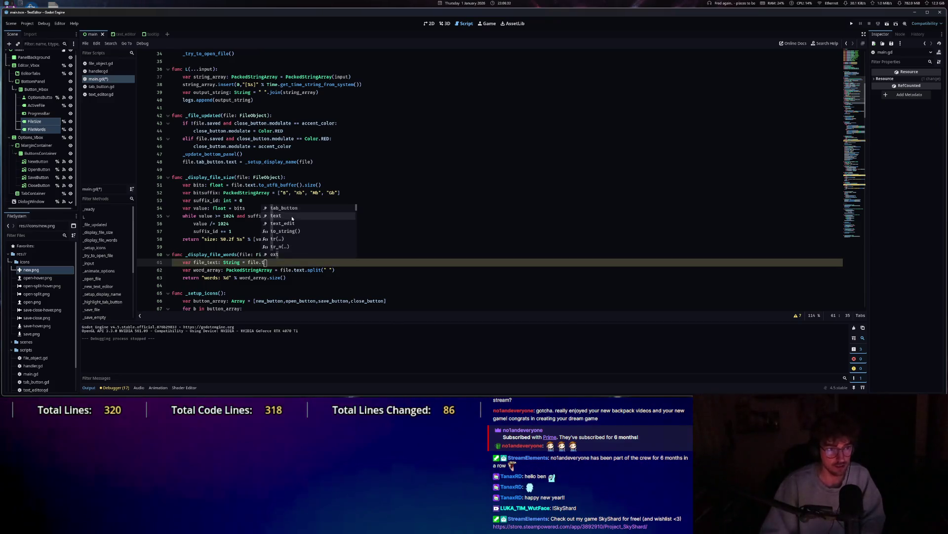
type(".spl")
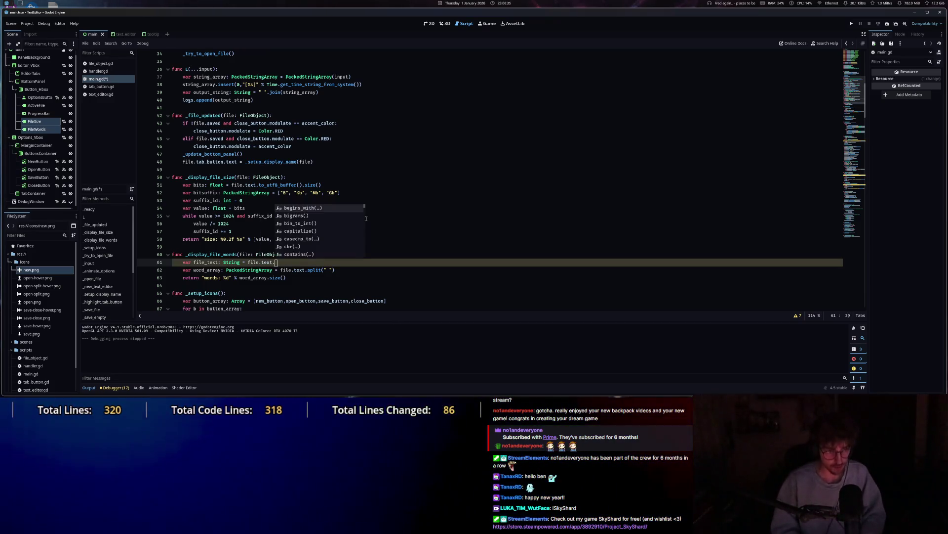
key("Tab")
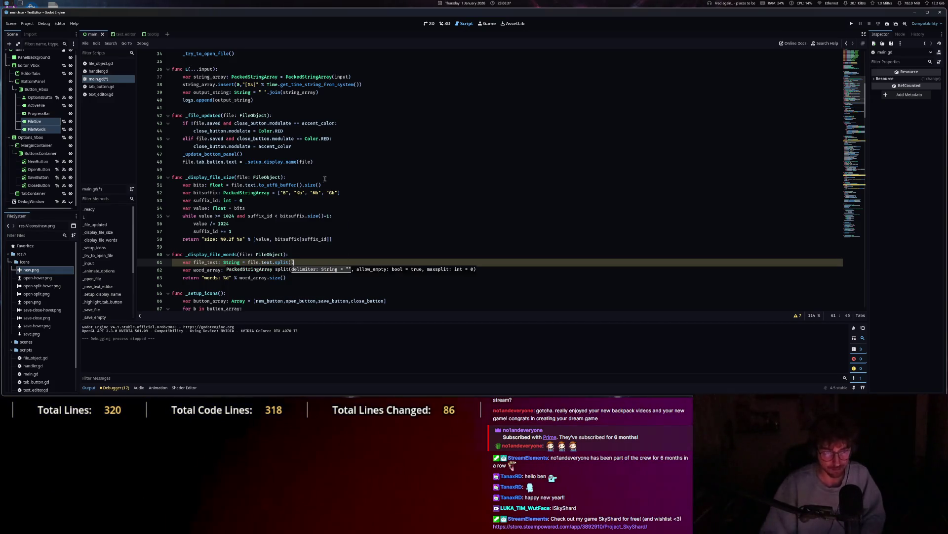
left_click(297, 262)
type("reok")
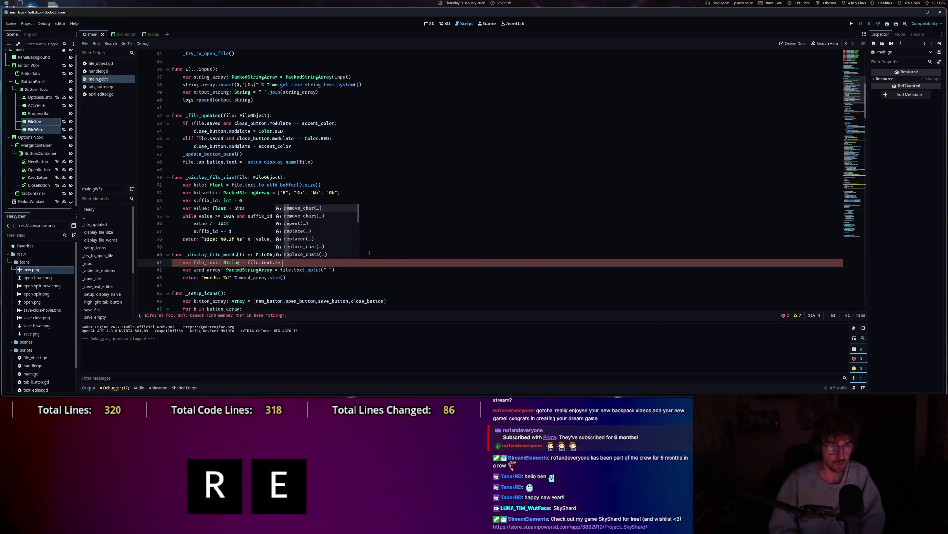
key("BackSpace")
key("BackSpace")
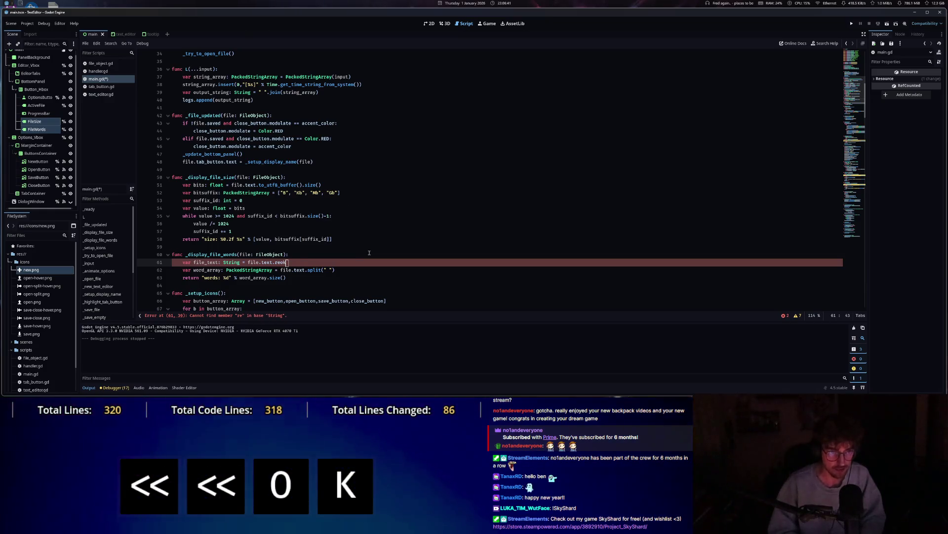
type("place(\"")
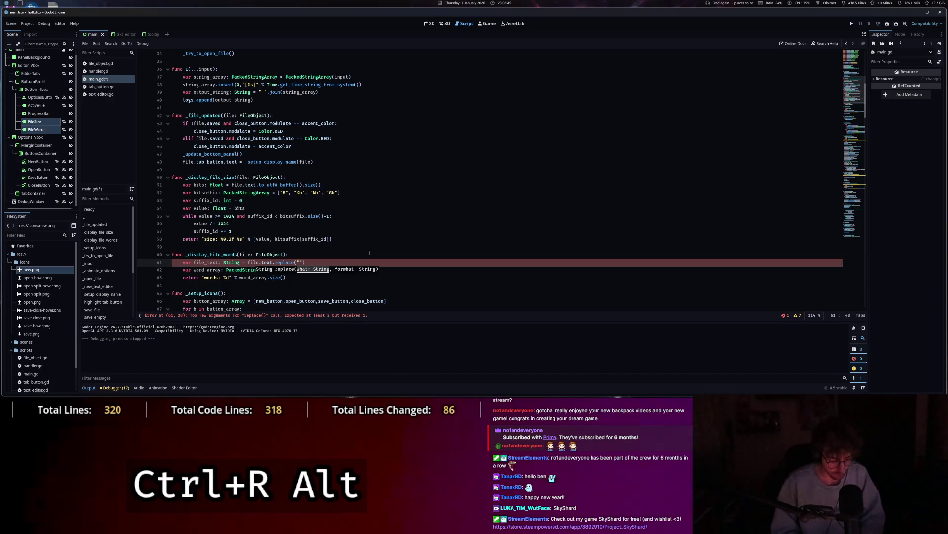
type("\\n")
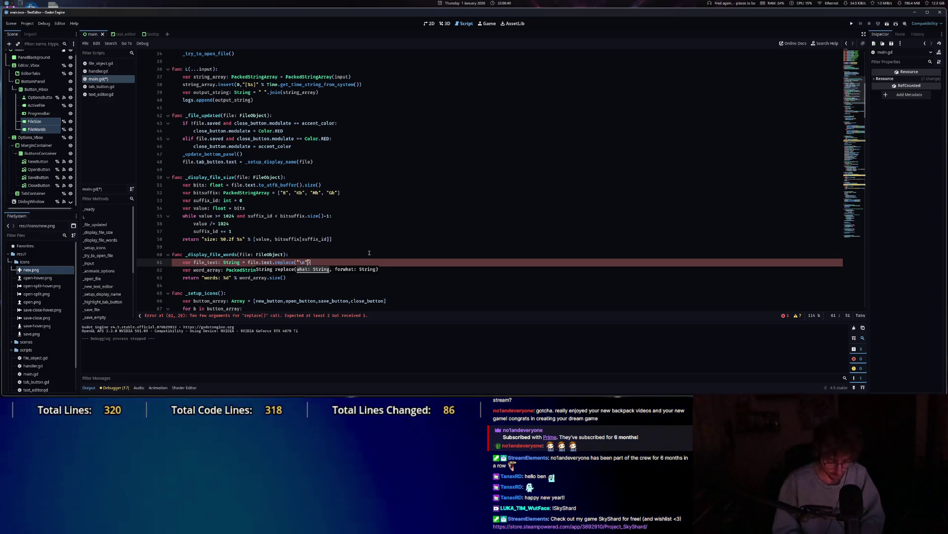
type("\", \"")
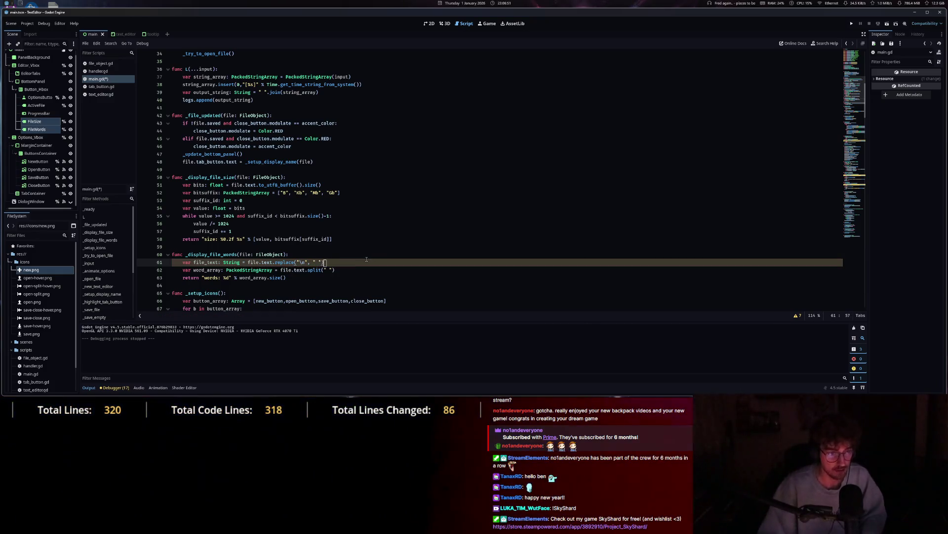
Make line 62 split file_text instead of file.text, then run the project.
left_click(291, 270)
type("_text")
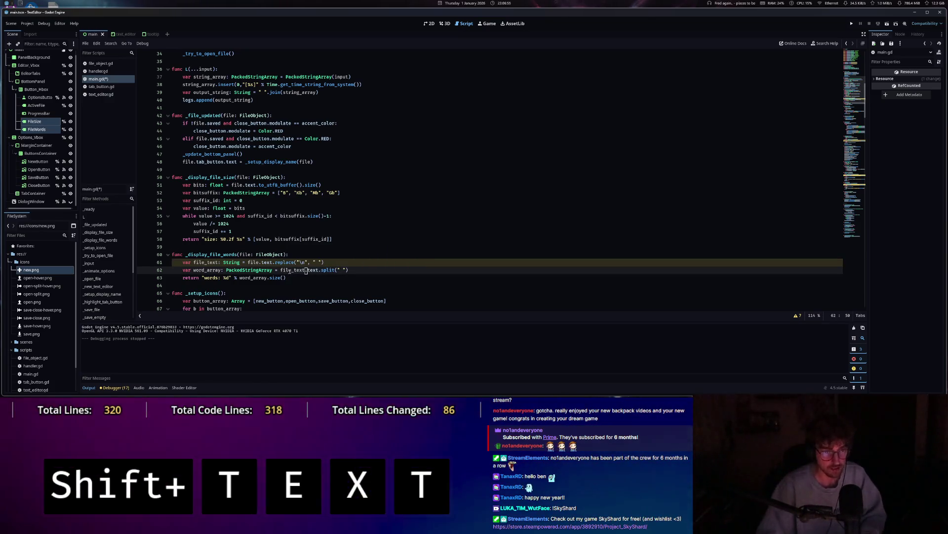
key("Delete")
key("Delete")
key("Delete")
left_click(354, 270)
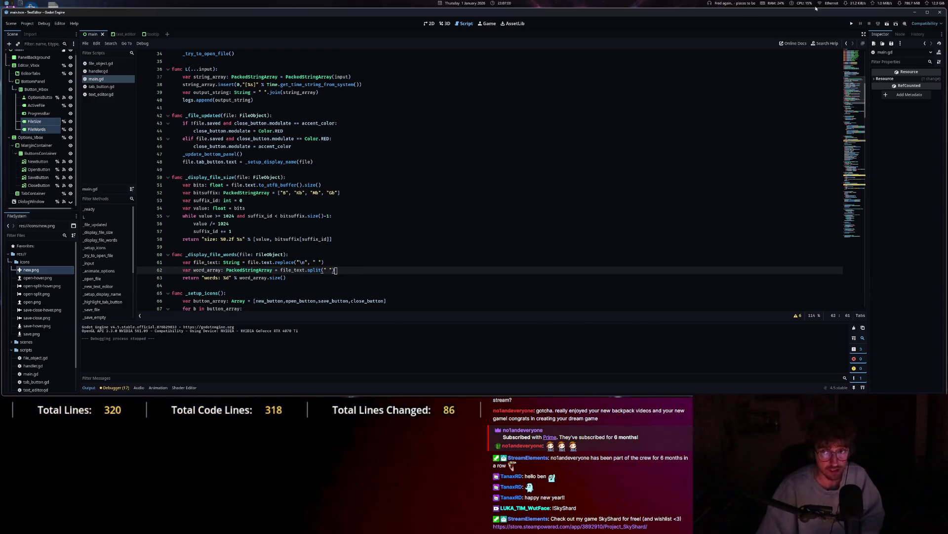
left_click(852, 23)
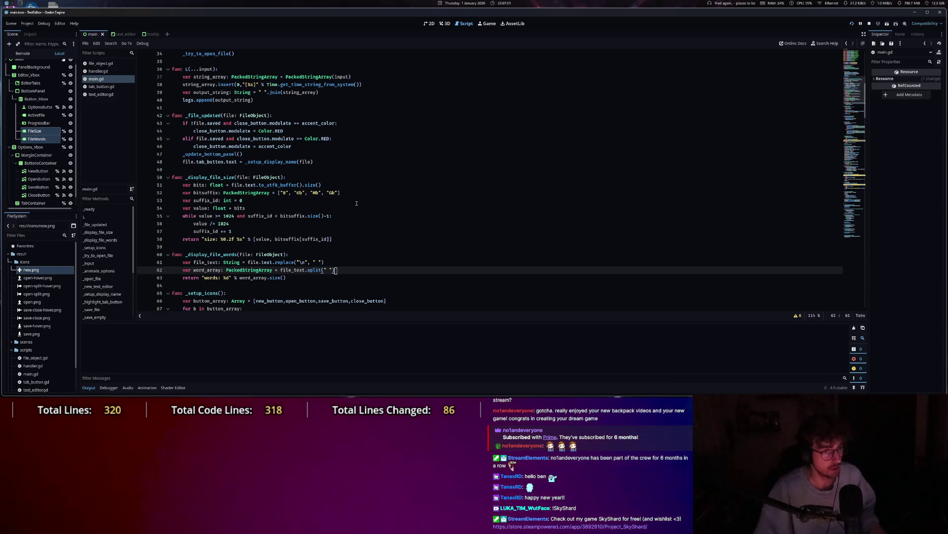
Open test2 from the Desktop in the running TextEditor.
key("Escape")
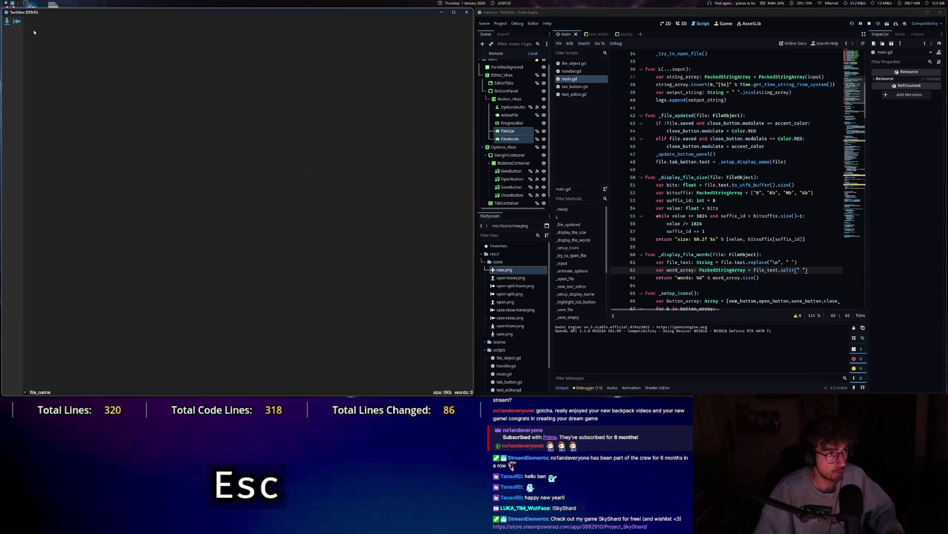
key("ctrl+o")
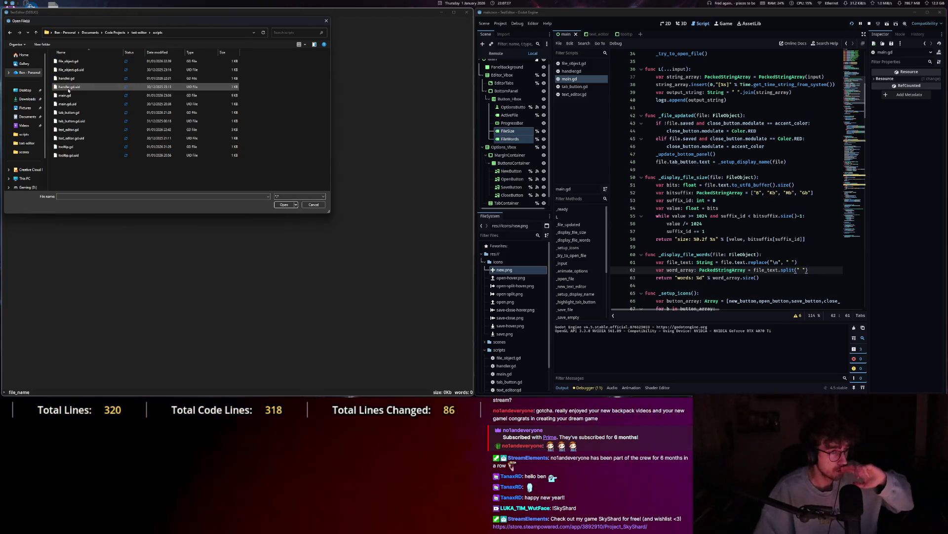
left_click(24, 90)
left_click(106, 179)
double_click(105, 179)
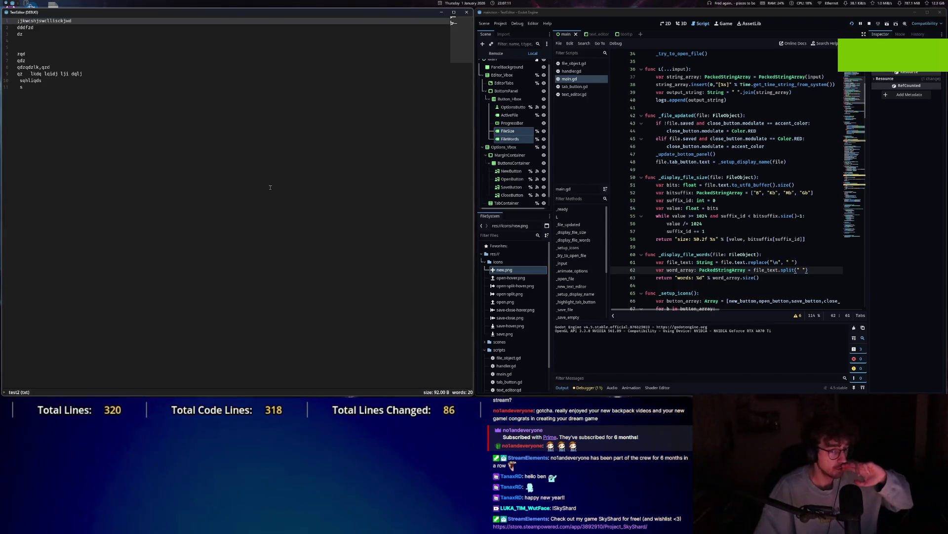
Type on line 11, add multiple carets, and drag text to trigger the _drop_data error.
left_click(21, 86)
type("s")
left_click(62, 73)
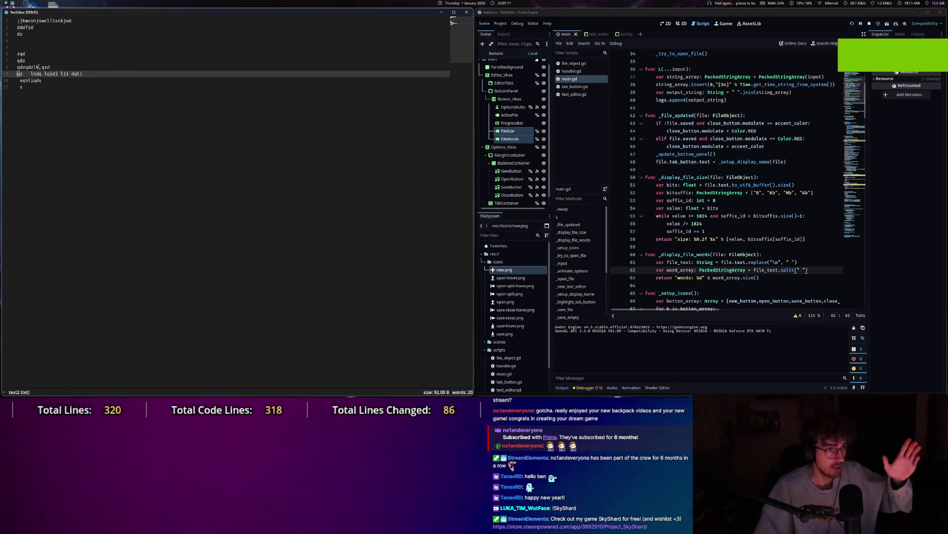
left_click(22, 60)
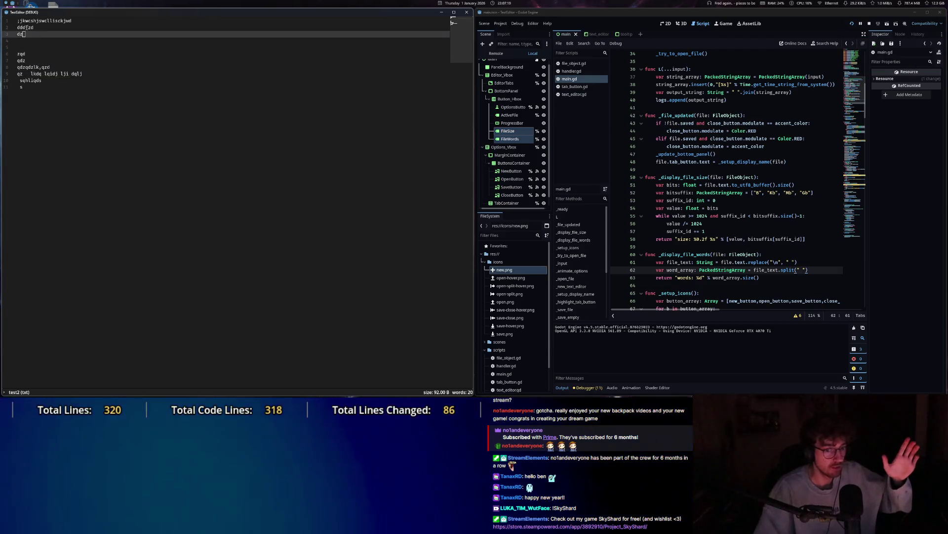
left_click(36, 21)
left_click(23, 41)
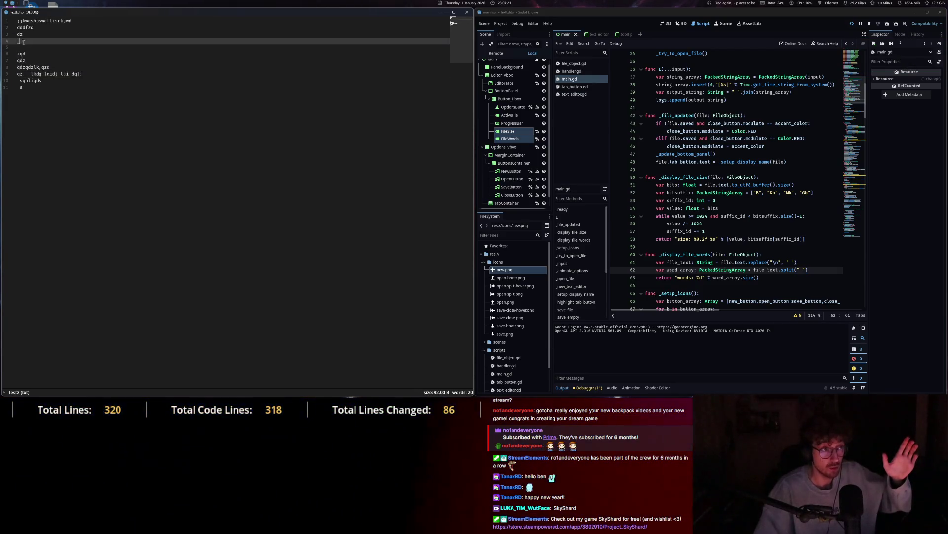
key("Up")
key("Up")
key("Up")
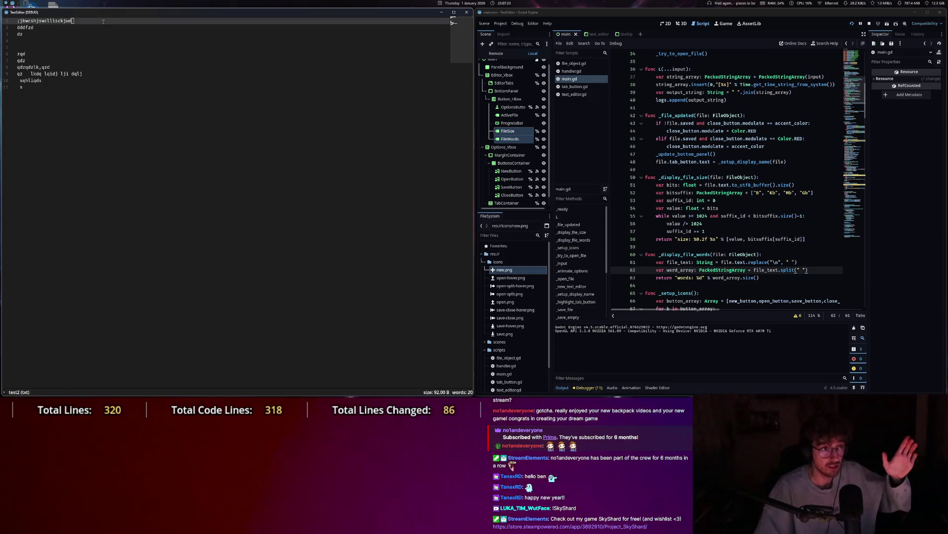
key("Down")
key("Down")
key("shift+alt+Down")
key("shift+alt+Down")
key("shift+alt+Down")
left_click_drag(117, 64, 127, 74)
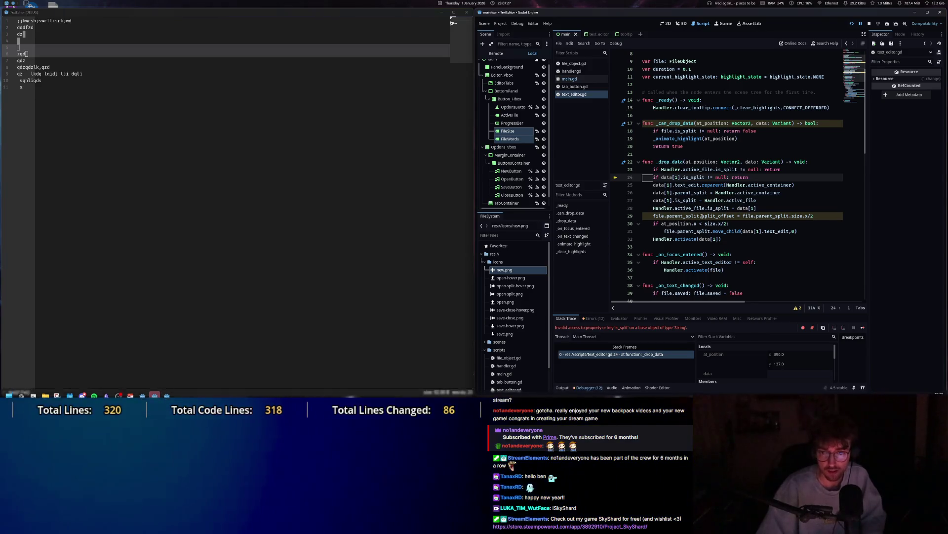
Close the running TextEditor and go to the _drop_data and _can_drop_data lines in text_editor.gd.
left_click(710, 216)
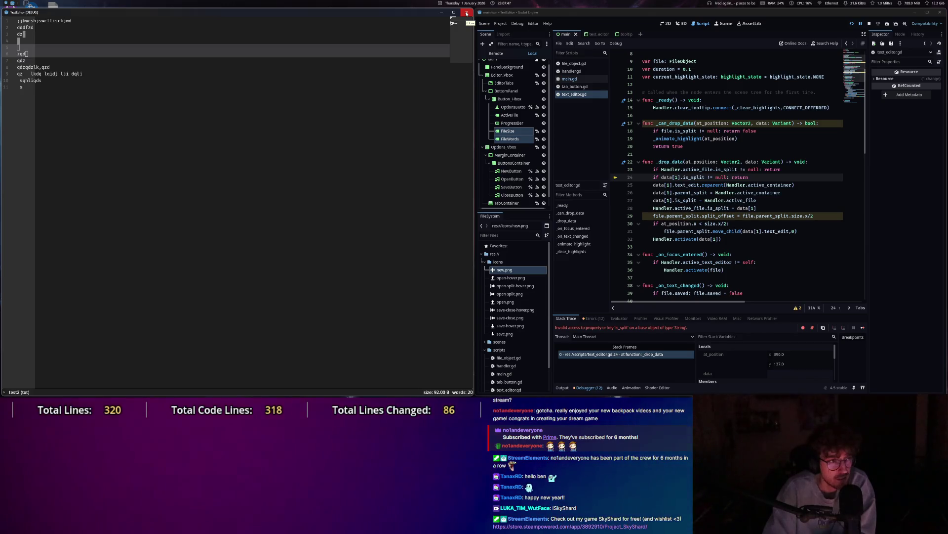
left_click(466, 14)
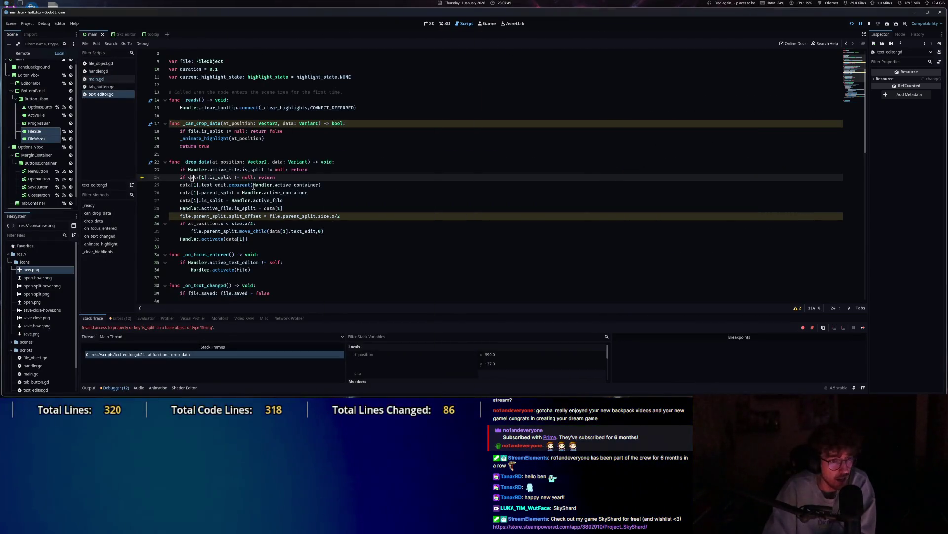
left_click(361, 164)
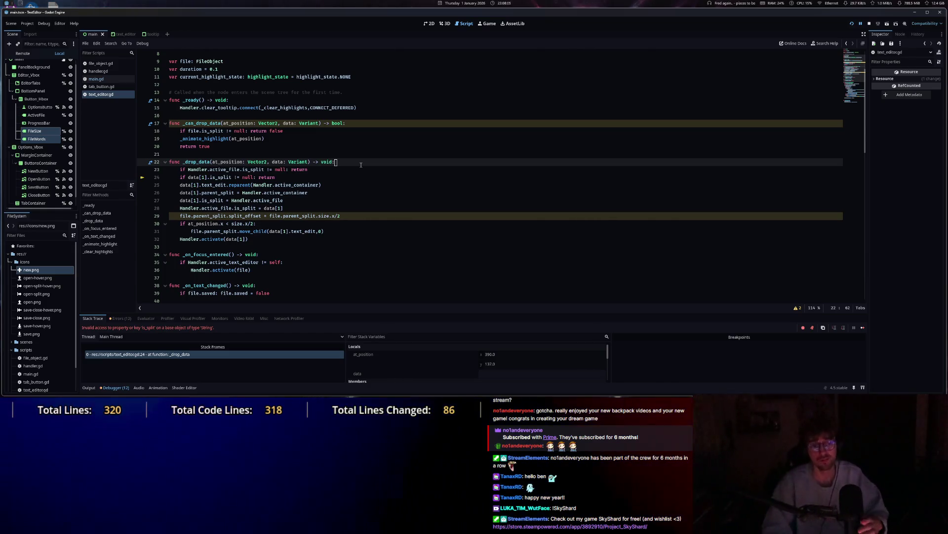
key("Return")
key("BackSpace")
key("BackSpace")
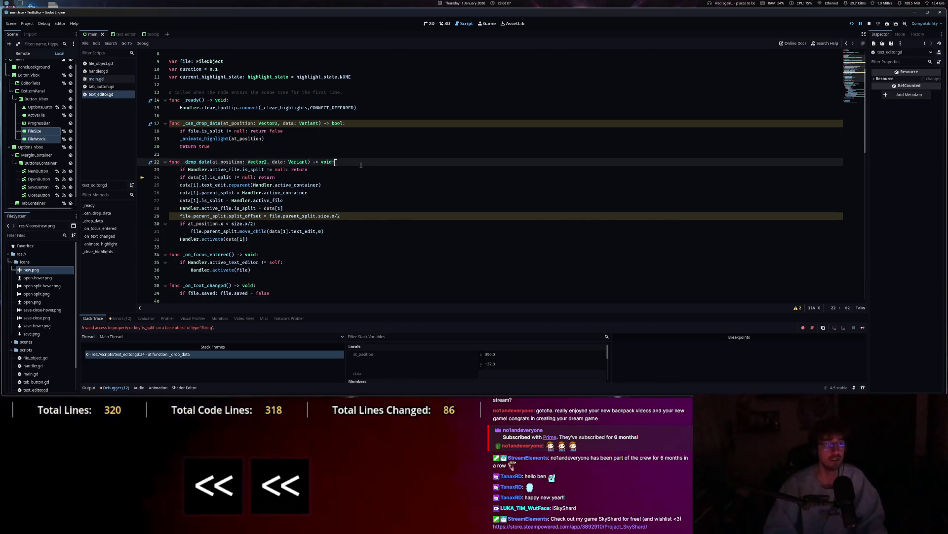
left_click(367, 124)
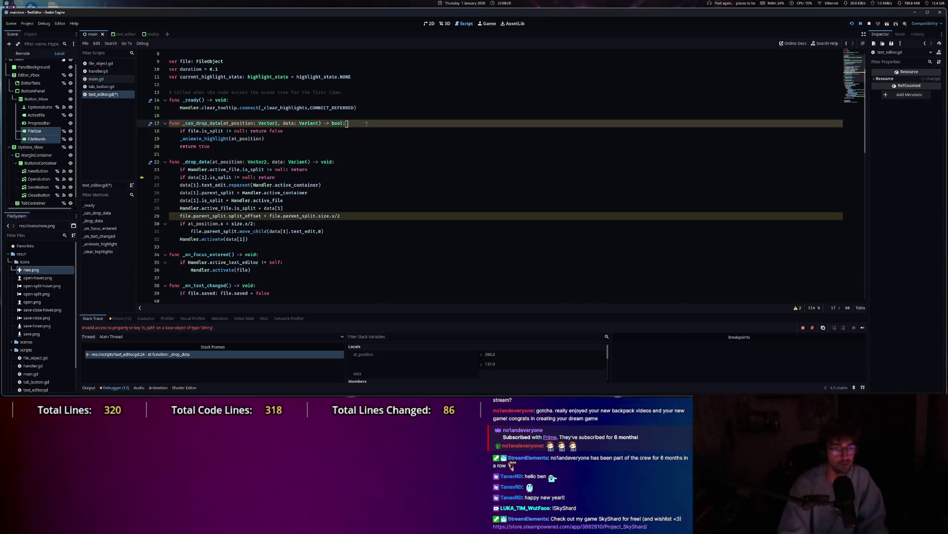
Add 'if typeof(data) != TYPE_ARRAY: return false' as line 18 of _can_drop_data.
key("Return")
type("if ")
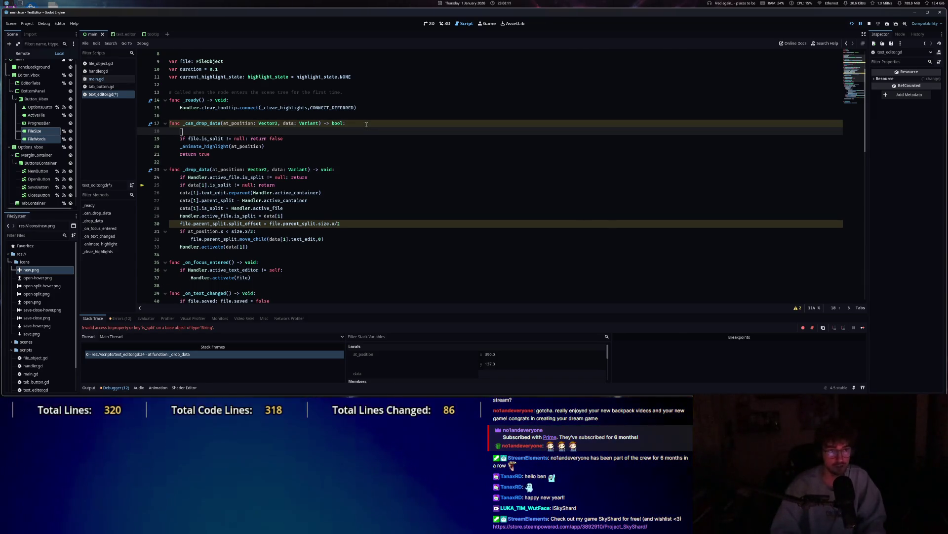
type("data")
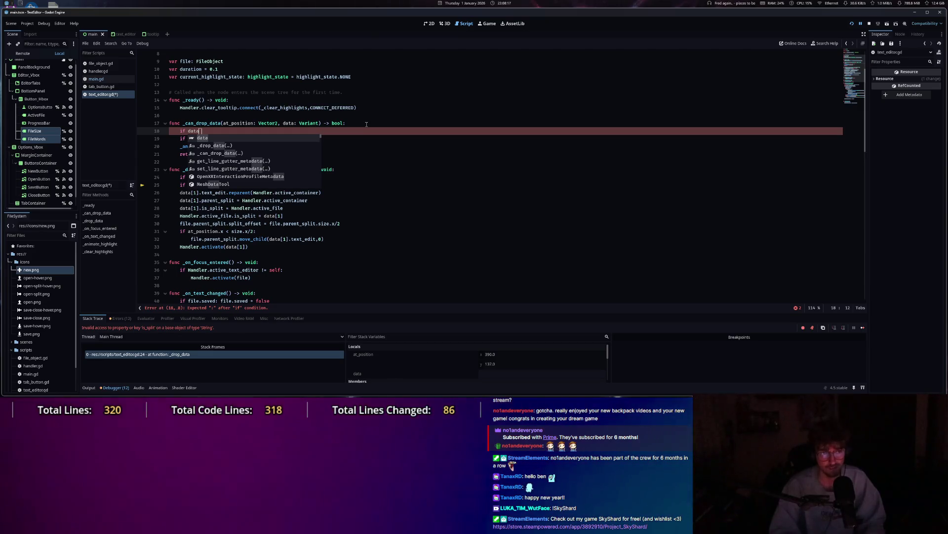
key("BackSpace")
key("BackSpace")
key("BackSpace")
key("BackSpace")
type("t")
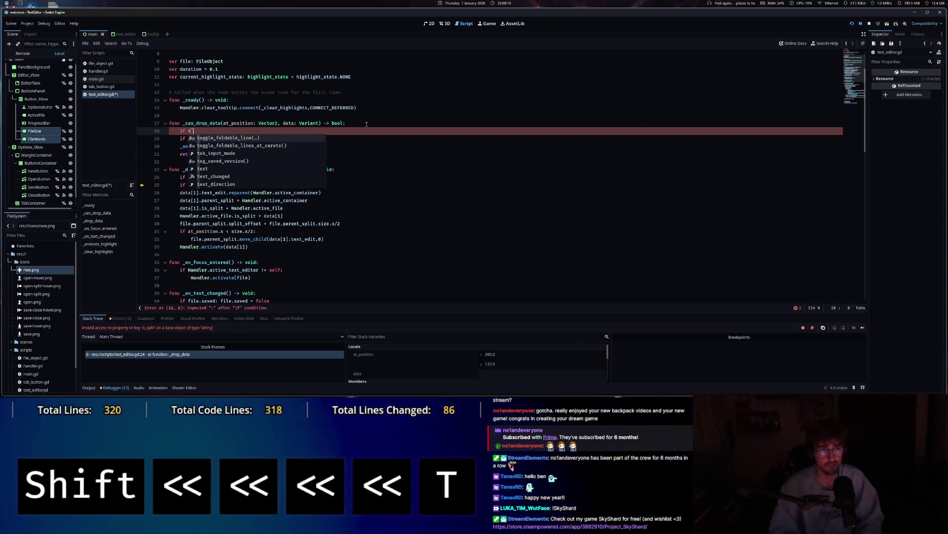
type("yp")
key("Tab")
type("data")
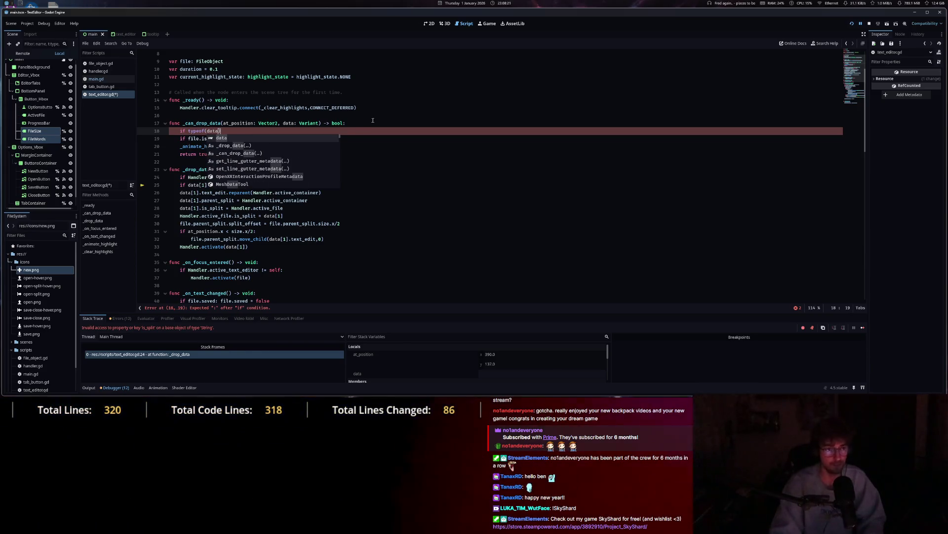
type(") ")
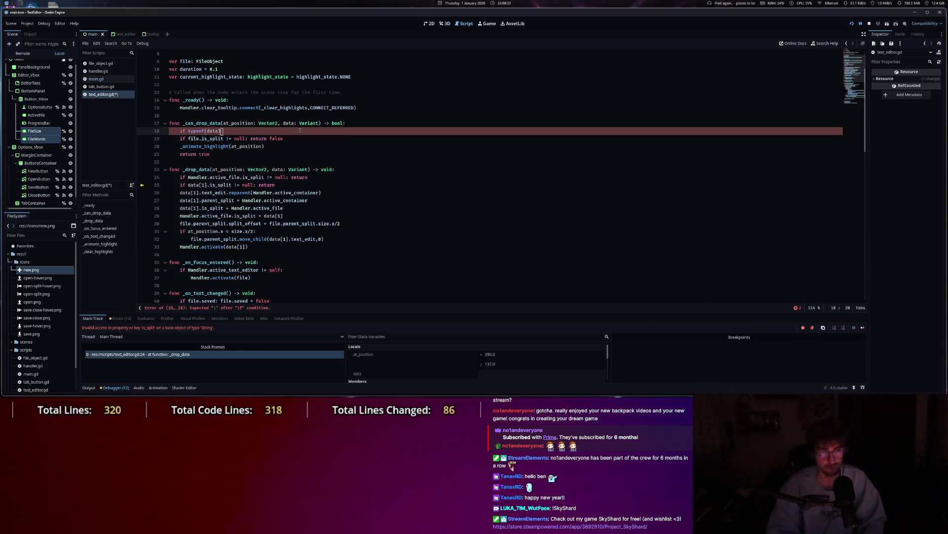
type("== TY")
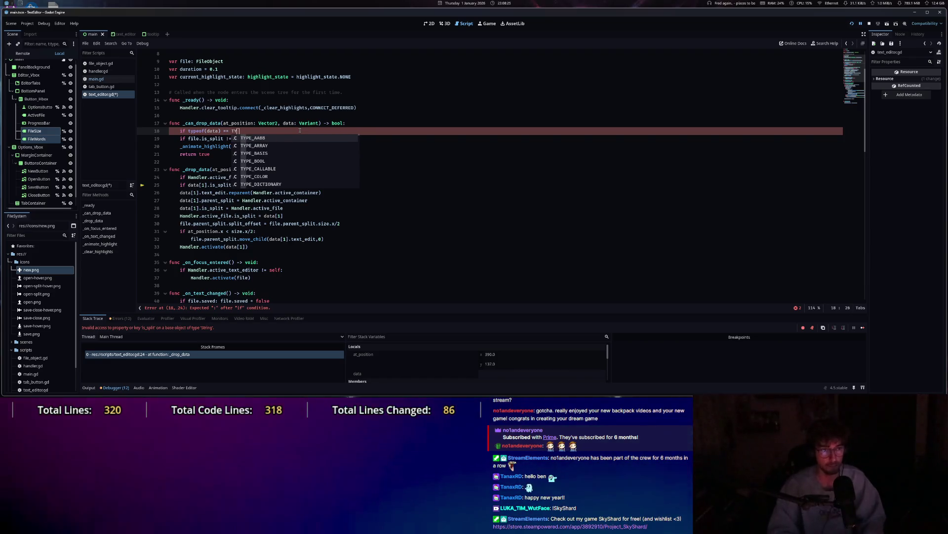
key("Menu")
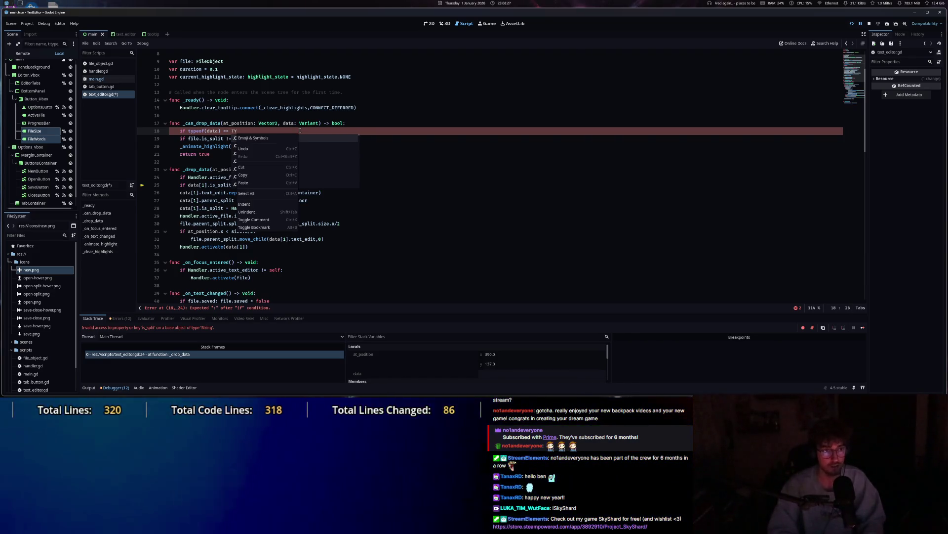
key("Escape")
type("P")
key("Down")
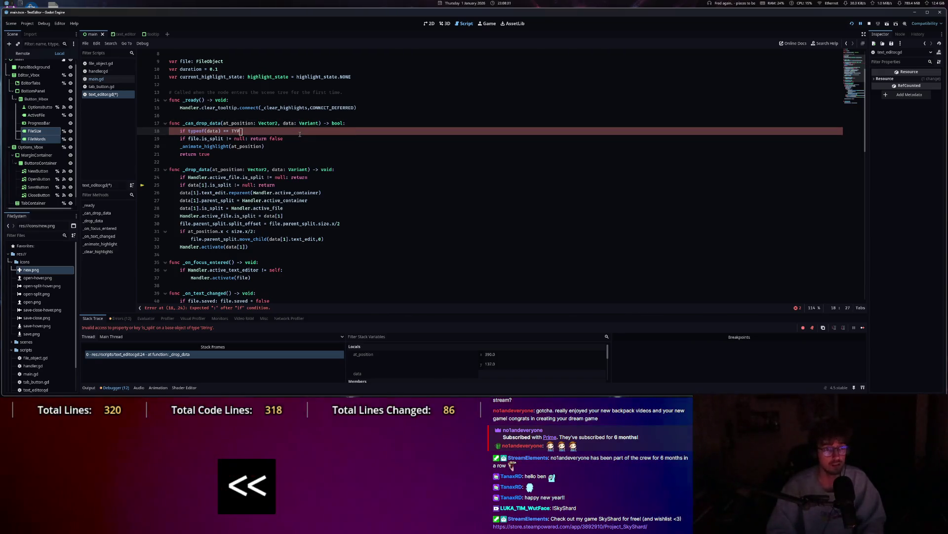
type("E")
key("Tab")
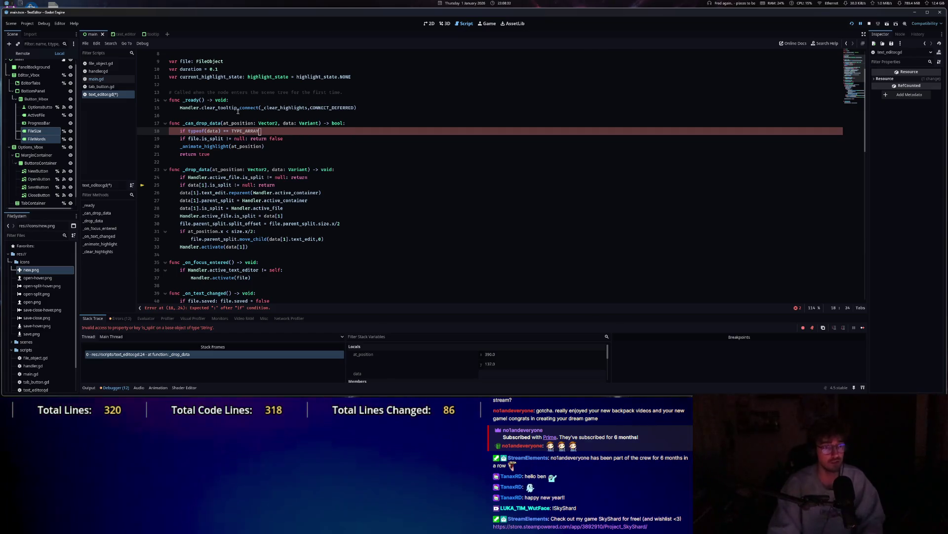
left_click(193, 131)
type("!")
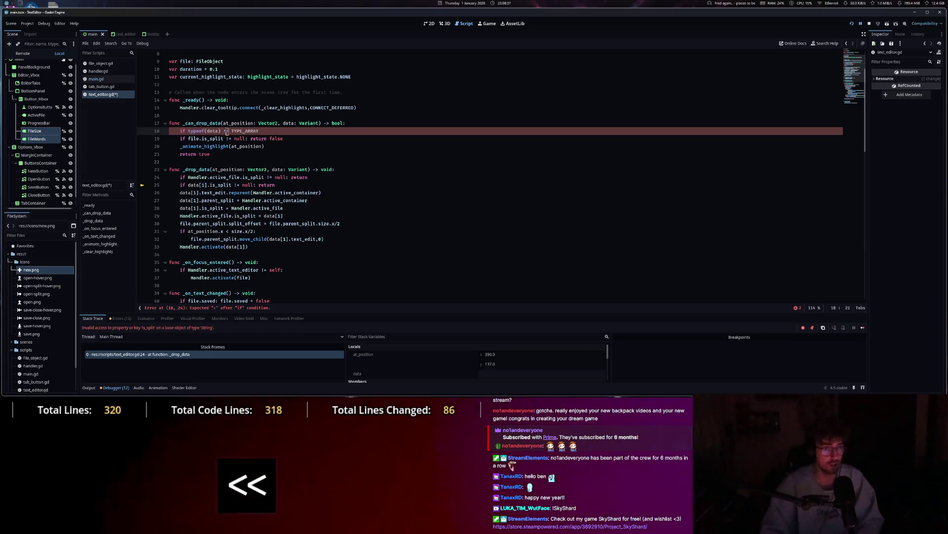
left_click(280, 130)
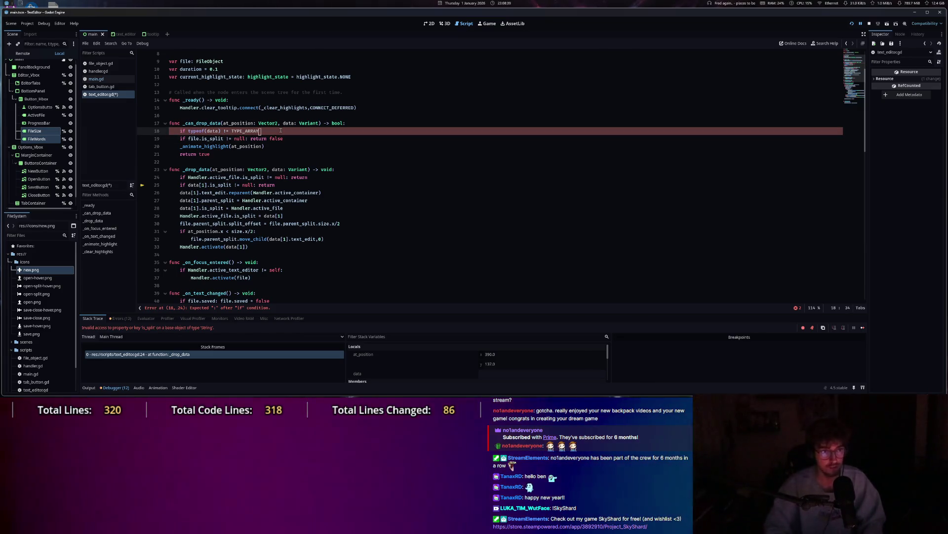
type(":return false")
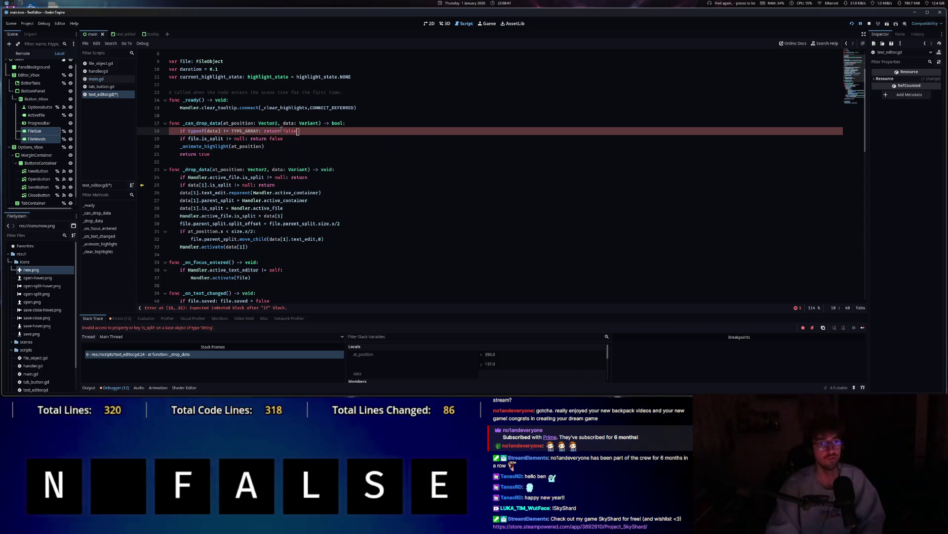
Save text_editor.gd, stop the running project and relaunch it with F5.
key("ctrl+s")
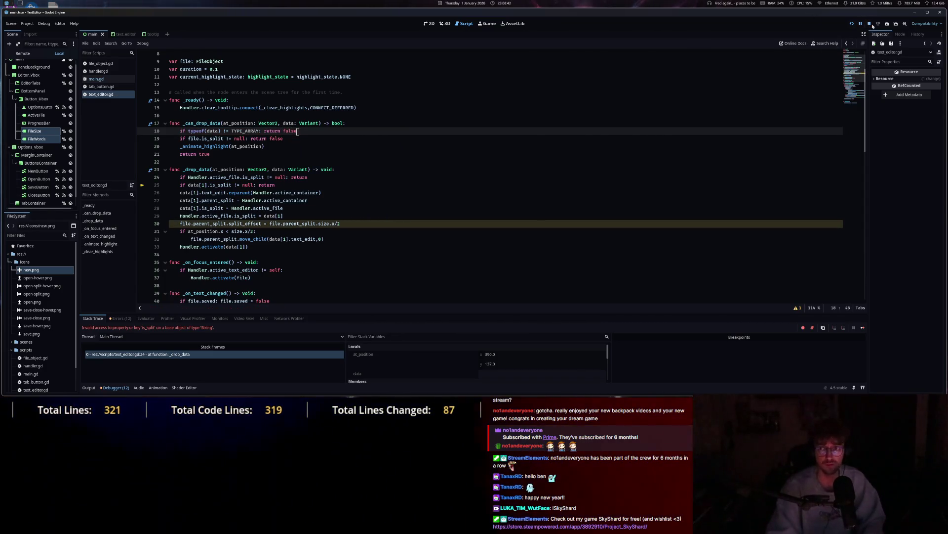
left_click(870, 25)
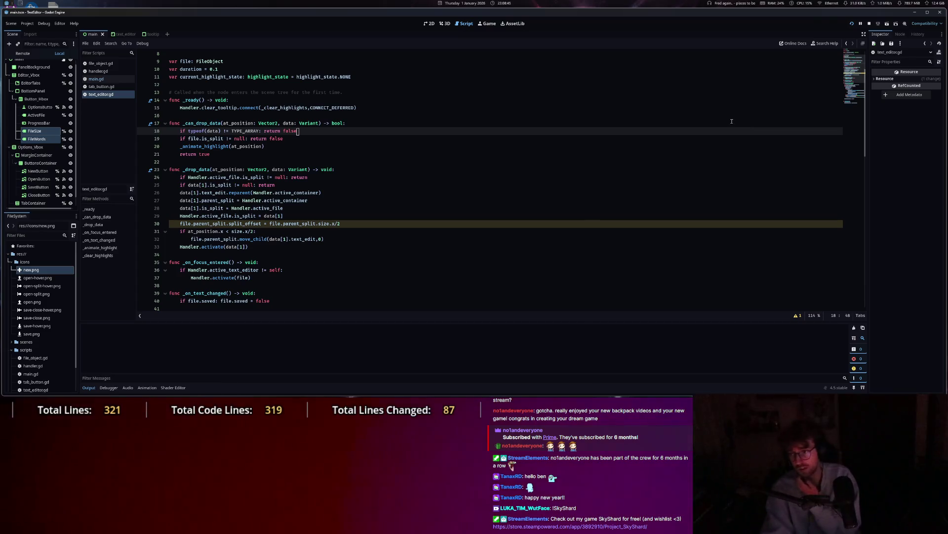
key("F5")
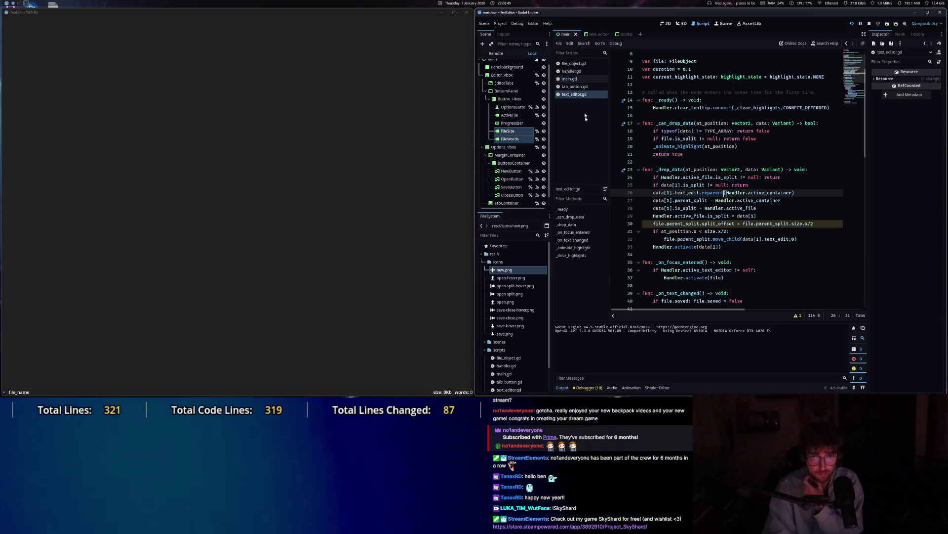
Open main.gd from the script list to view the file-size display code.
left_click(571, 79)
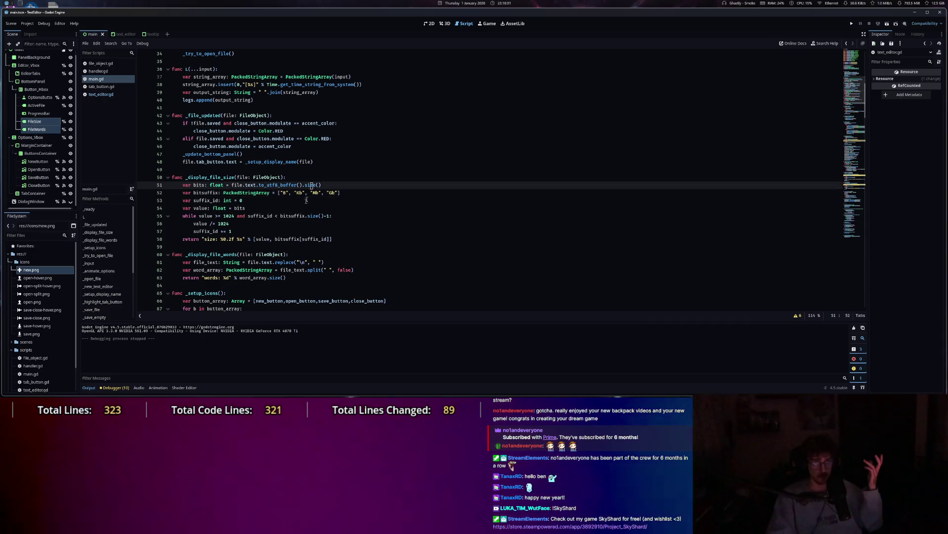
Add 'var decimals: int = 0' below the suffix list in _display_file_size.
left_click(291, 250)
left_click(281, 239)
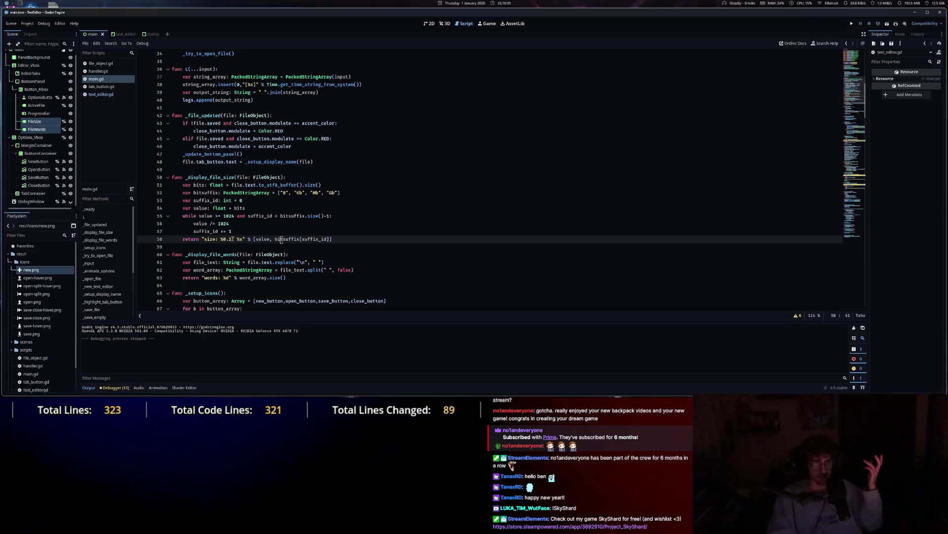
double_click(285, 193)
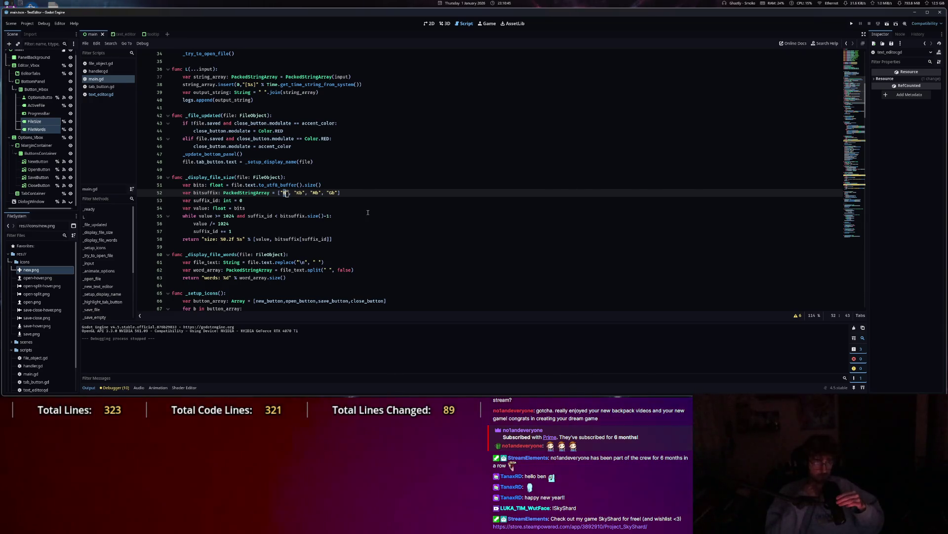
left_click(266, 208)
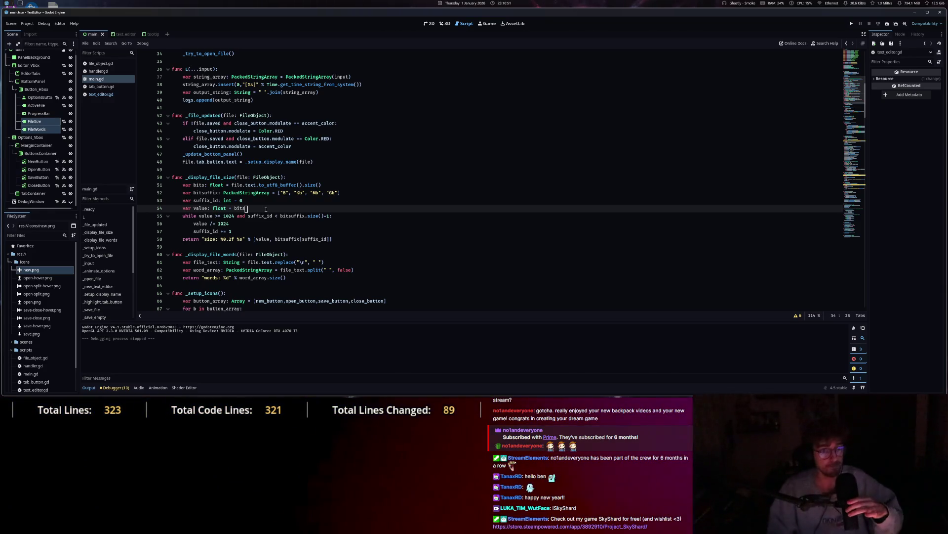
key("XF86AudioNext")
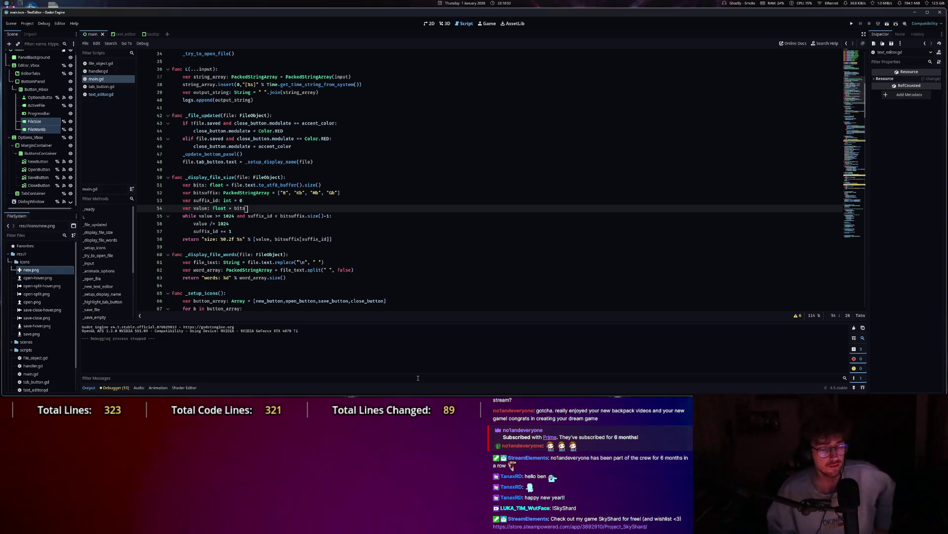
left_click(353, 191)
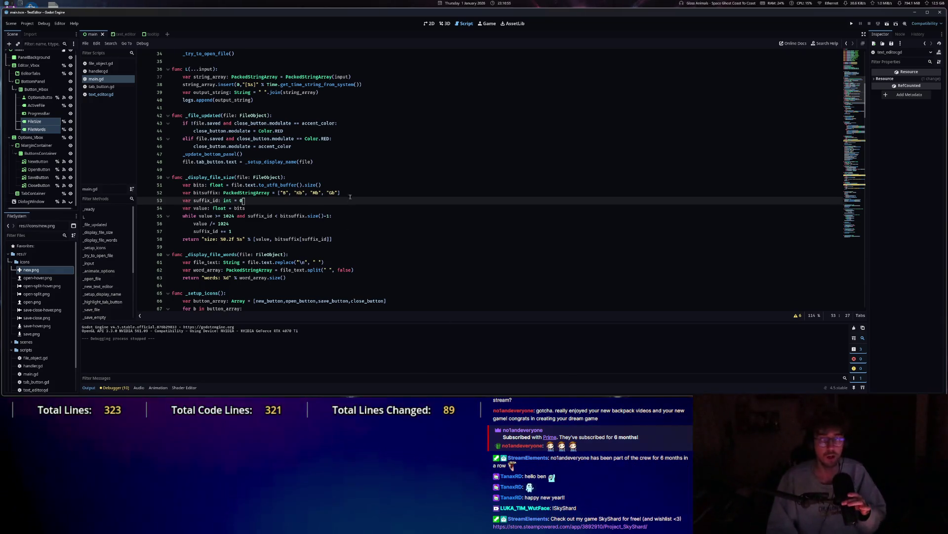
key("Return")
type("var")
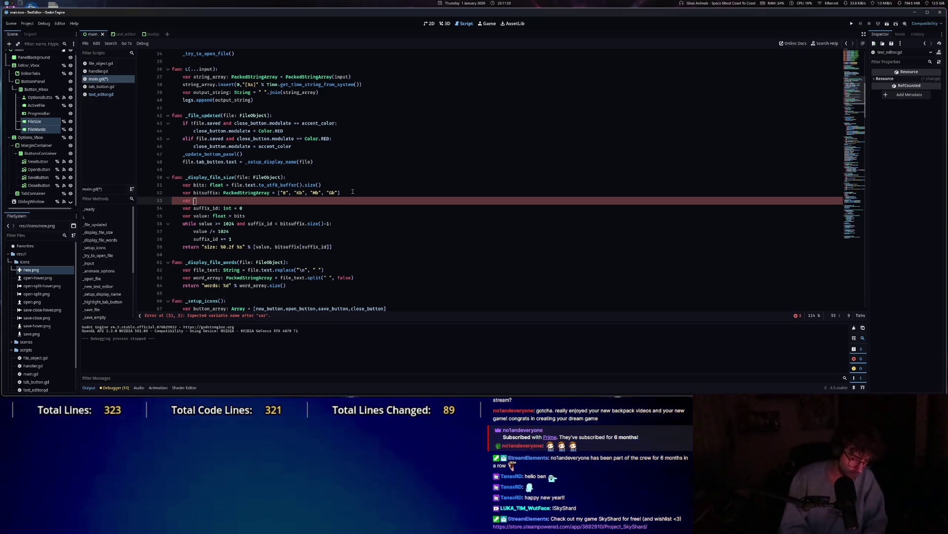
type("decimals")
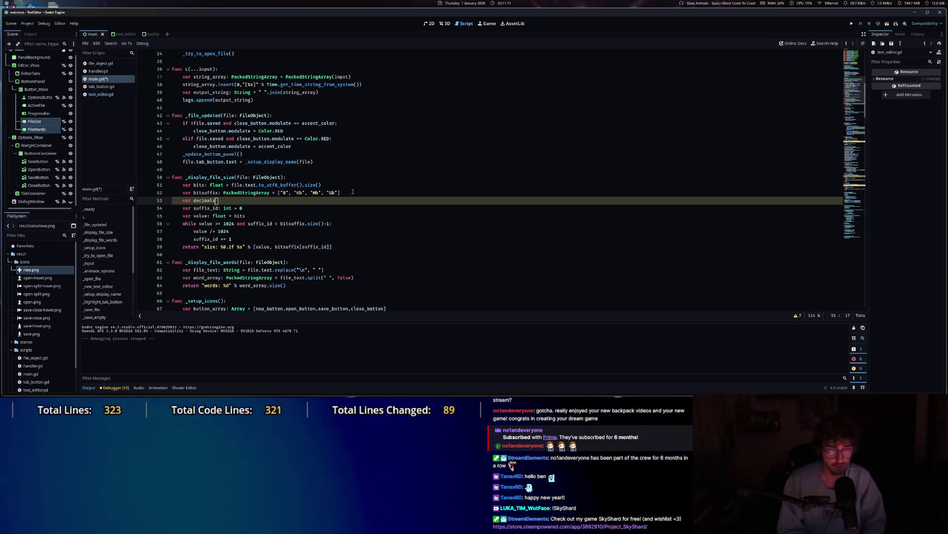
type(": int = 0")
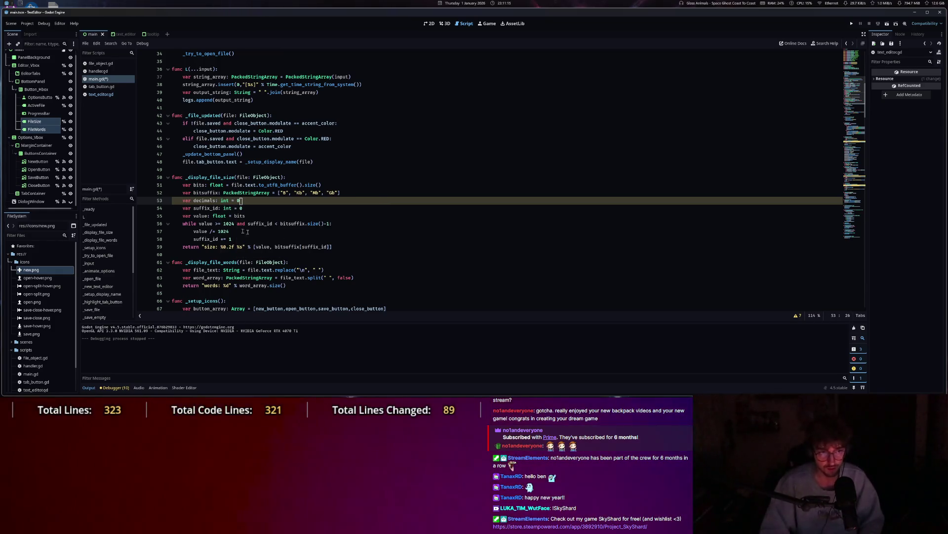
left_click_drag(196, 224, 276, 225)
Set 'decimals = 2' after 'suffix_id += 1' inside the while loop.
left_click(276, 232)
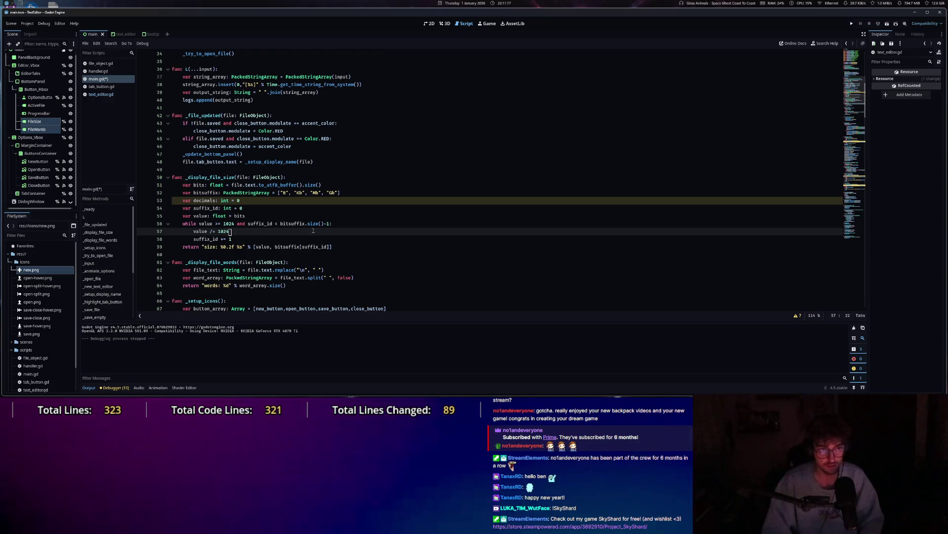
left_click(310, 239)
key("Return")
type("de")
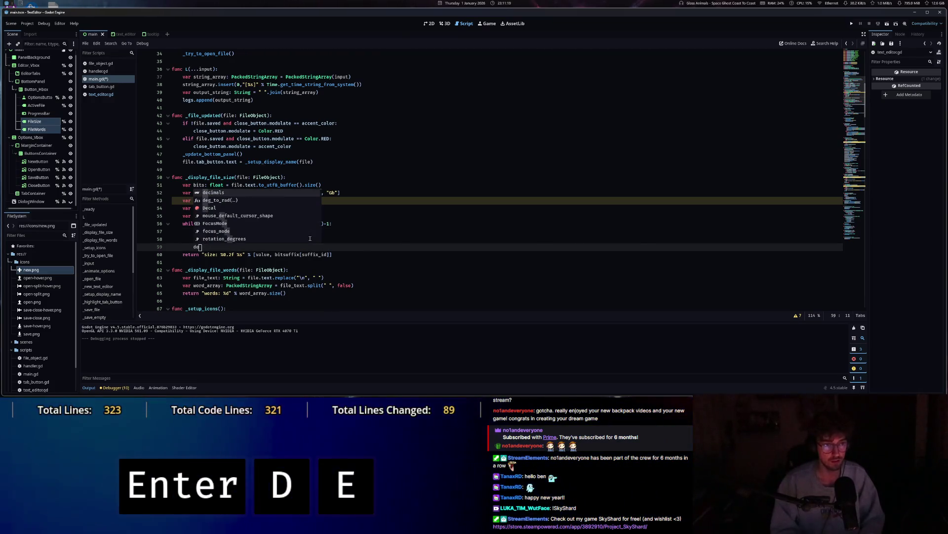
key("Tab")
type("= 2")
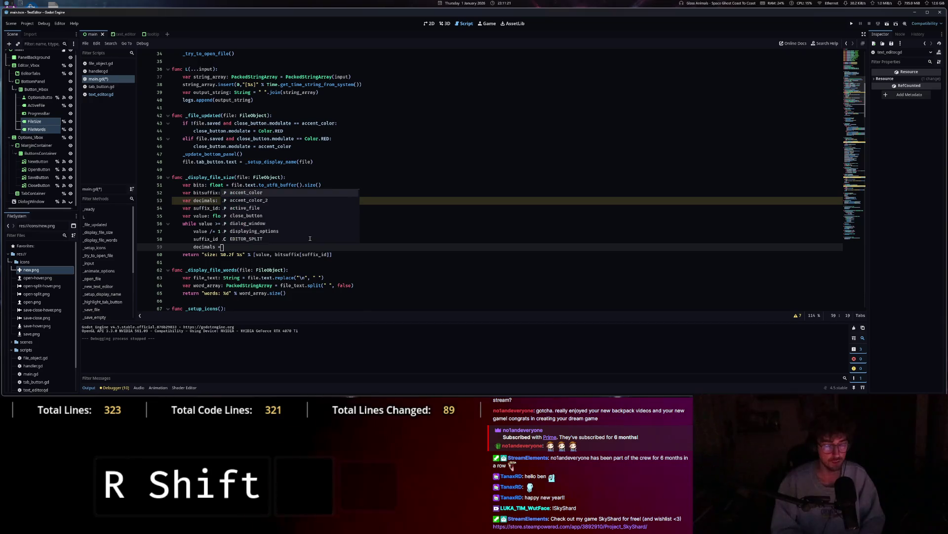
Change the return format to '%0.*f %s' using decimals, then save main.gd and run.
left_click(229, 254)
type("2")
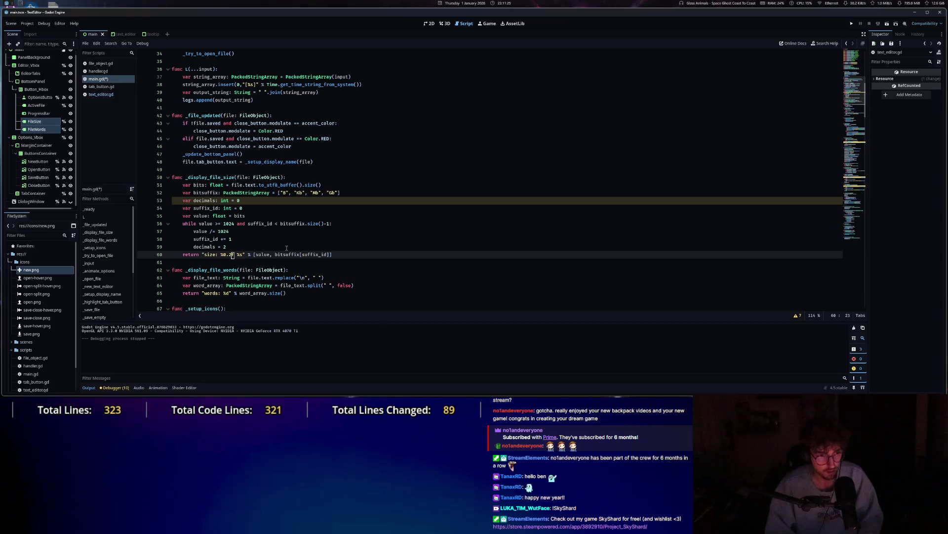
key("BackSpace")
type("*f %s\" % [d")
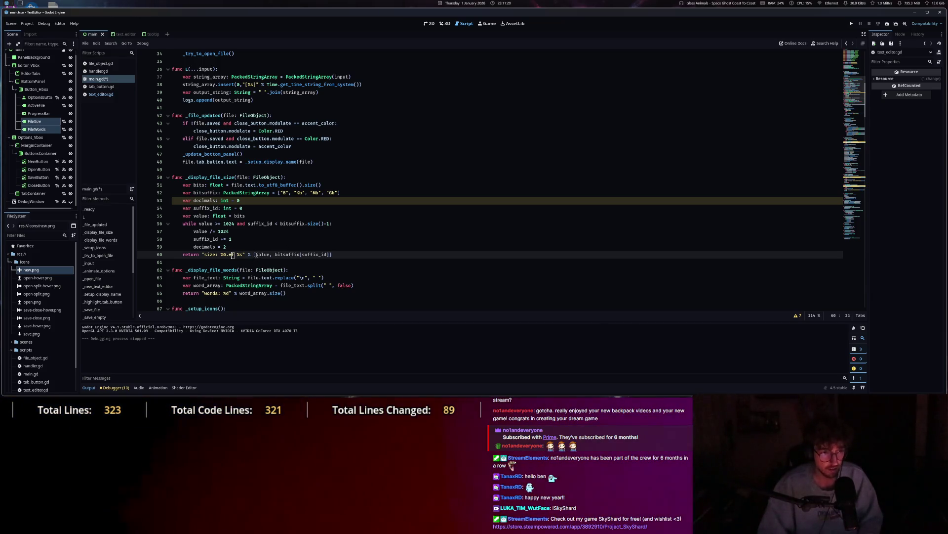
type("ecimals,")
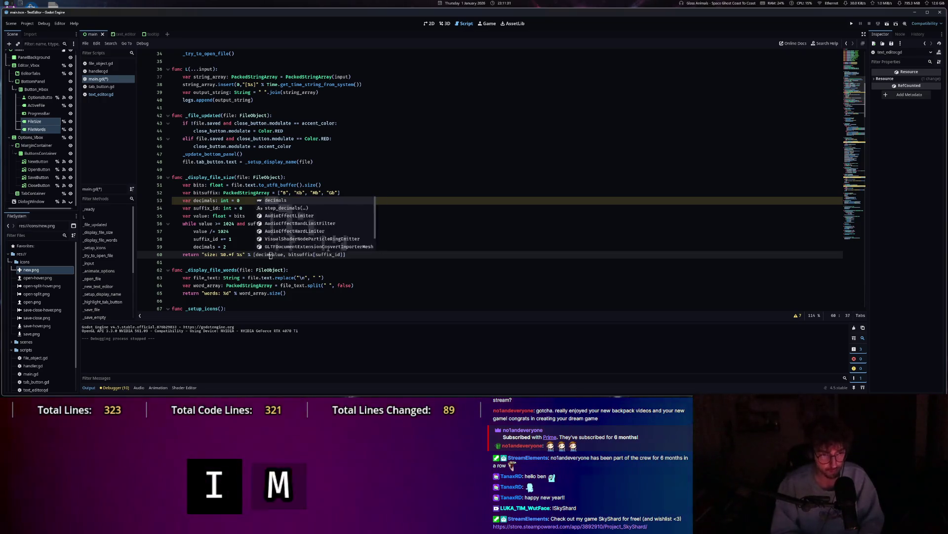
left_click(268, 255)
key("ctrl+s")
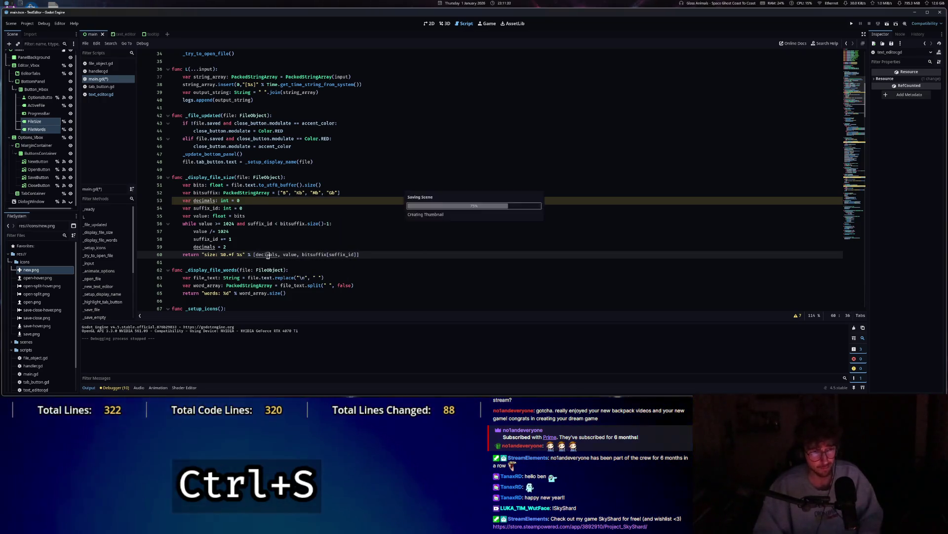
left_click(852, 23)
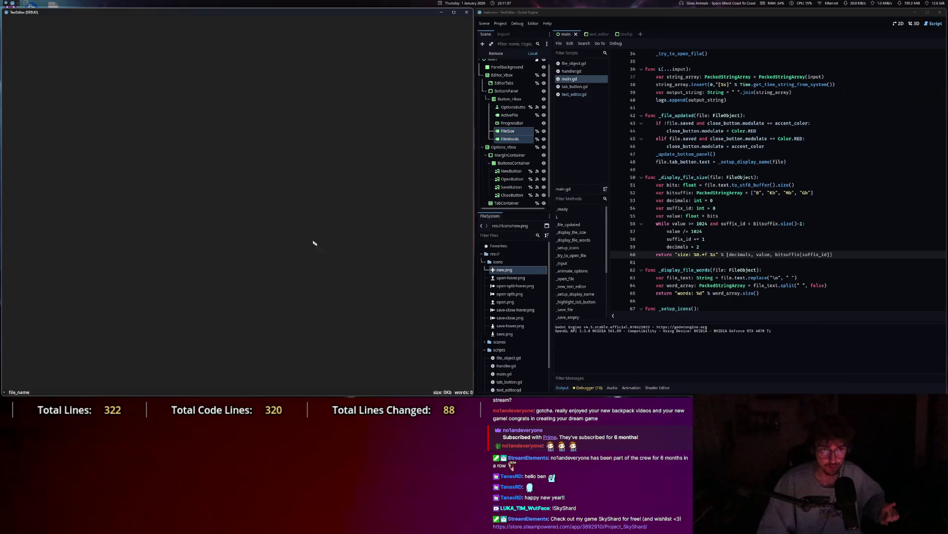
In the running TextEditor, open test2 from the Desktop, type 'sdss', save and close it.
key("Escape")
left_click(18, 21)
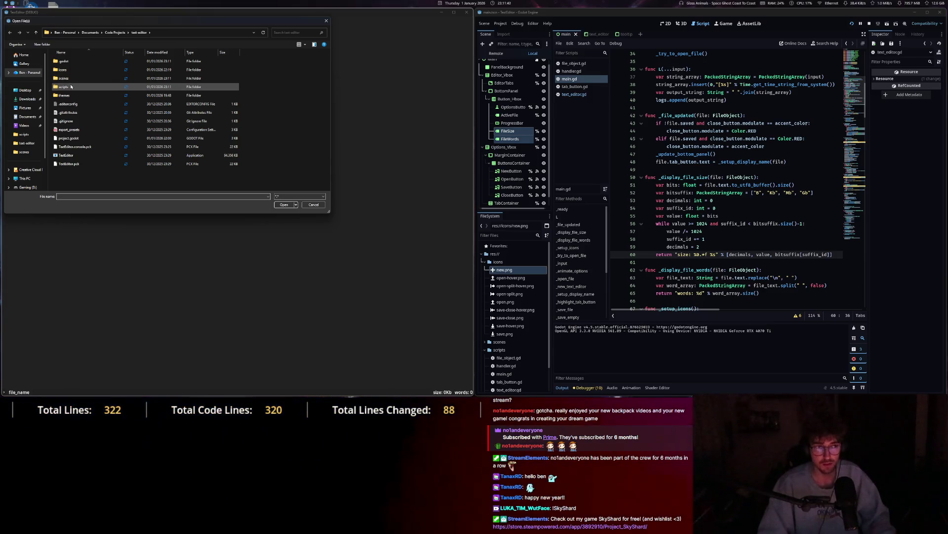
left_click(24, 91)
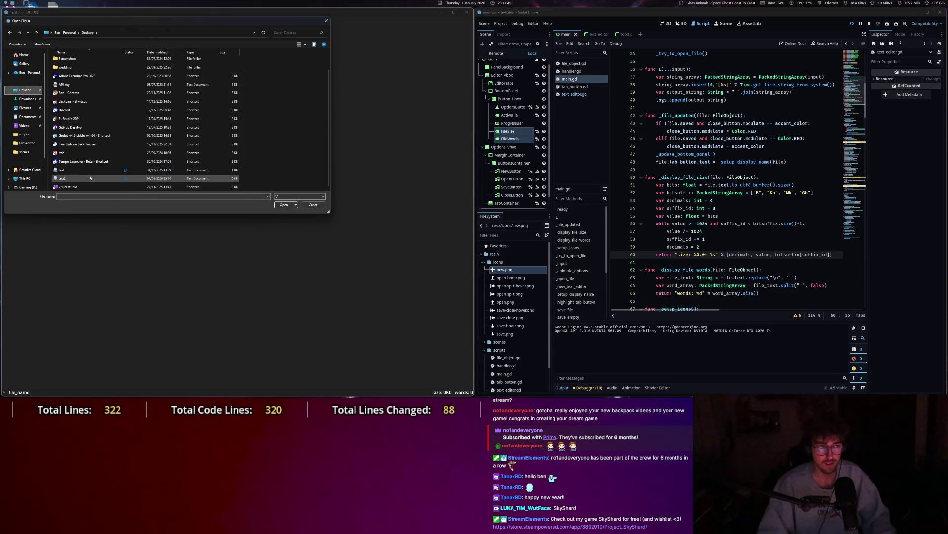
double_click(84, 179)
type("sdss")
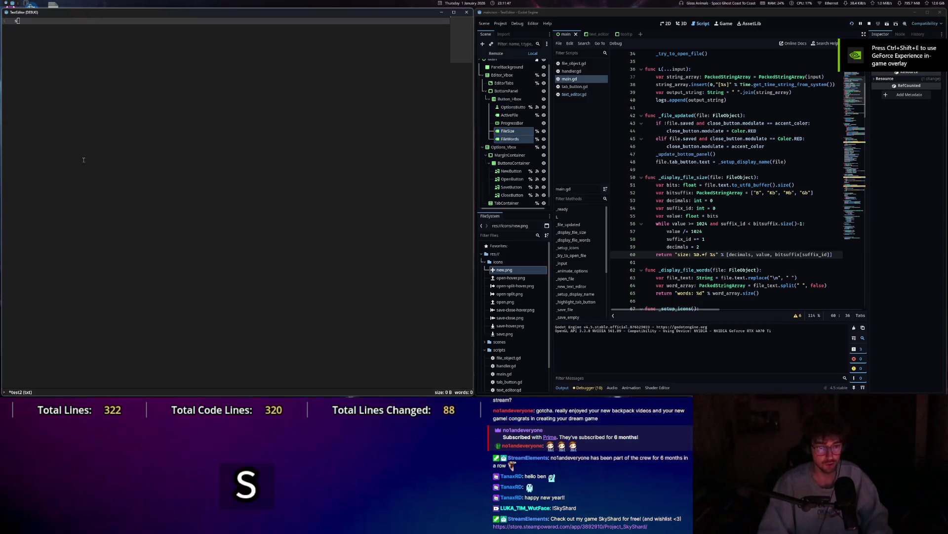
key("Escape")
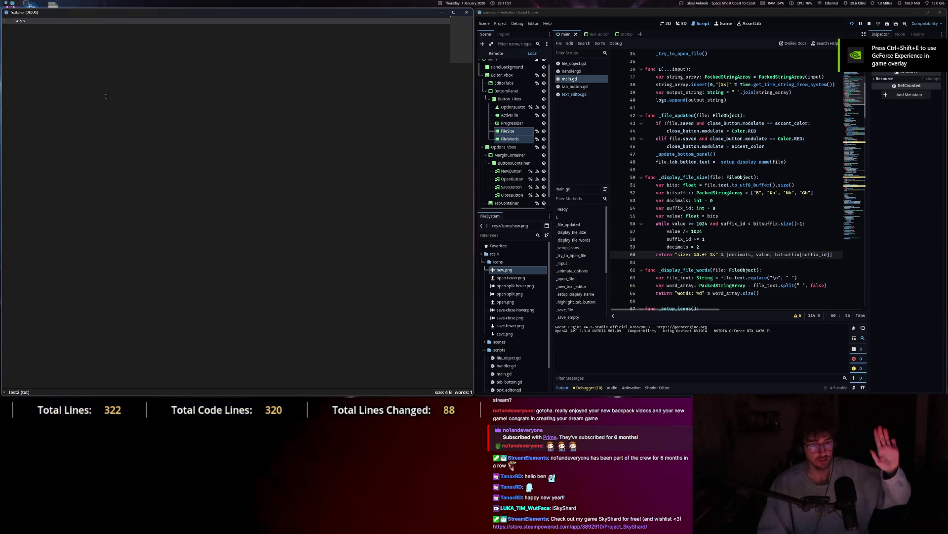
key("Escape")
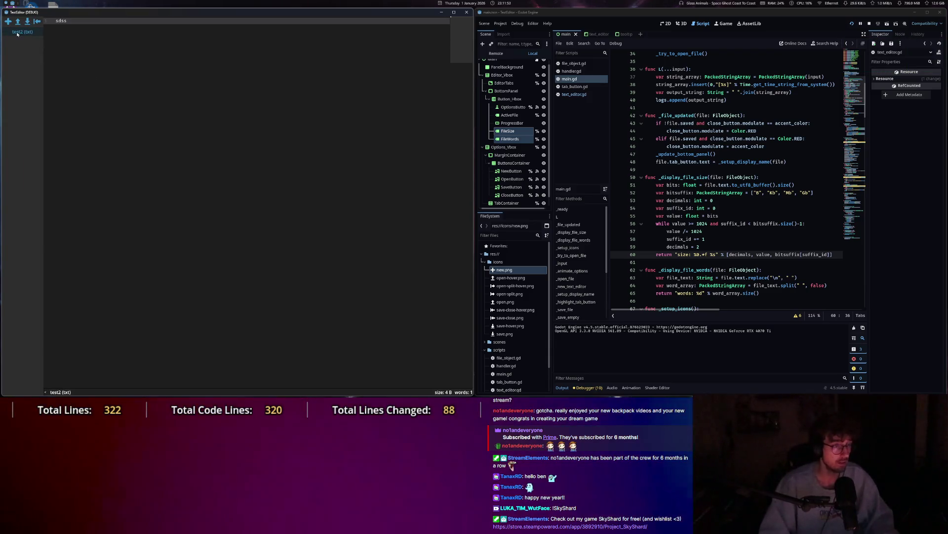
left_click(8, 21)
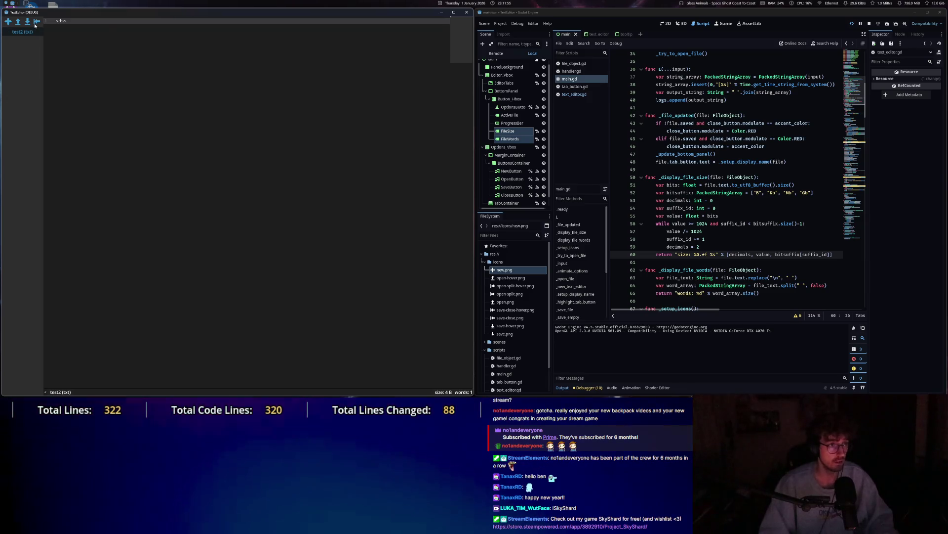
Open Global.gd from Code Projects > Project-SkyShard > global.
left_click(18, 22)
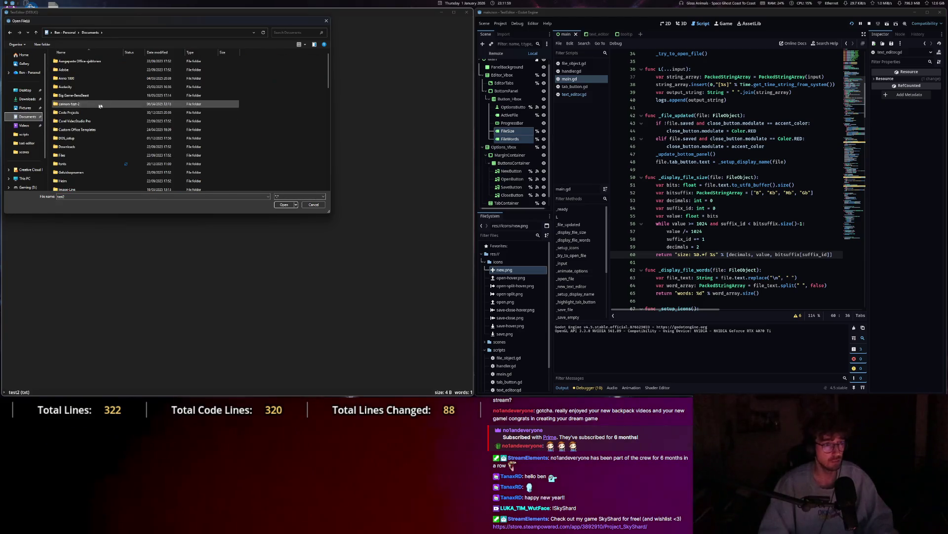
double_click(75, 113)
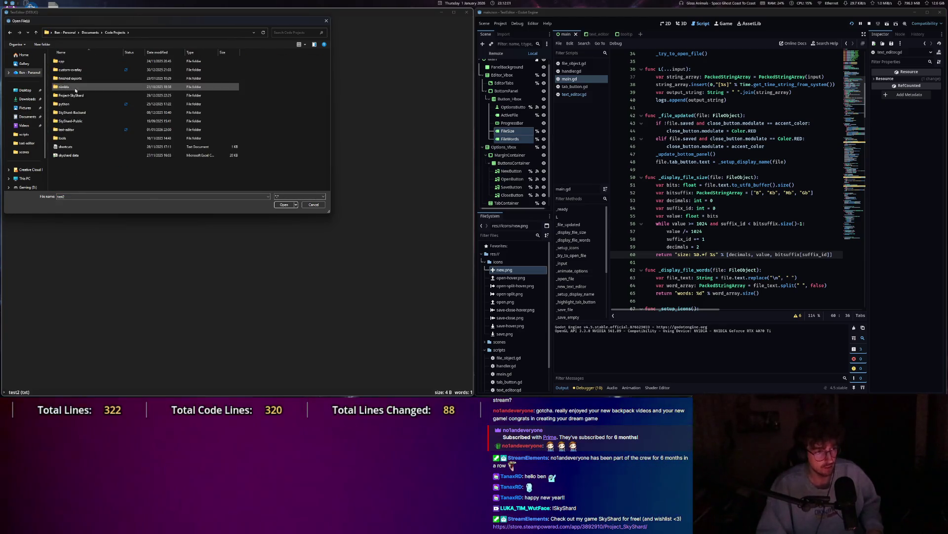
double_click(77, 98)
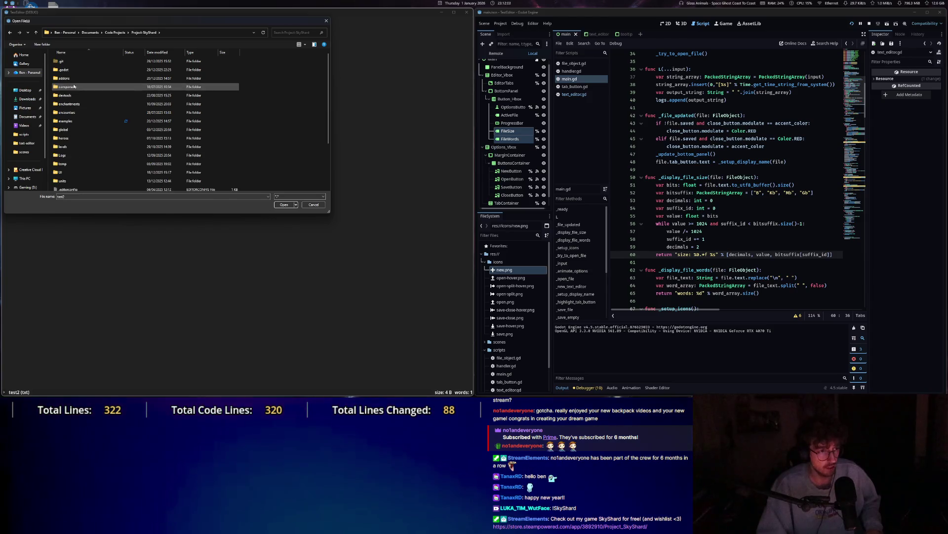
double_click(72, 123)
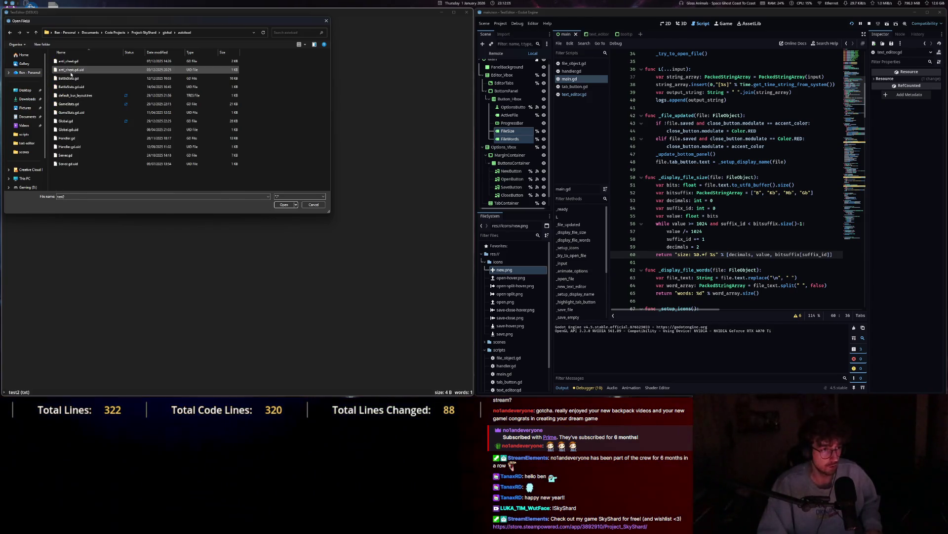
double_click(67, 121)
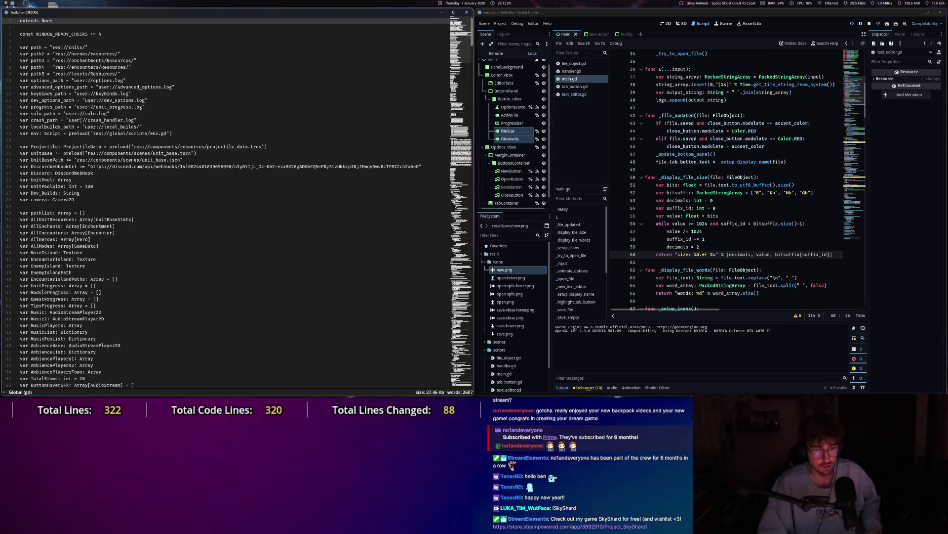
Browse Global.gd, placing the caret on line 768 and toggling the side panel.
scroll(165, 205, "up", 1)
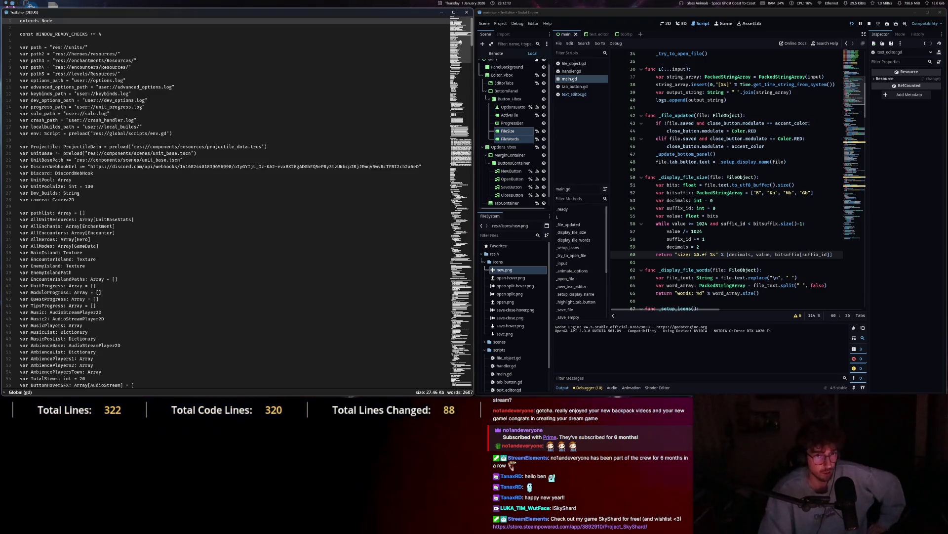
left_click_drag(471, 37, 459, 385)
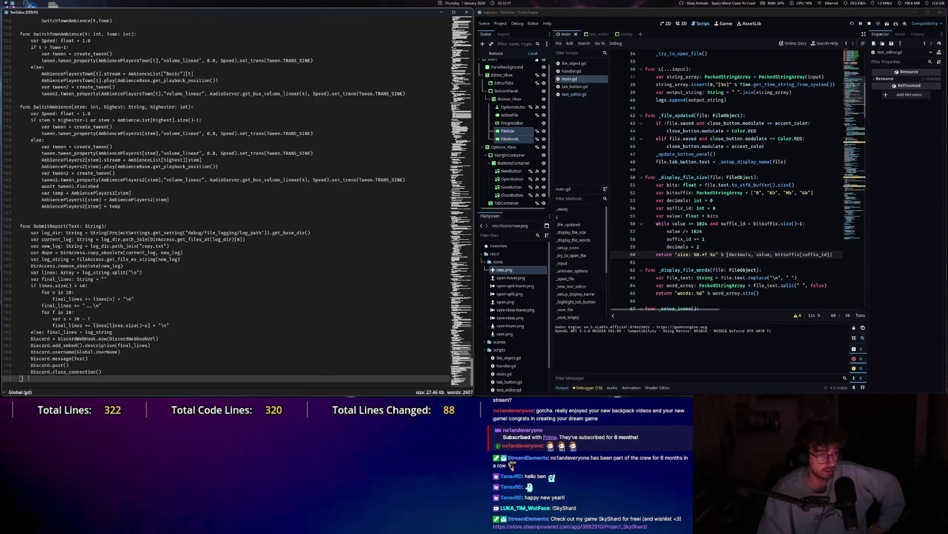
left_click(82, 351)
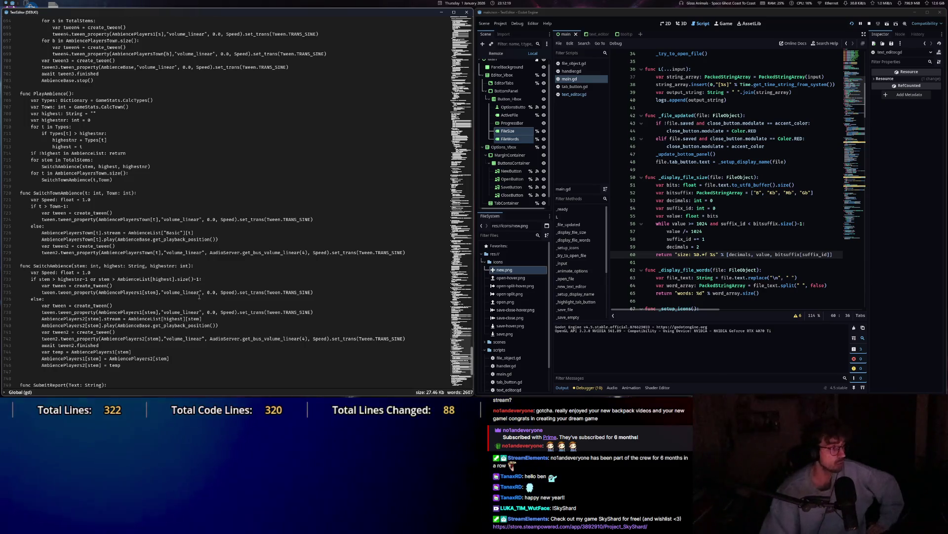
scroll(178, 245, "up", 20)
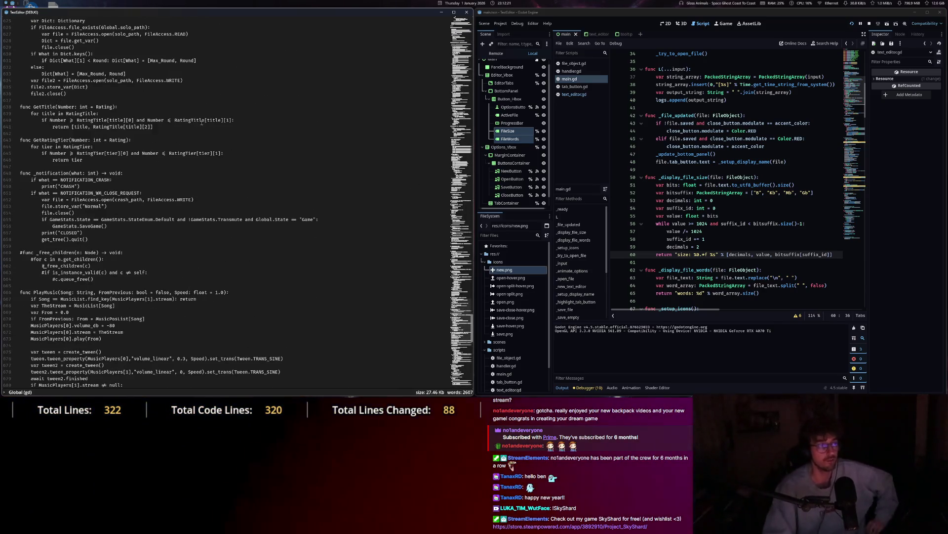
key("Escape")
key("Escape")
key("Escape")
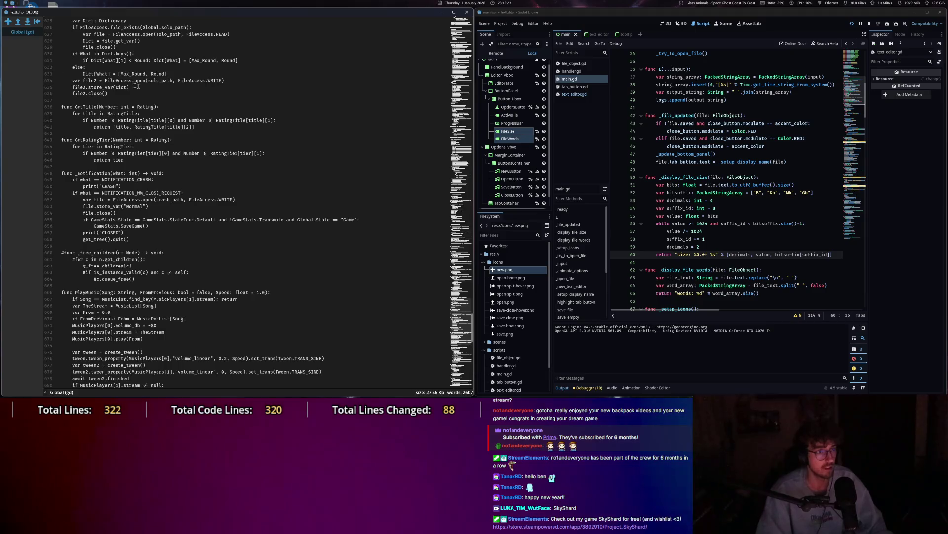
key("Escape")
key("Escape")
key("Escape")
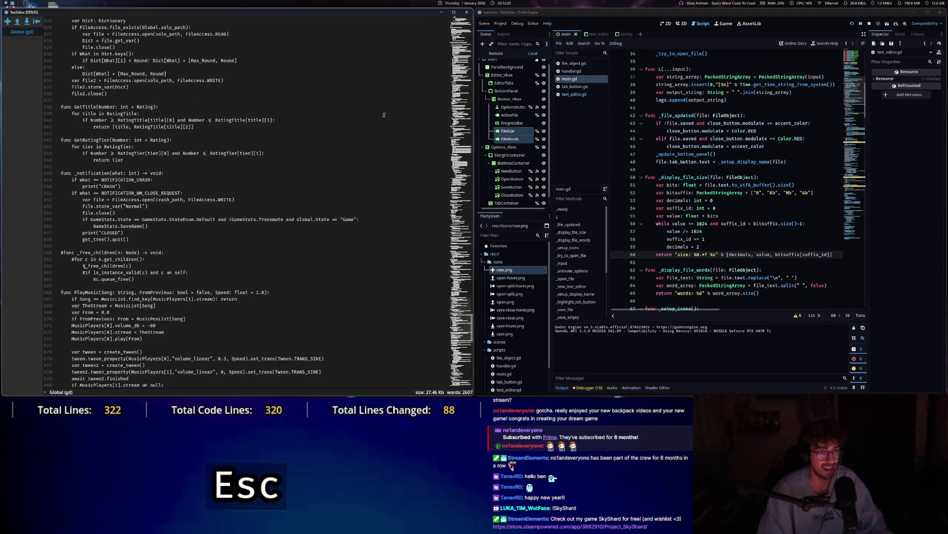
scroll(247, 297, "down", 5)
left_click_drag(19, 253, 407, 266)
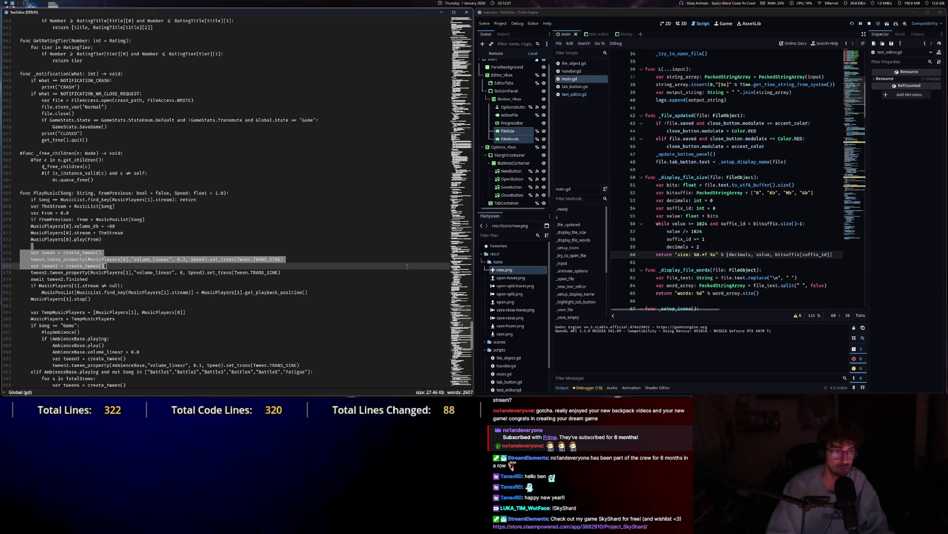
Make the TextEditor window slightly narrower and keep browsing Global.gd.
mouse_move(473, 338)
left_mouse_down()
mouse_move(459, 30)
mouse_move(458, 55)
left_mouse_up()
key("Escape")
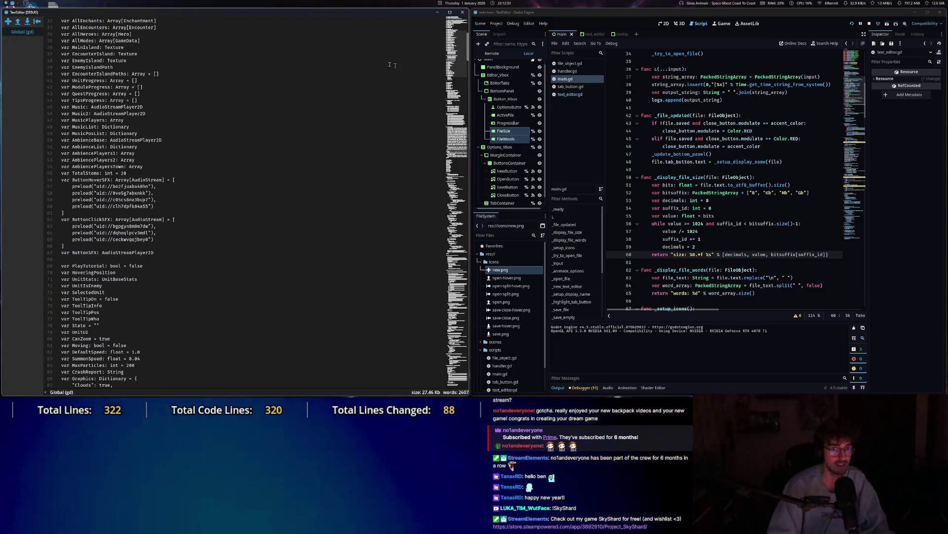
scroll(437, 40, "up", 10)
key("Escape")
key("Escape")
key("Escape")
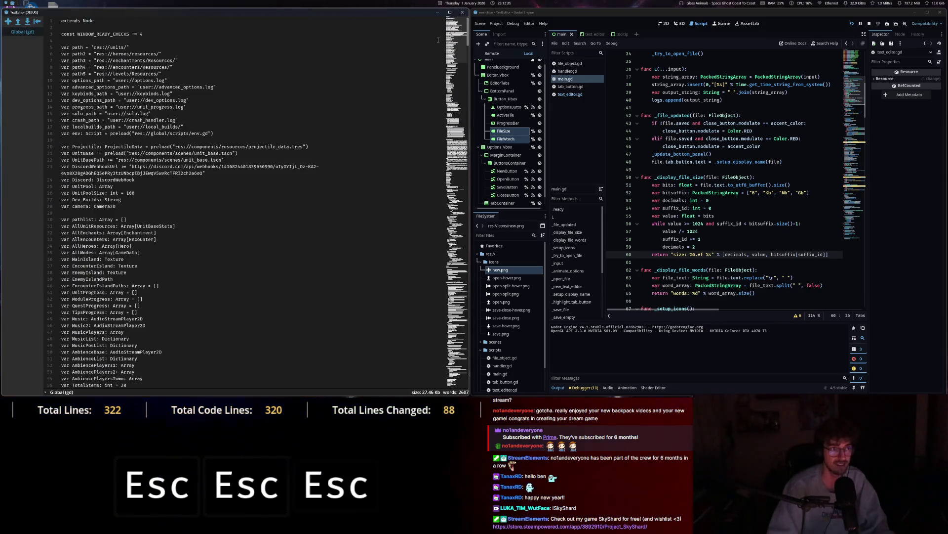
scroll(214, 84, "down", 20)
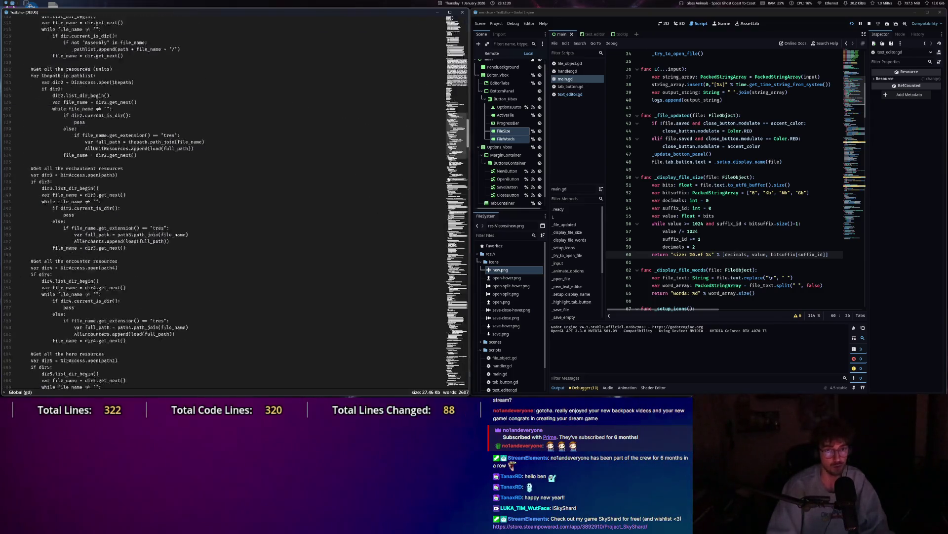
scroll(170, 199, "up", 20)
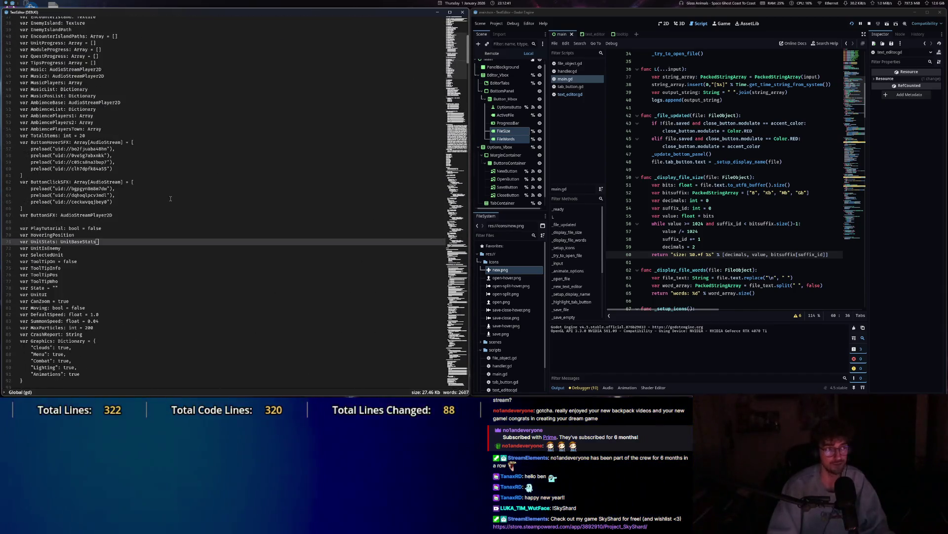
scroll(171, 198, "up", 12)
Close Global.gd and then close the running TextEditor window.
key("Escape")
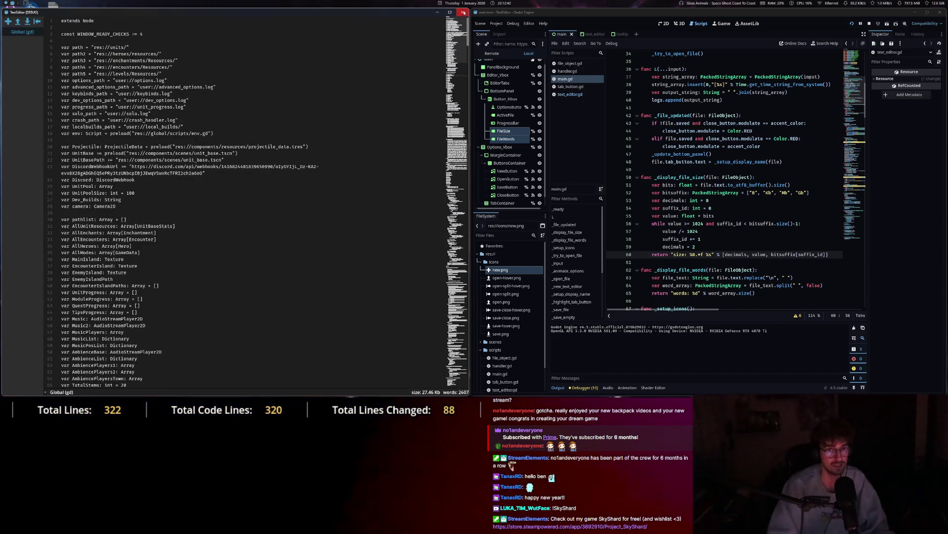
left_click(37, 22)
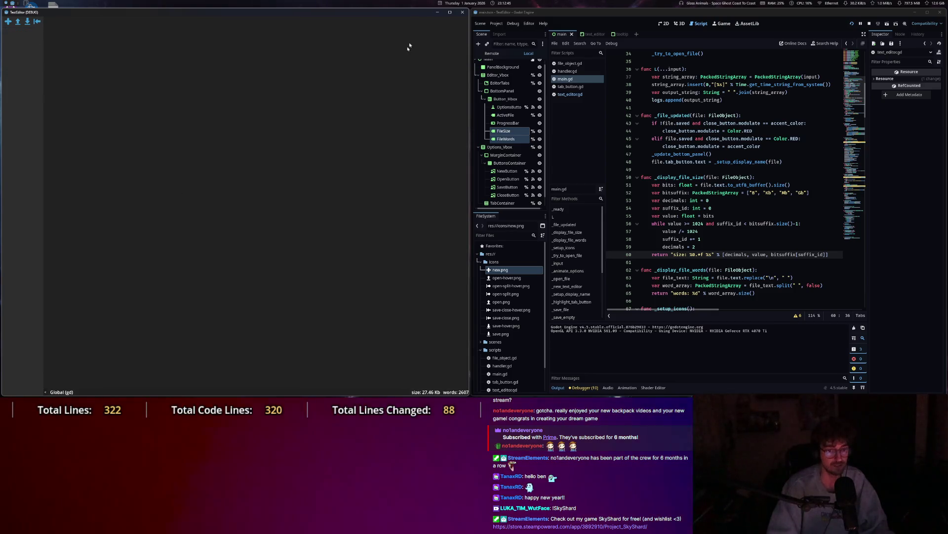
left_click(462, 14)
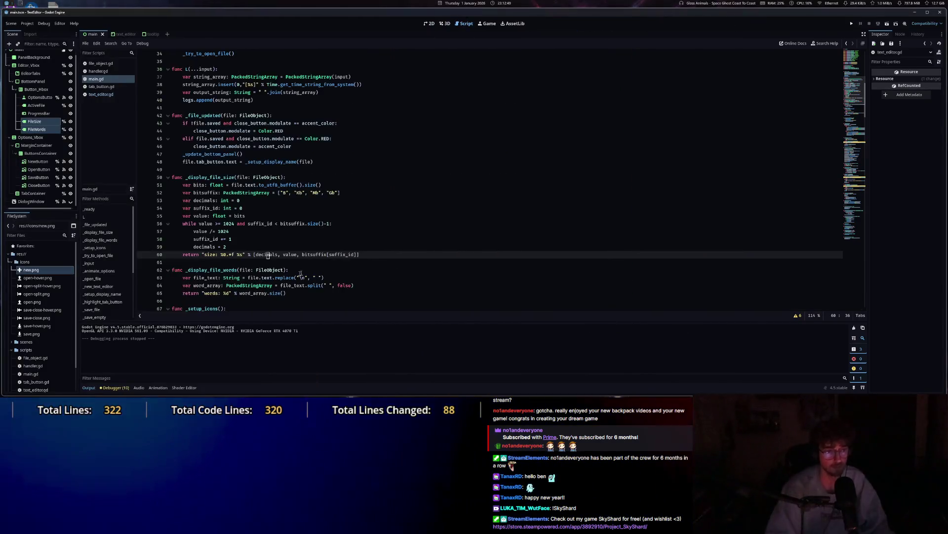
Scroll main.gd, jump back to the top, and type 'pdate bottom when filedefaults'.
scroll(289, 277, "down", 17)
scroll(284, 243, "down", 17)
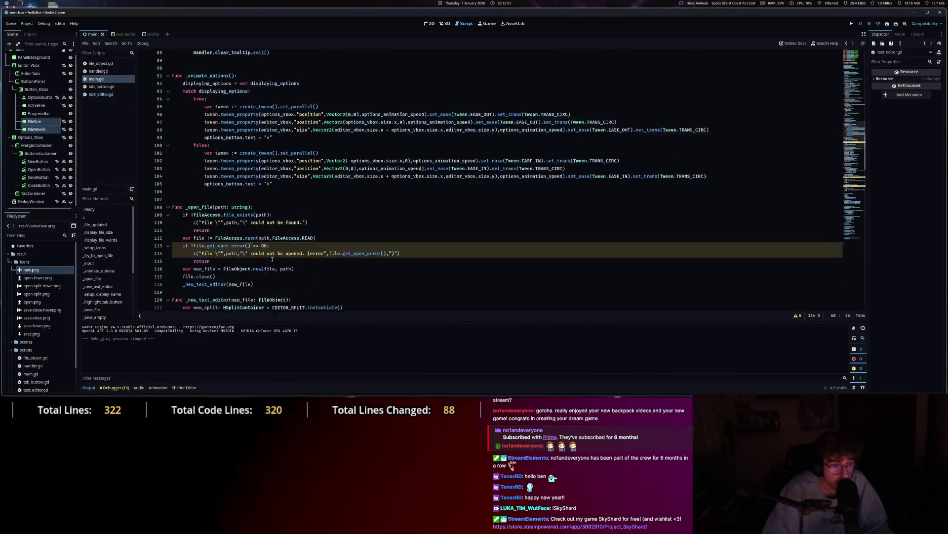
scroll(269, 262, "down", 20)
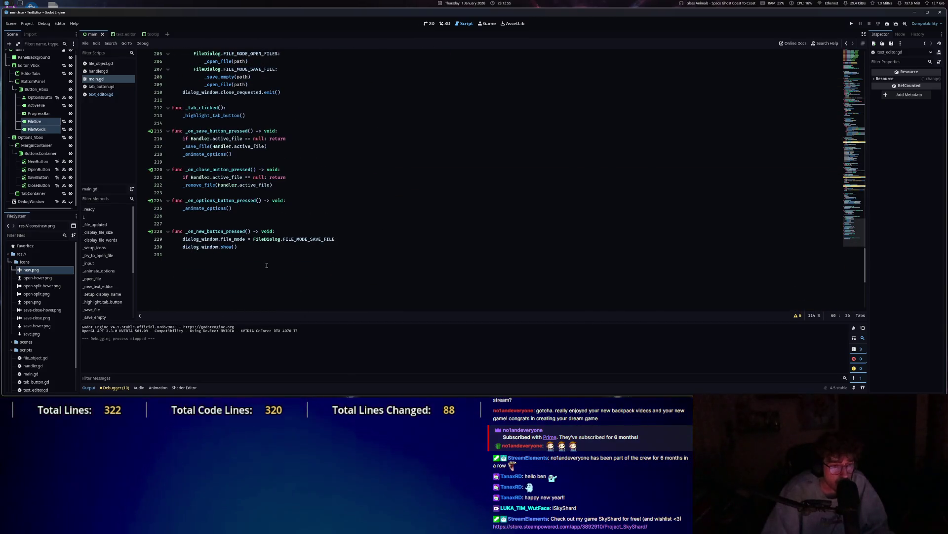
left_click(857, 62)
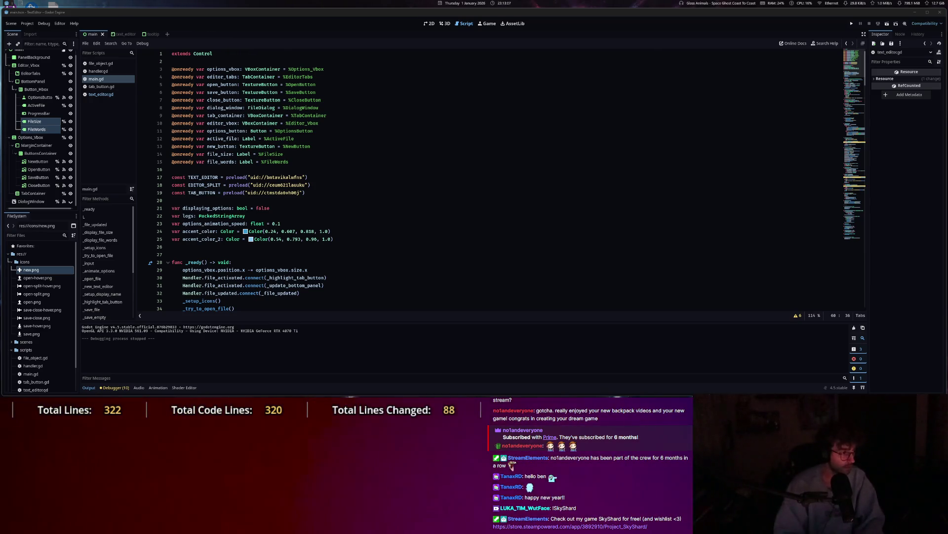
type("pdate bu")
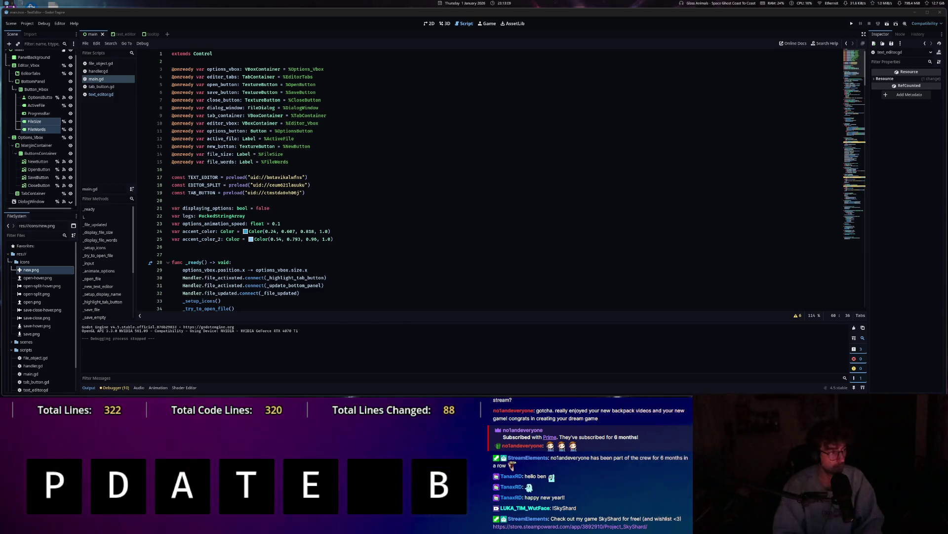
key("BackSpace")
type("ottom when")
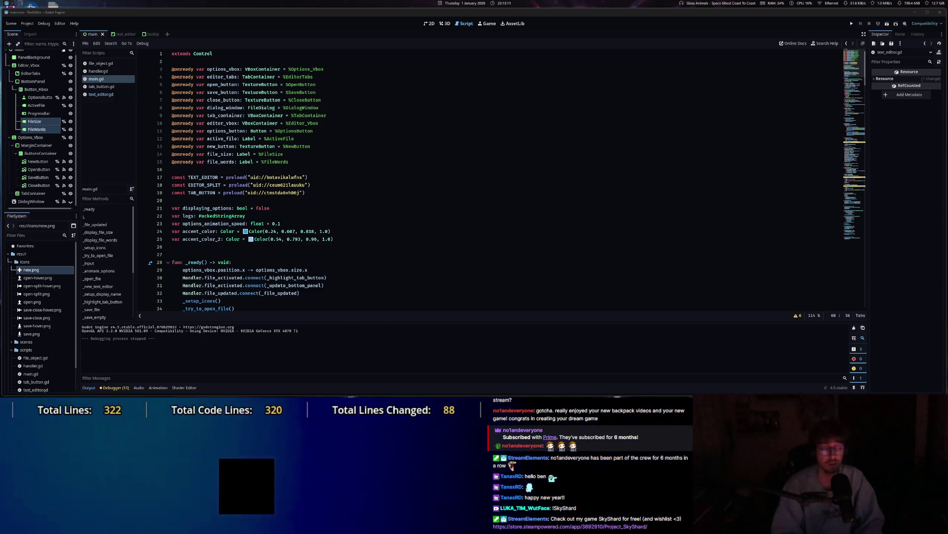
type(" file")
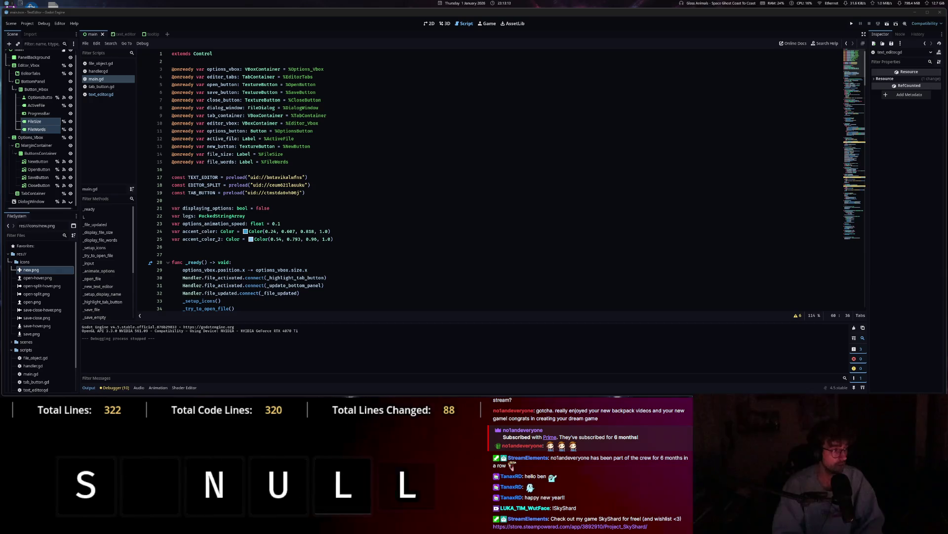
type("defaults")
key("Return")
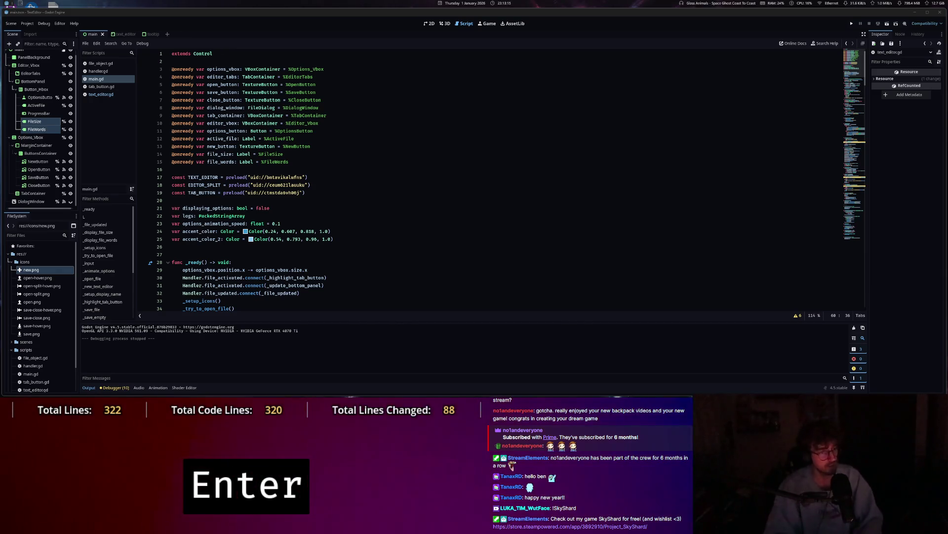
Type 'earch filter' on empty line 26 of main.gd, then move to line 41.
left_click(305, 247)
scroll(305, 260, "down", 5)
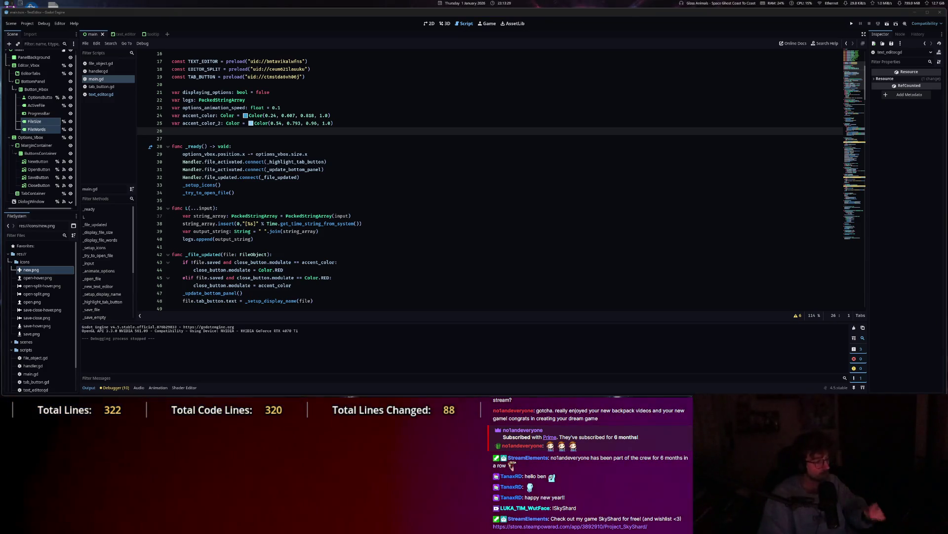
type("er")
key("BackSpace")
type("arch fil")
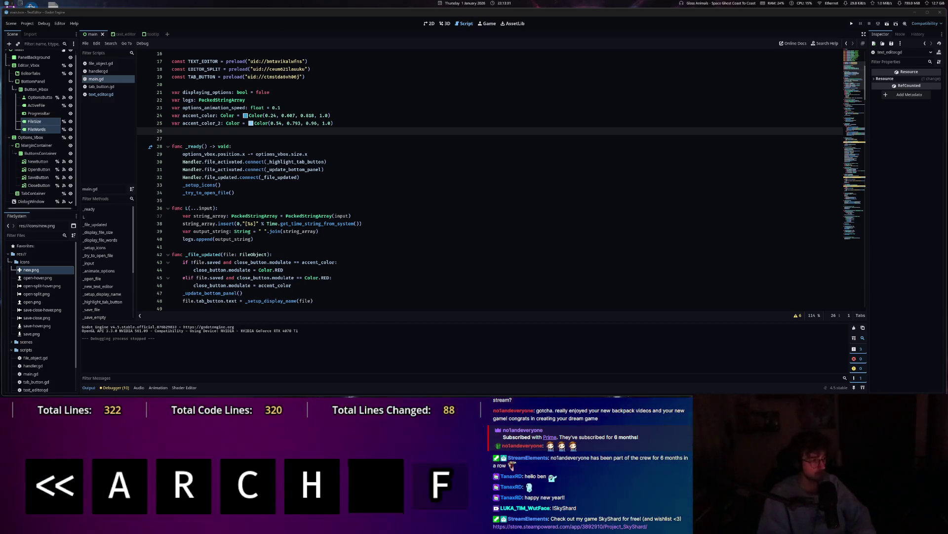
type("ter")
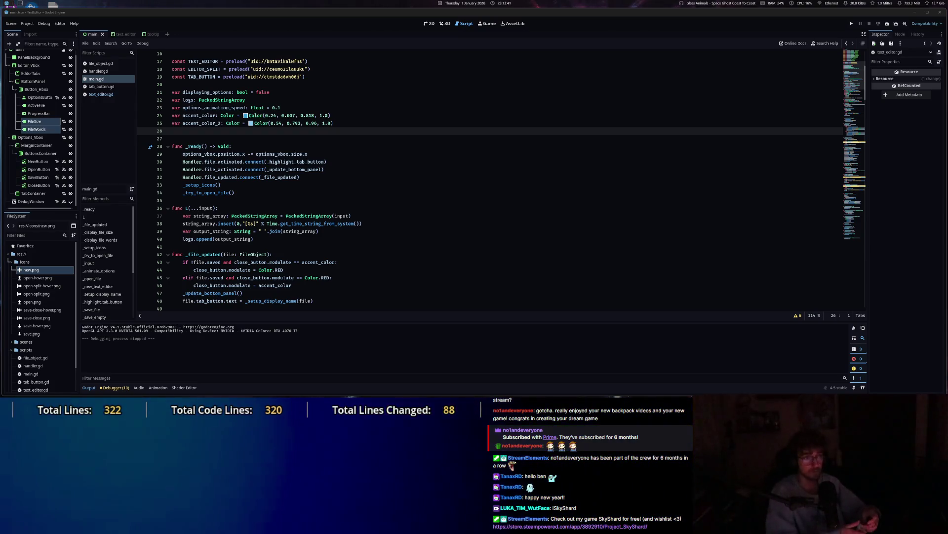
left_click(389, 247)
scroll(389, 194, "down", 5)
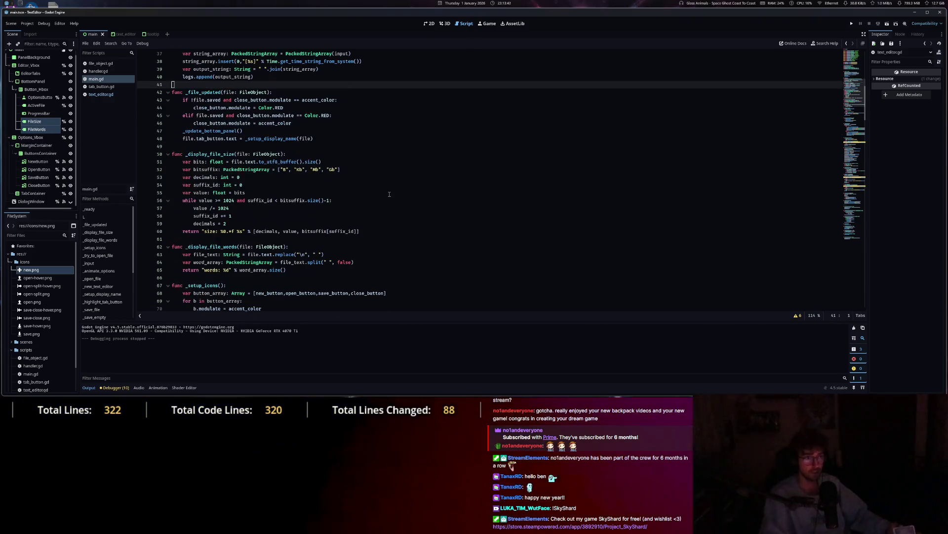
Switch to the 2D workspace, zoom out the canvas and select the ProgressBar node.
key("ctrl+F1")
scroll(321, 170, "down", 2)
left_click_drag(326, 165, 319, 208)
left_click(311, 240)
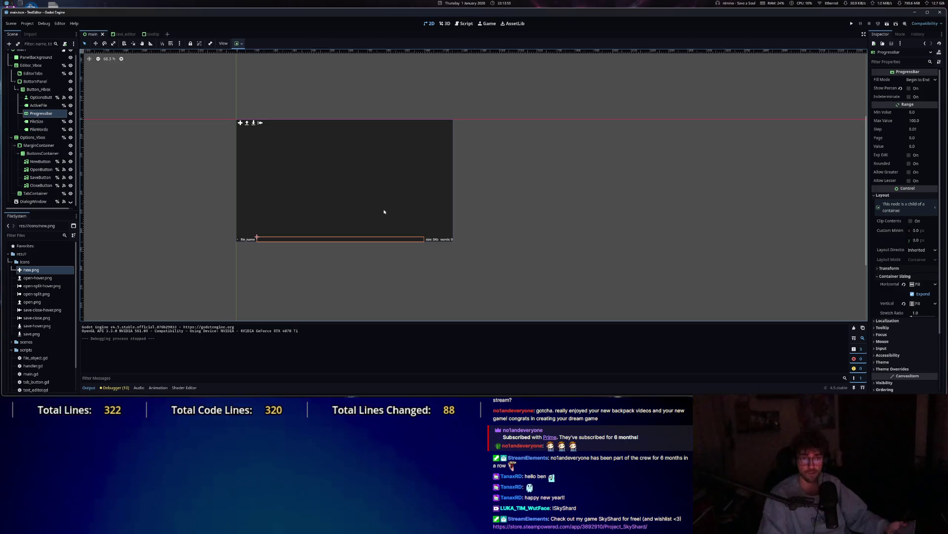
Run the project from the Script workspace, check its options panel, then stop it.
key("ctrl+F3")
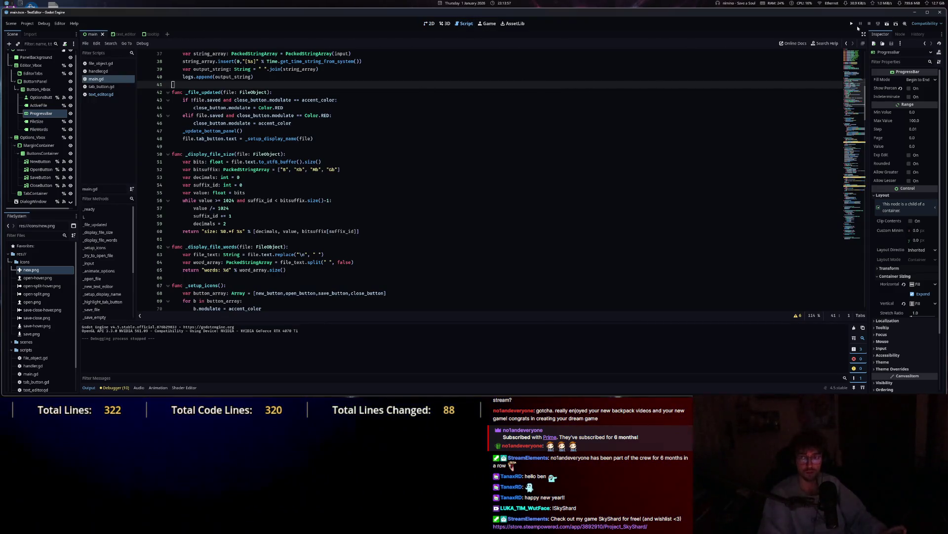
left_click(853, 24)
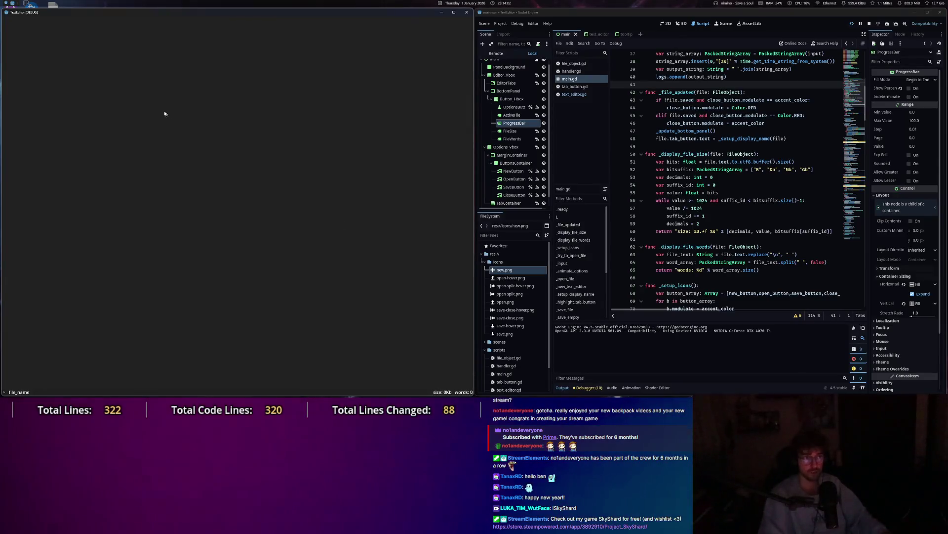
key("Escape")
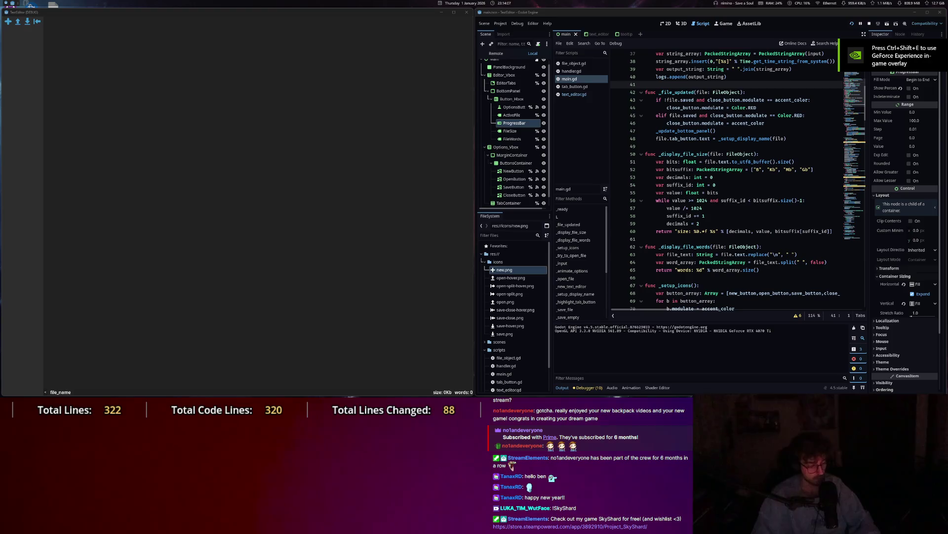
type("shortc")
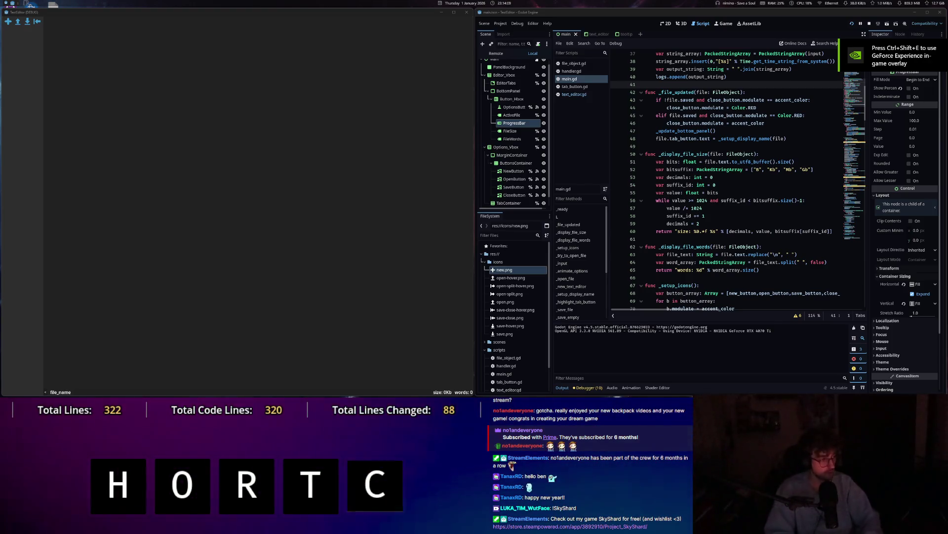
type("uts")
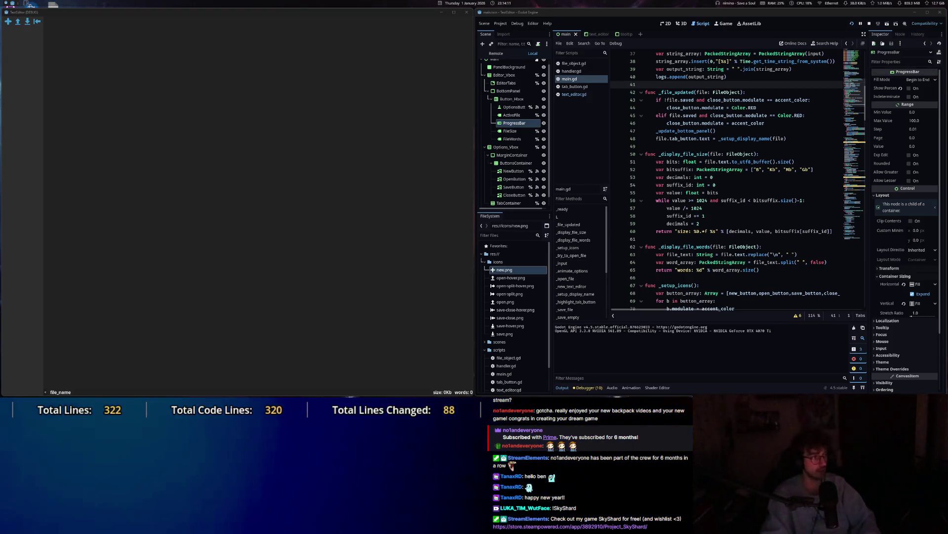
left_click(467, 14)
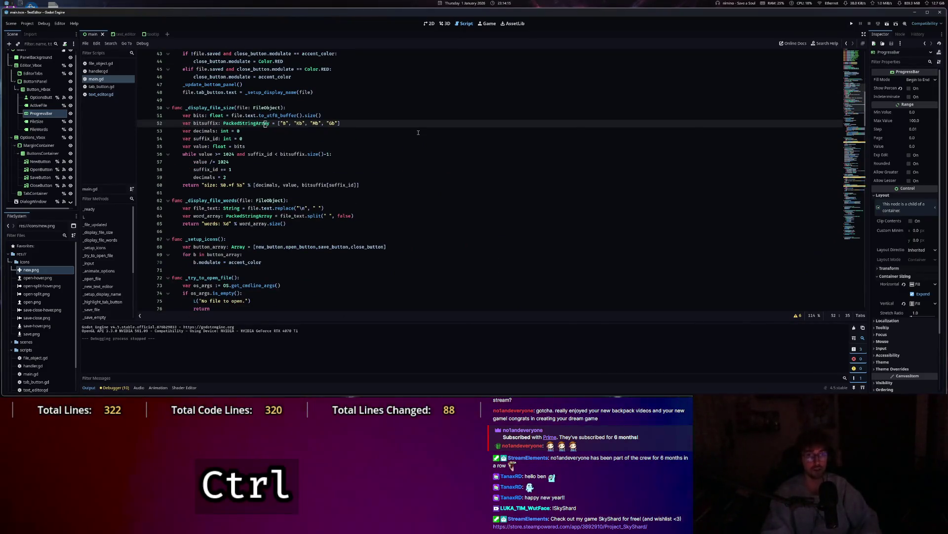
Save main.gd and add a 'Ctrl+S' action with deadzone 0.0 in the Input Map.
key("ctrl+s")
scroll(418, 132, "down", 3)
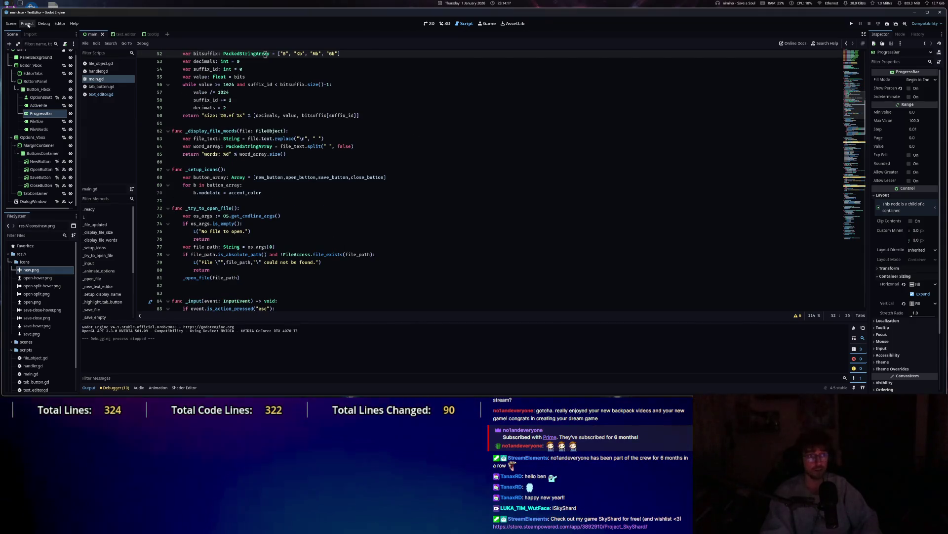
left_click(27, 24)
left_click(45, 33)
left_click(178, 115)
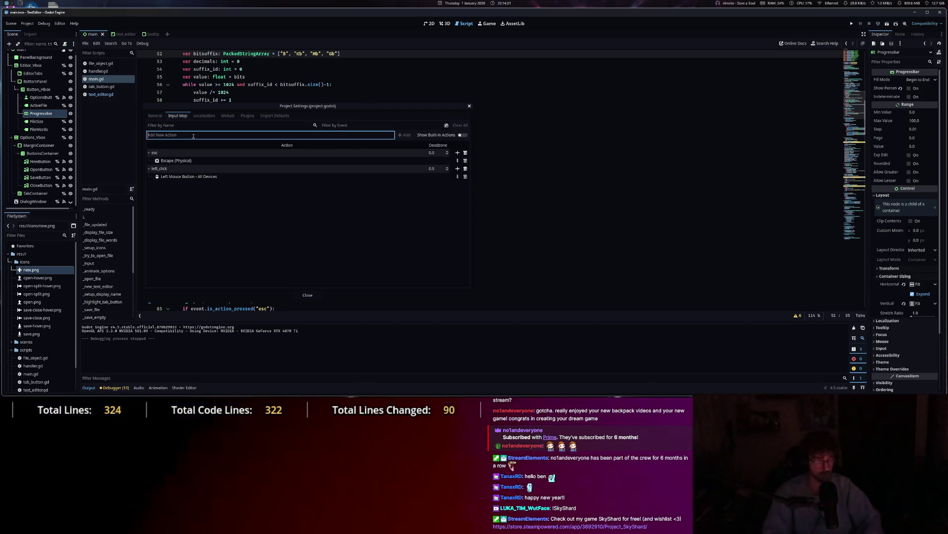
type("Ctrl")
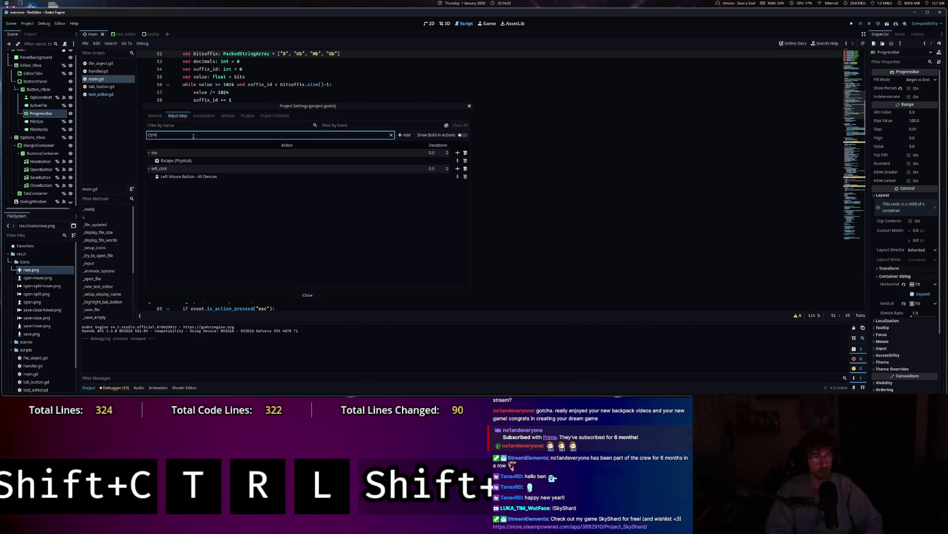
type("+S")
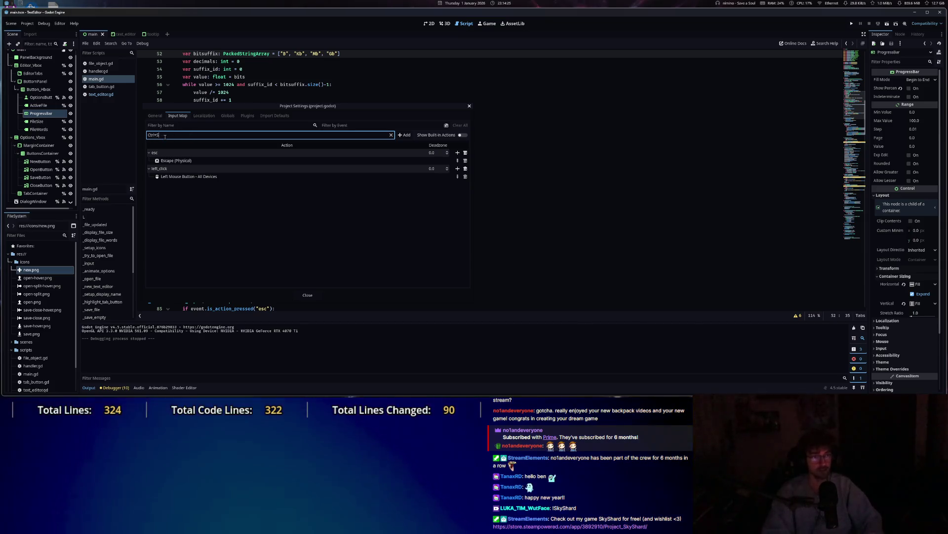
left_click(402, 137)
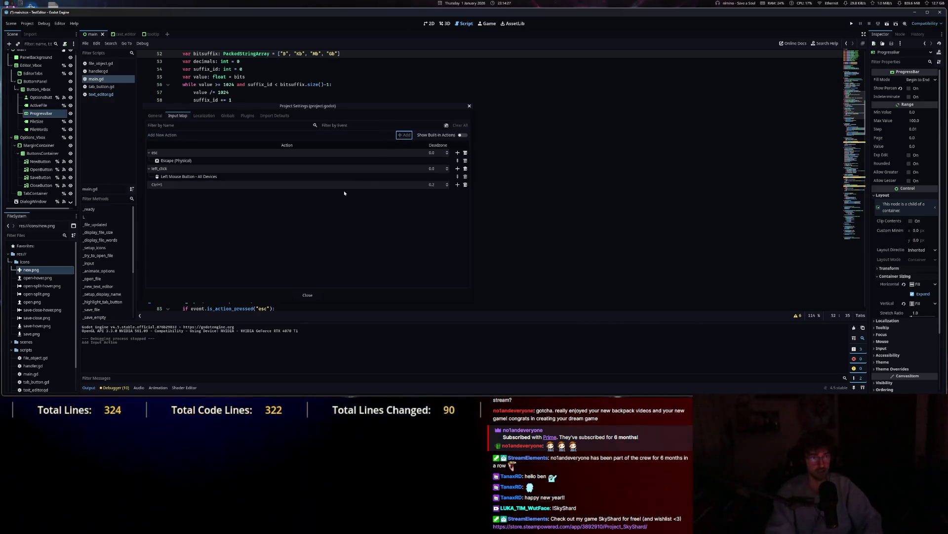
type("0.0")
key("Return")
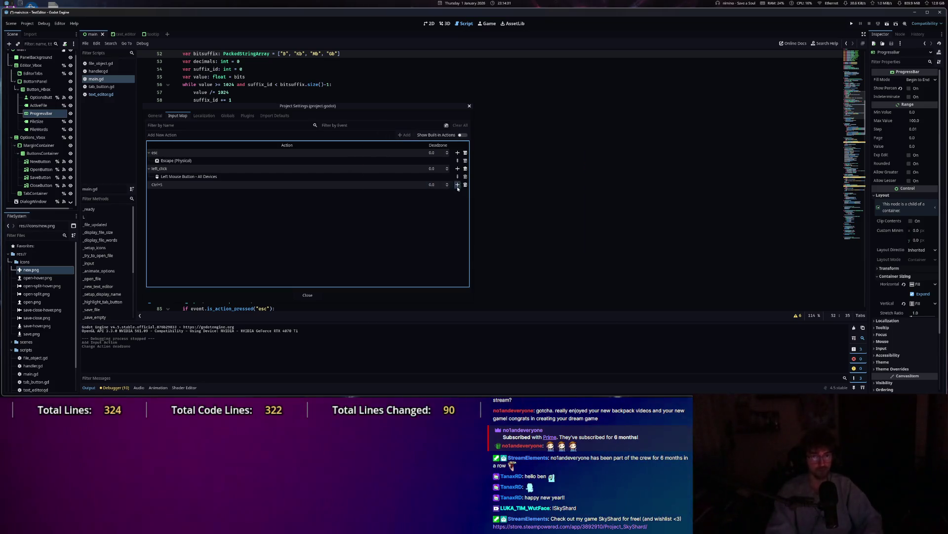
Bind the Ctrl+S key combination to the new Ctrl+S action and close Project Settings.
left_click(457, 184)
key("ctrl+s")
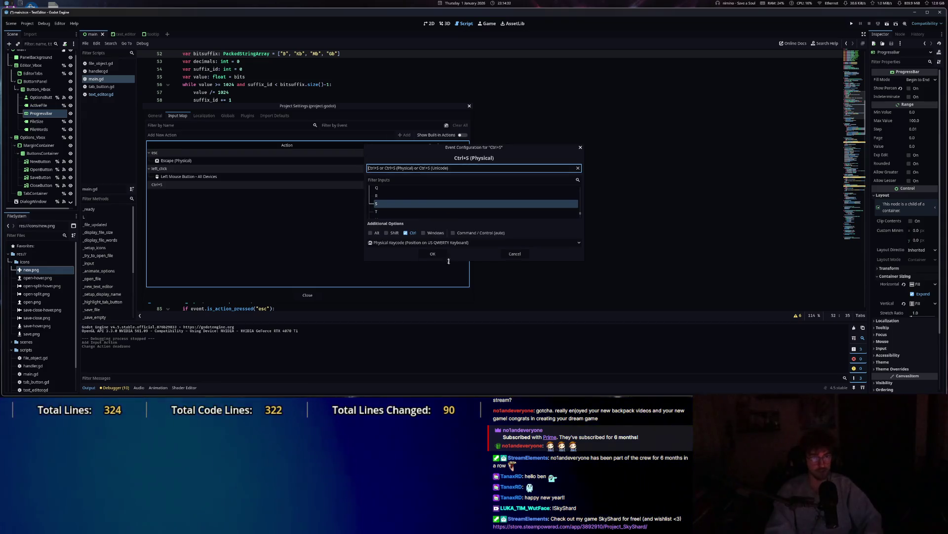
left_click(434, 254)
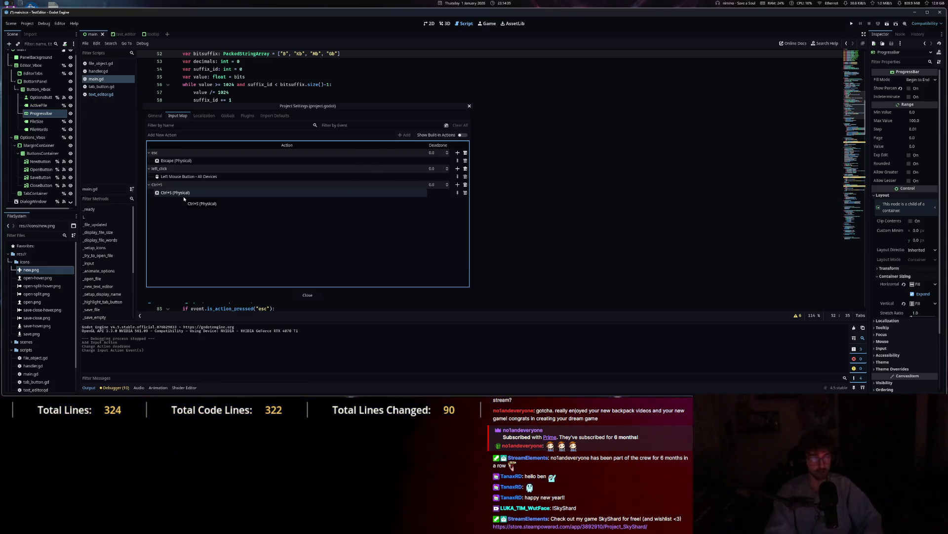
left_click(308, 295)
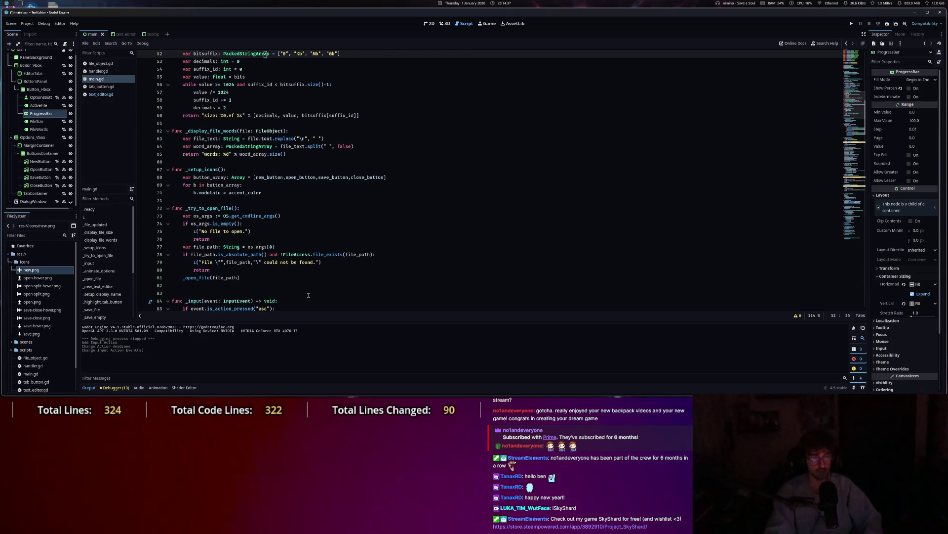
scroll(309, 295, "up", 10)
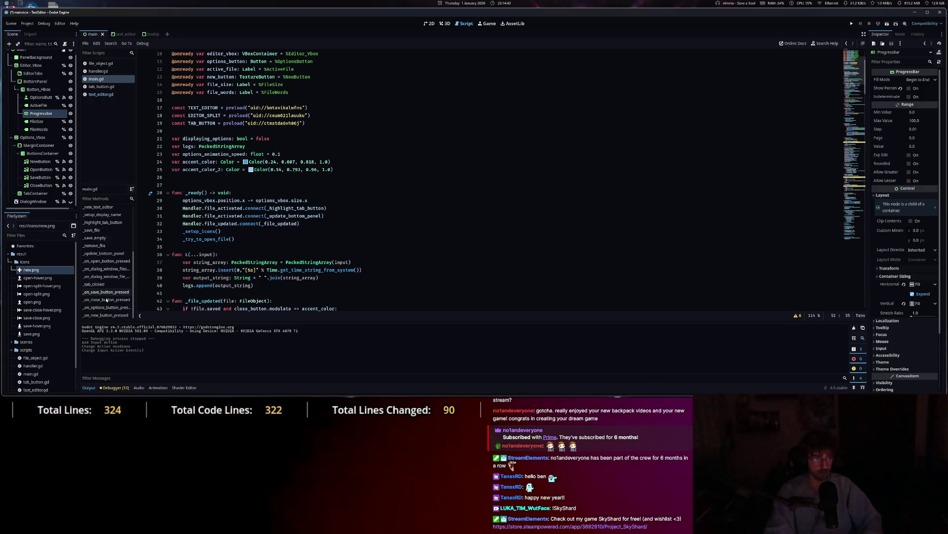
Select the three body lines of _on_save_button_pressed, then jump to the _save_file definition.
left_click(112, 293)
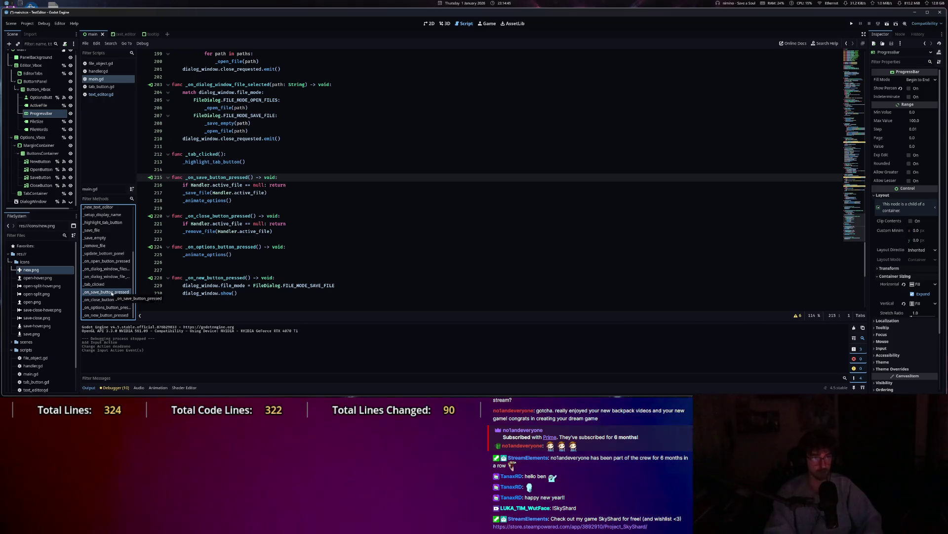
left_click(184, 185)
mouse_move(184, 185)
left_mouse_down()
mouse_move(240, 201)
mouse_move(277, 196)
left_mouse_up()
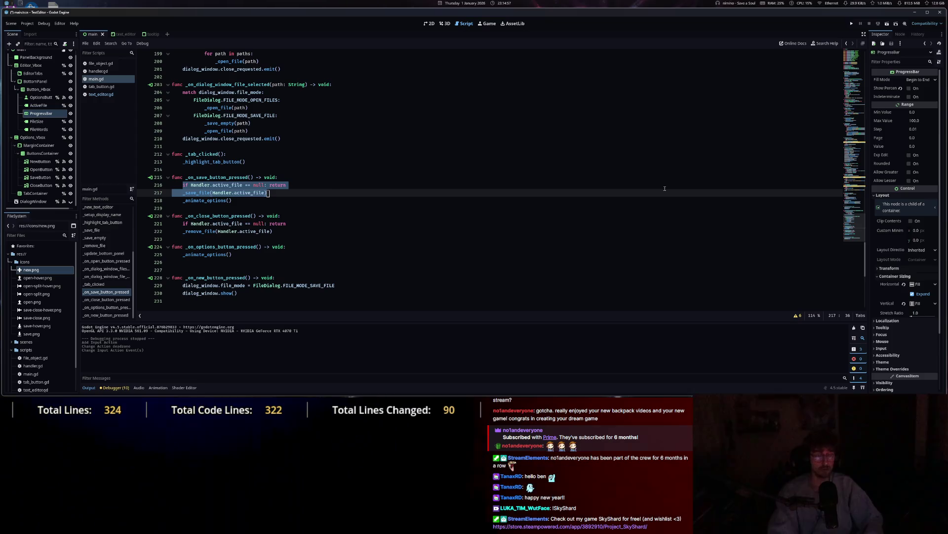
left_click(195, 193, "ctrl")
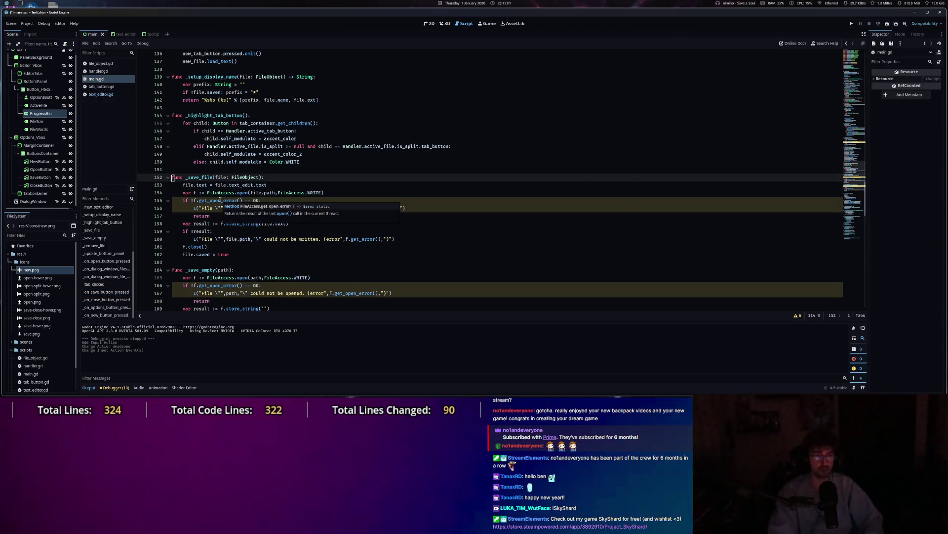
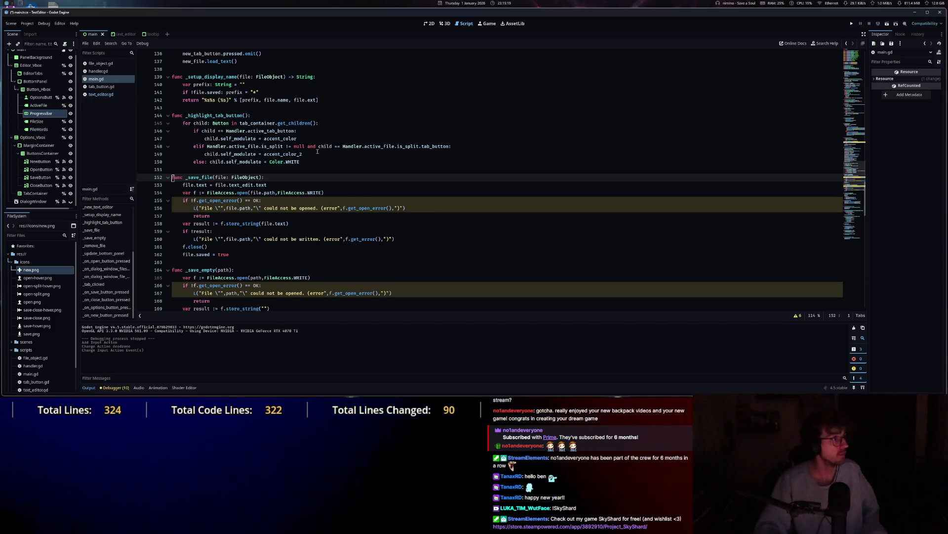
Save main.gd with Ctrl+S and scroll up to the _open_file function.
left_click(309, 225)
key("ctrl+s")
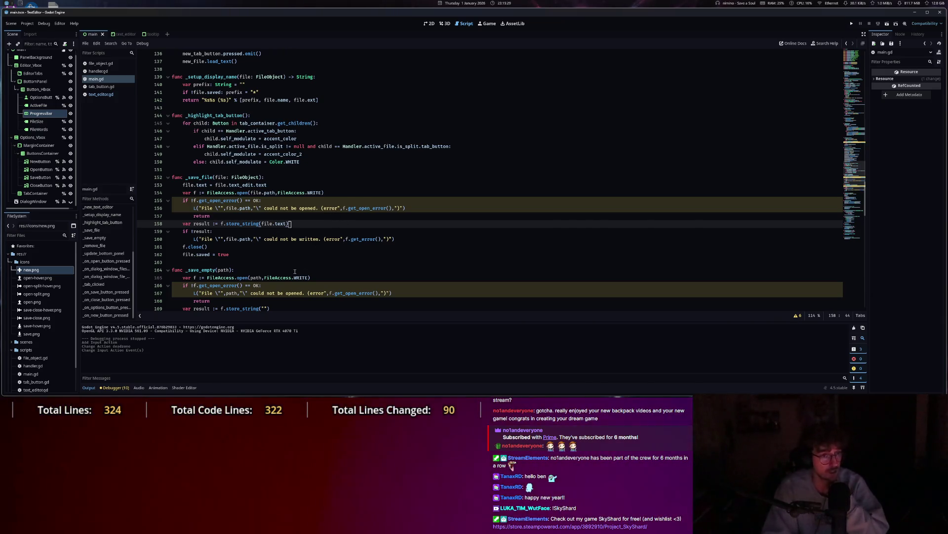
scroll(295, 259, "up", 13)
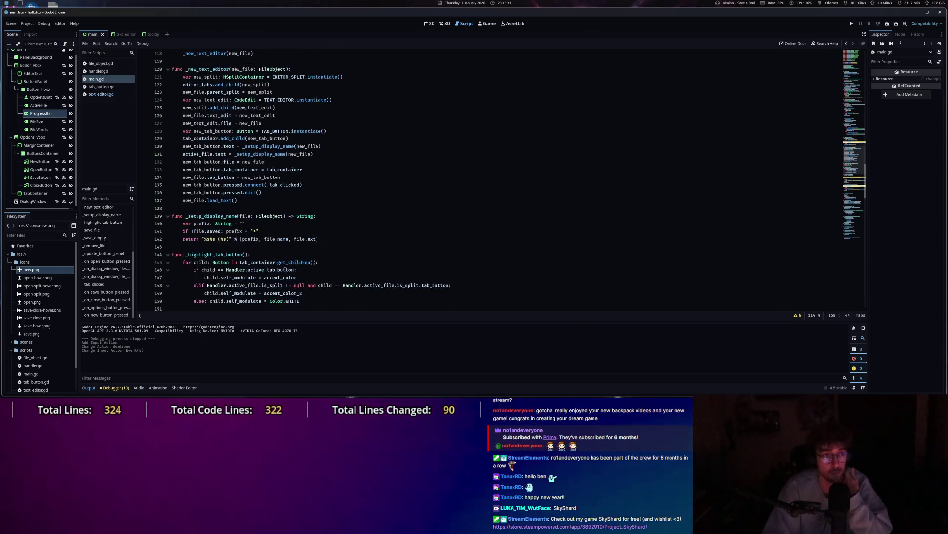
left_click(188, 139)
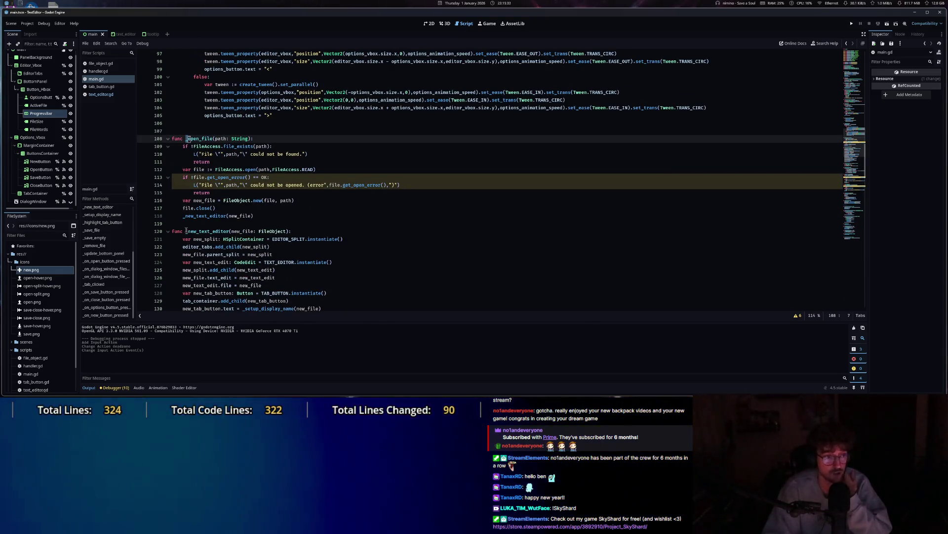
scroll(101, 262, "up", 5)
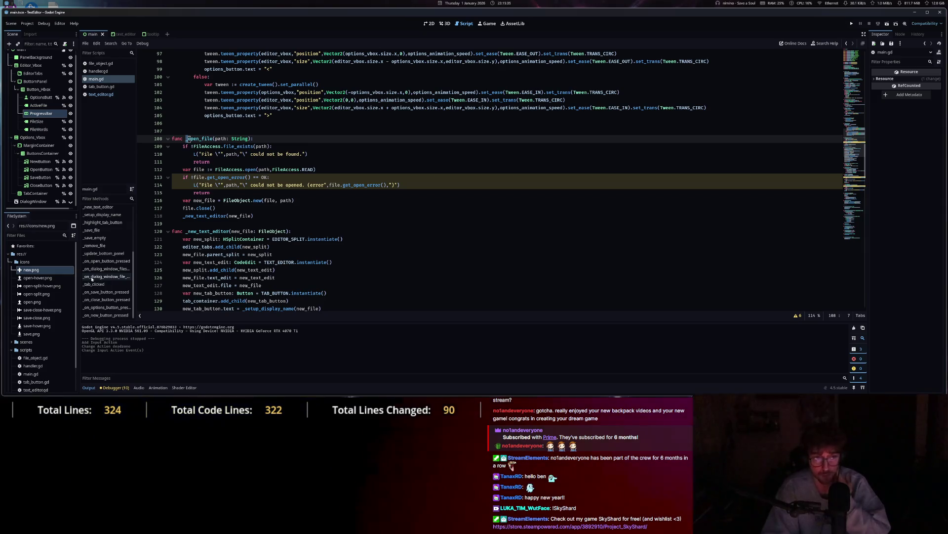
Inspect the EDITOR_SPLIT constant on line 121 and review the body of _open_file.
left_click(293, 239)
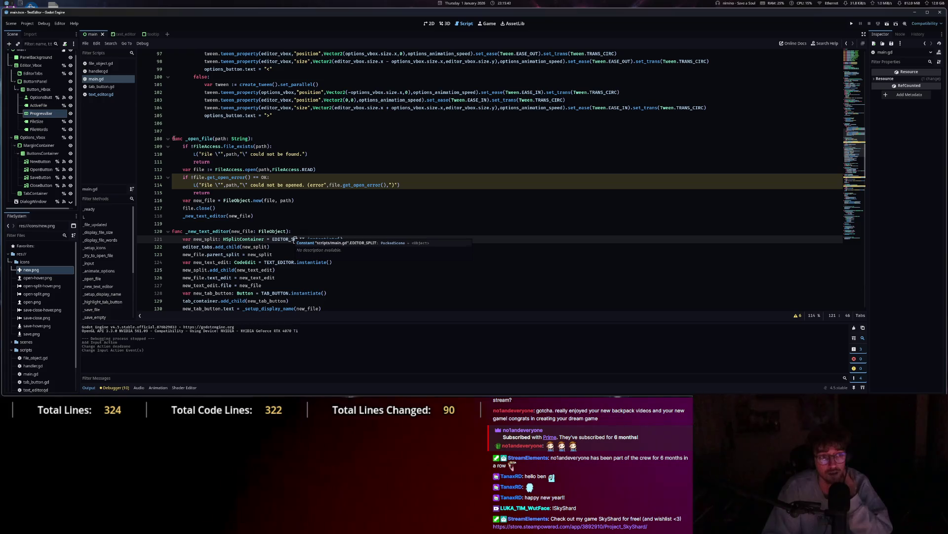
left_click(186, 139)
mouse_move(191, 146)
left_mouse_down()
mouse_move(241, 185)
mouse_move(232, 200)
mouse_move(211, 163)
left_mouse_up()
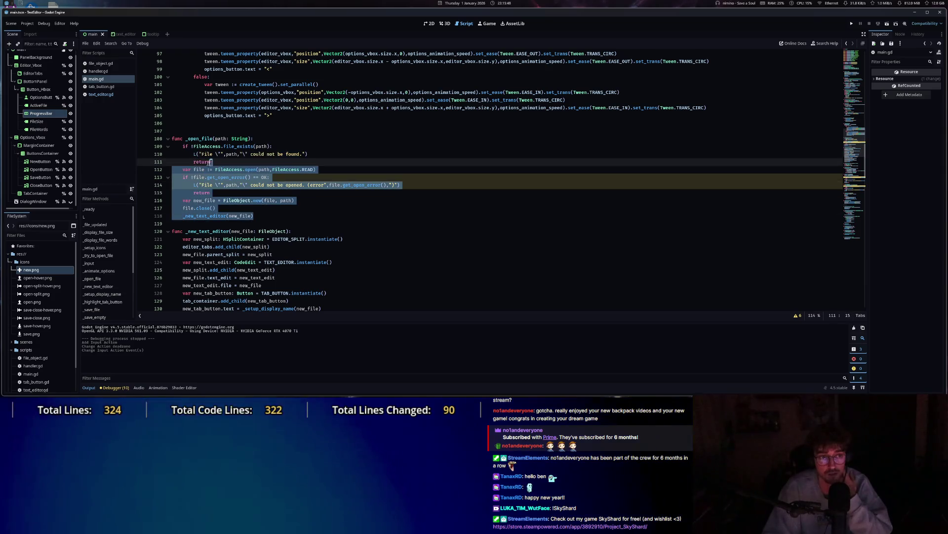
left_click(275, 177)
scroll(276, 262, "up", 7)
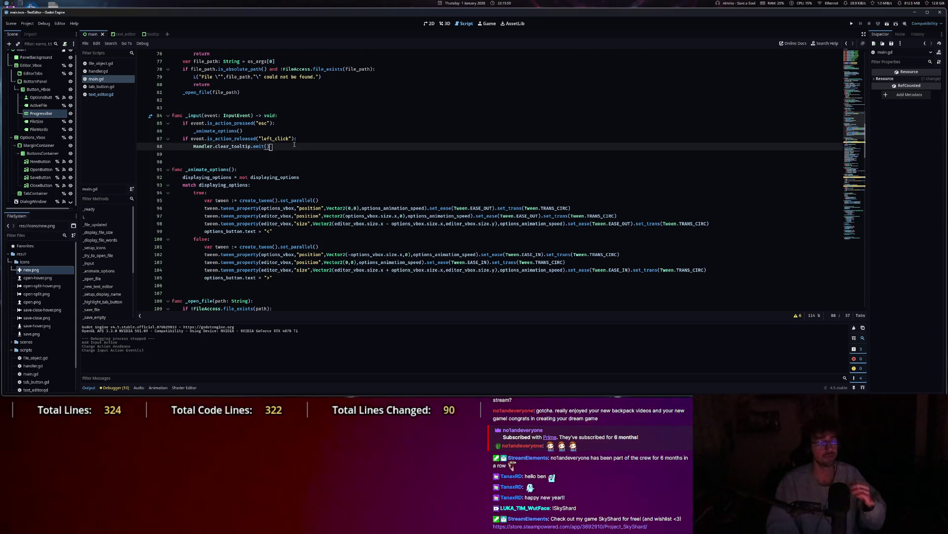
Add a new line in _input and enter an event.is_action_pressed call from autocomplete.
key("Return")
key("BackSpace")
type("eve")
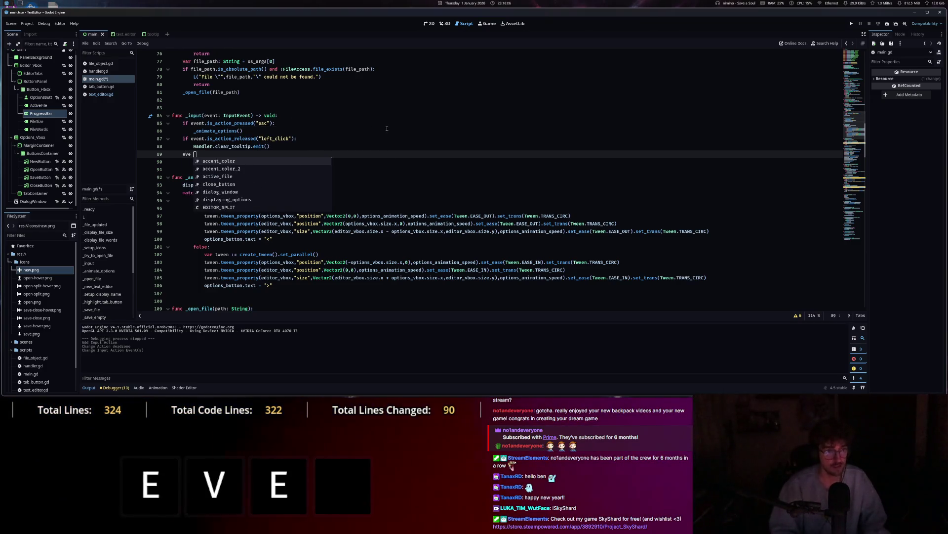
key("BackSpace")
key("Return")
type("n")
key("BackSpace")
key("BackSpace")
type("t.get")
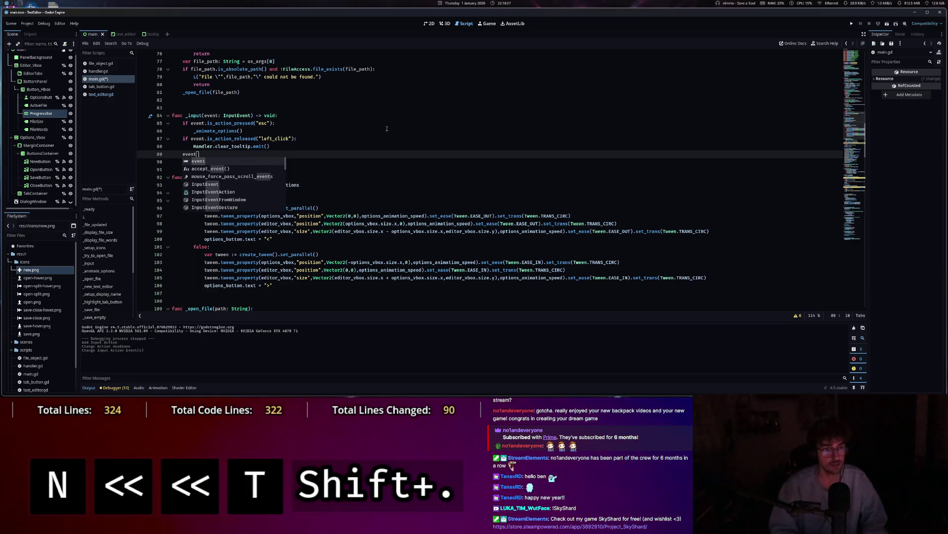
type("_action")
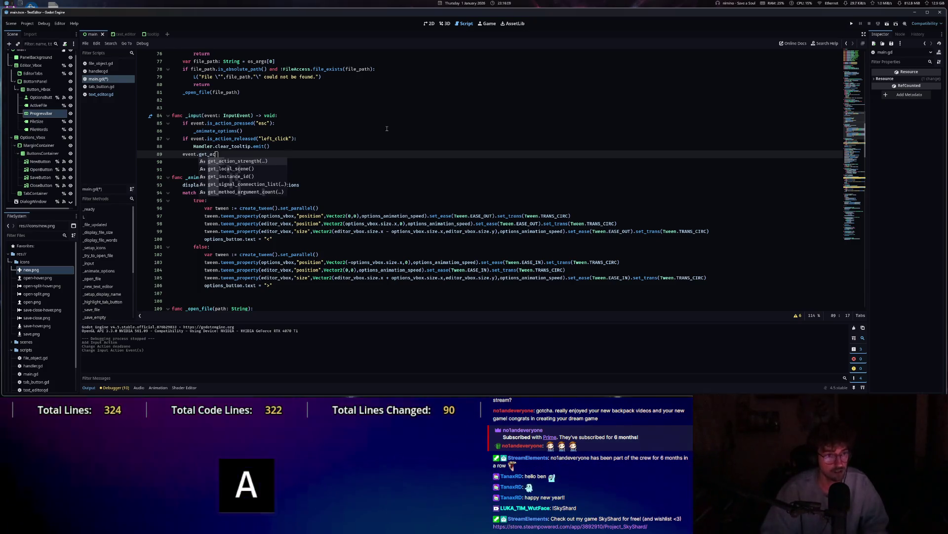
key("BackSpace")
key("BackSpace")
key("BackSpace")
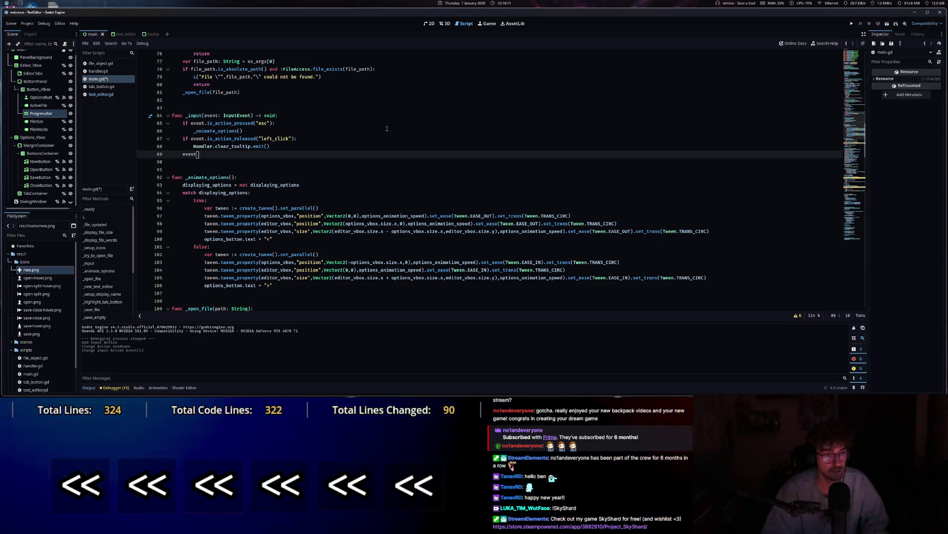
type("a")
key("BackSpace")
type("event.a")
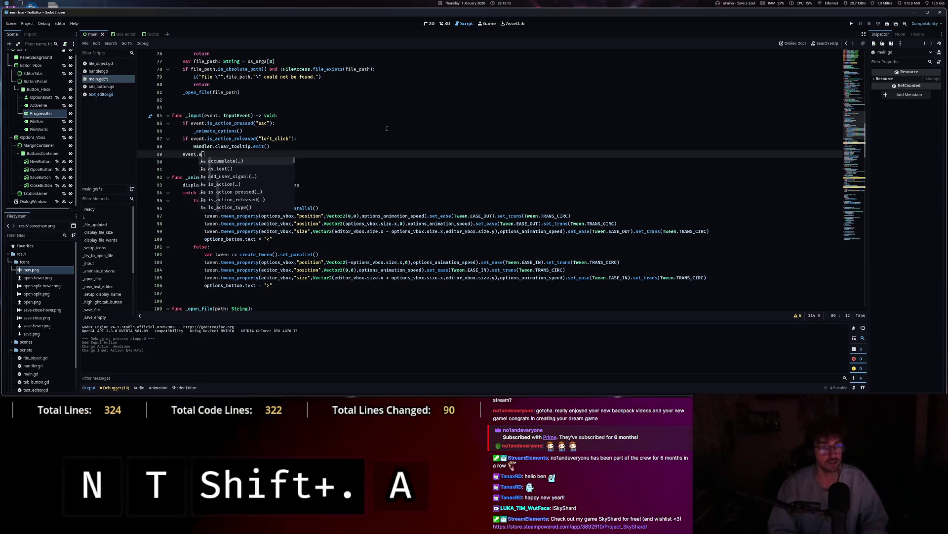
type("ctions")
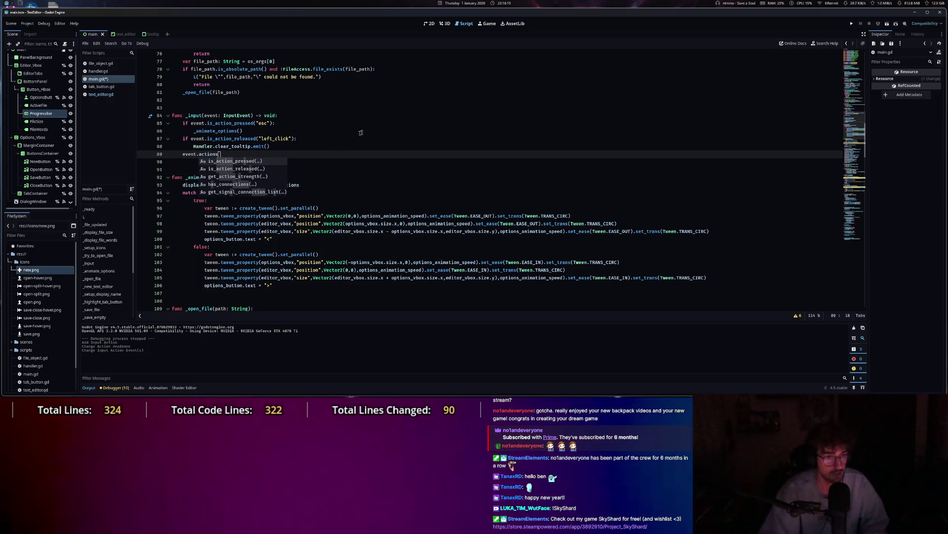
left_click(254, 163)
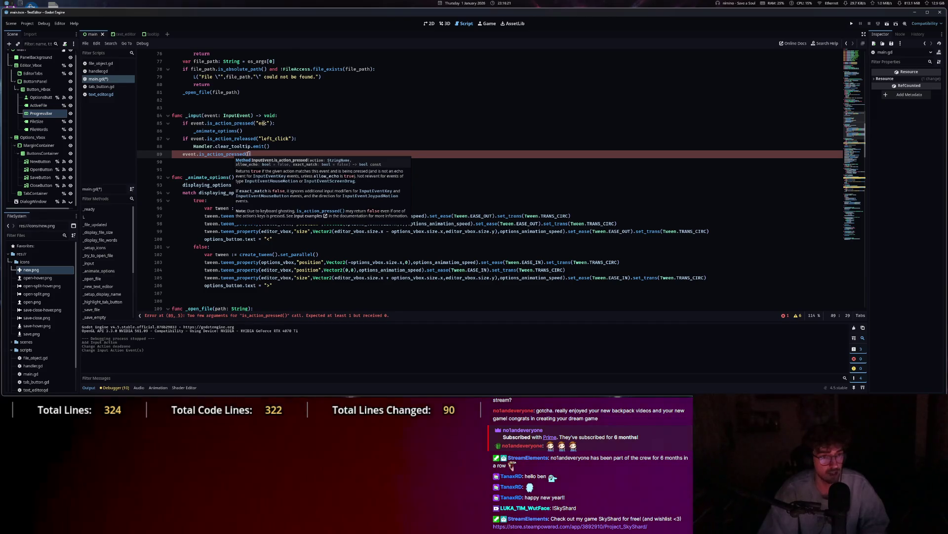
key("Escape")
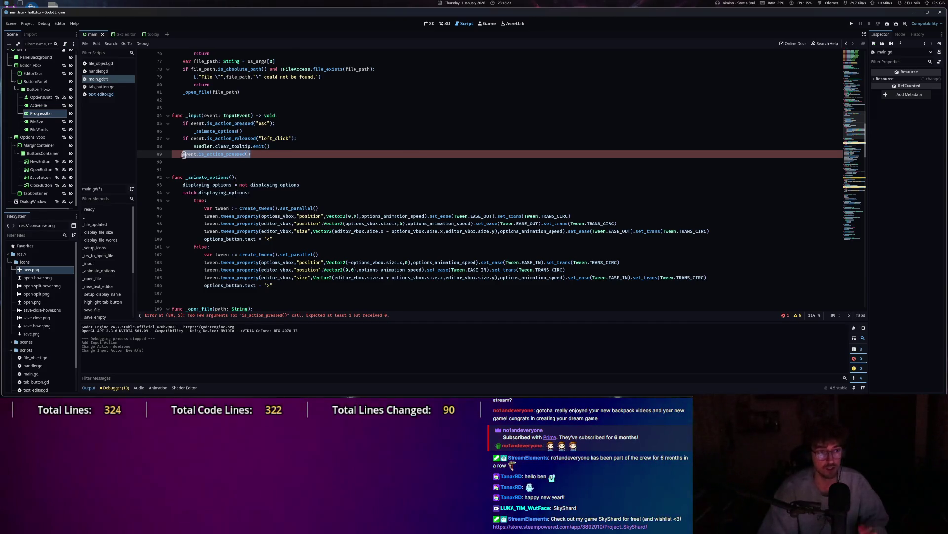
Add an if on "Ctrl+S": return when Handler.active_file is null, else _save_file it; run the project.
key("BackSpace")
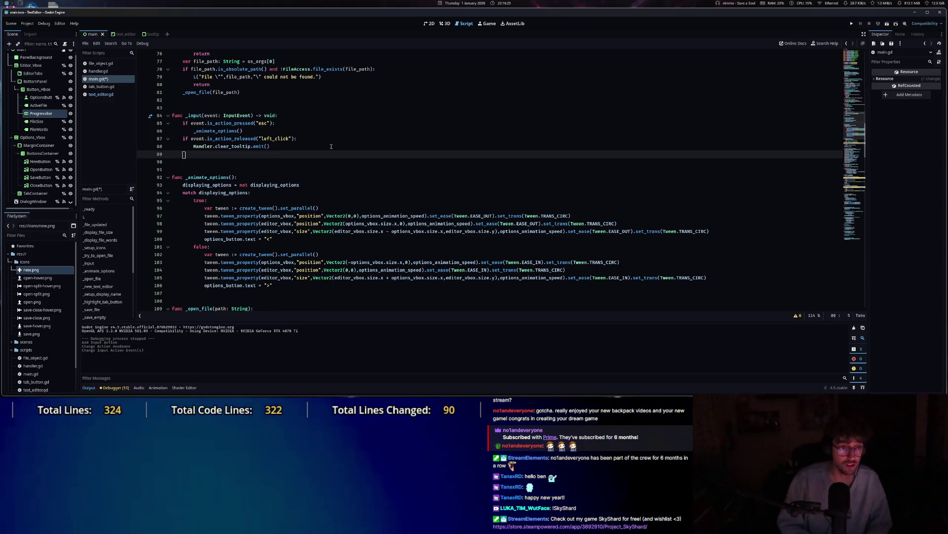
type("if event.is")
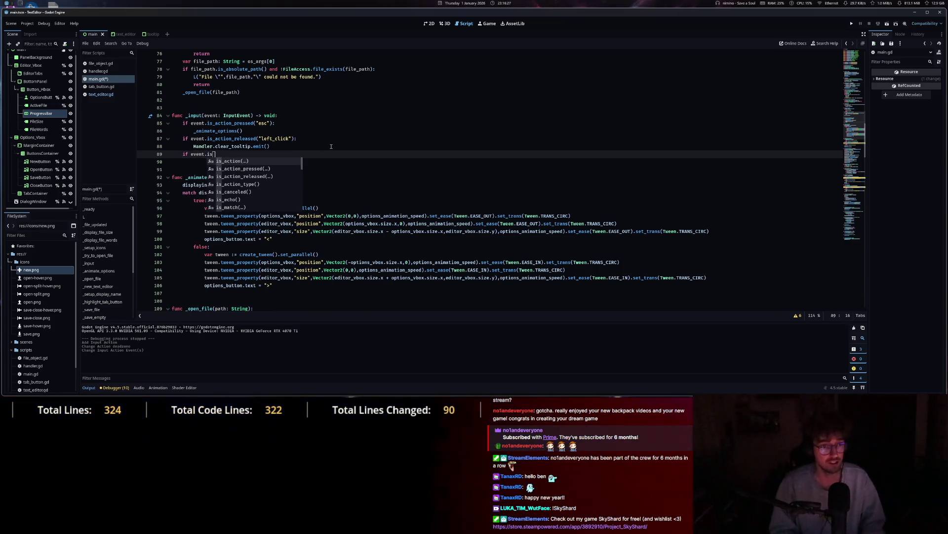
key("Down")
key("Return")
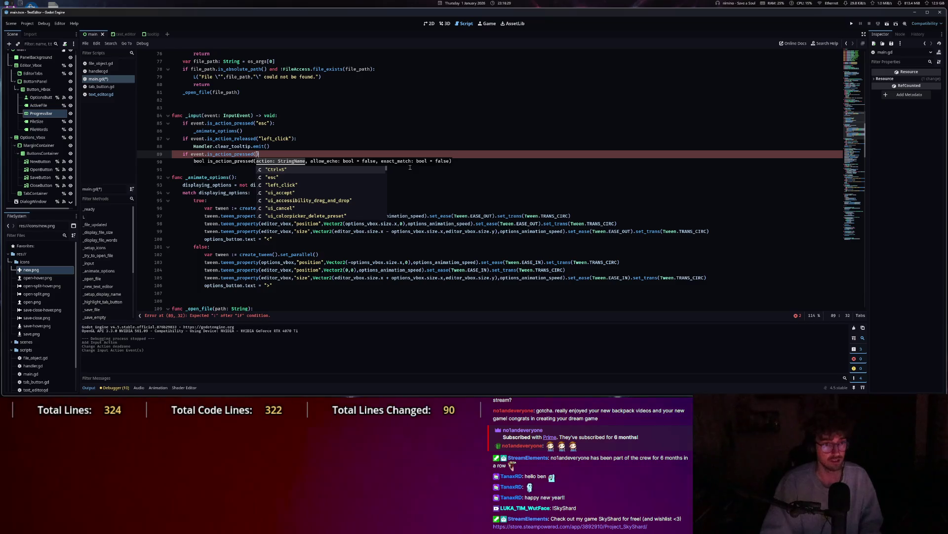
left_click(272, 170)
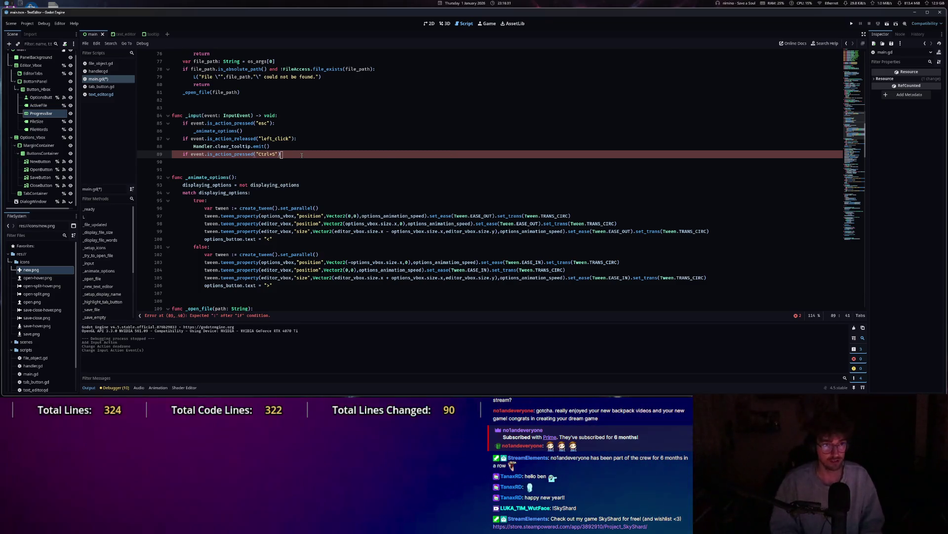
type(":")
key("Return")
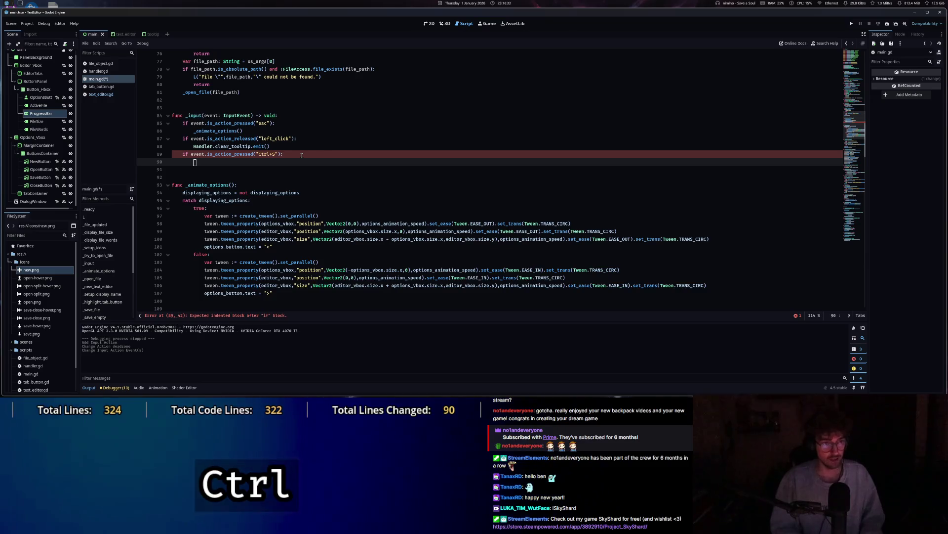
type("if Handler.active_file == null: return \t_save_file(Handler.active_file)")
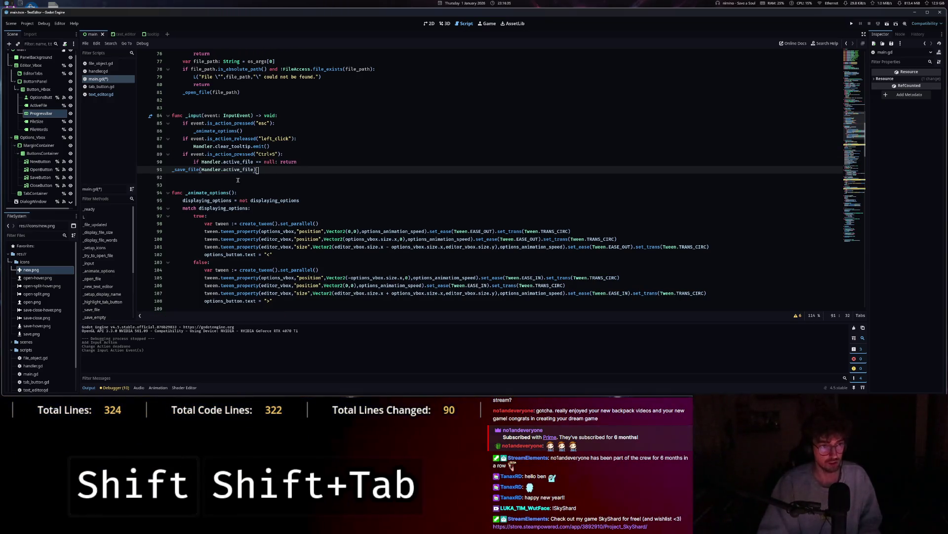
key("Tab")
key("Tab")
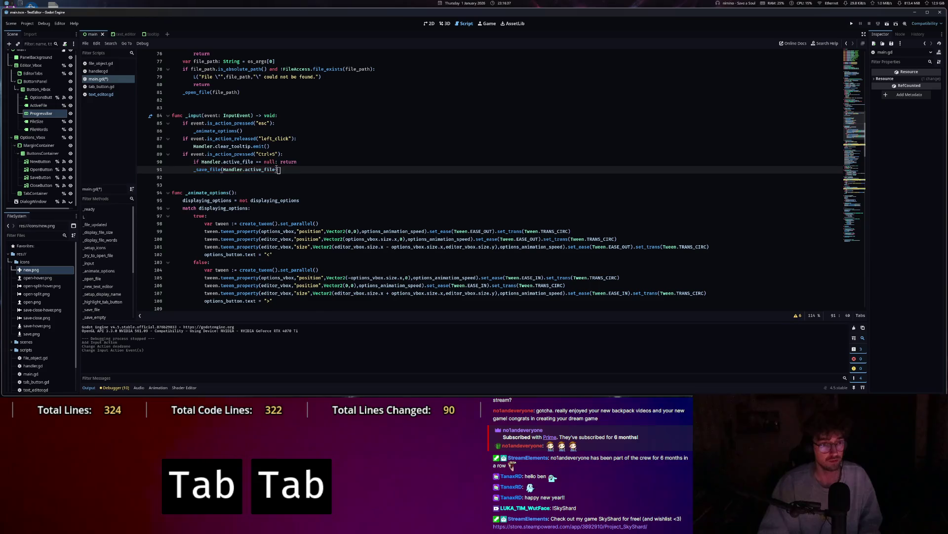
key("F5")
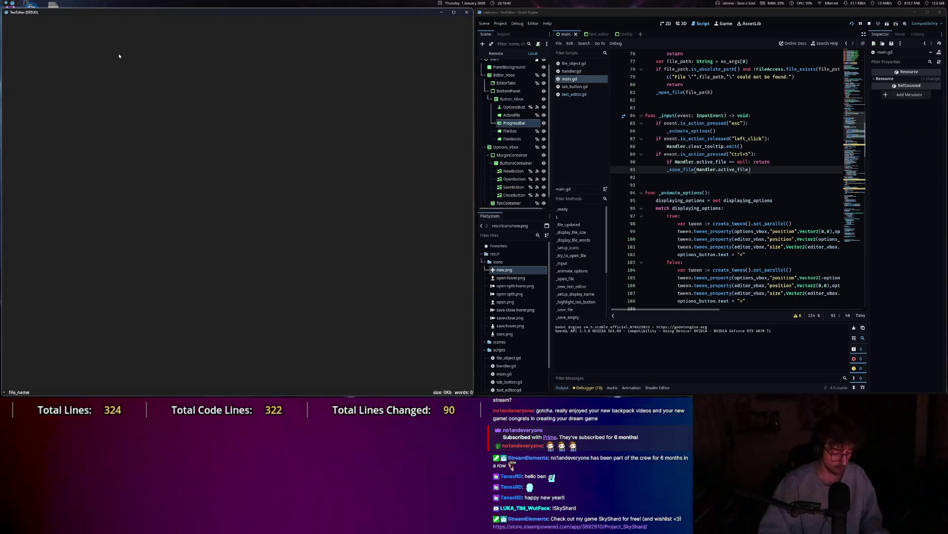
In the running text editor app, open test2.txt from the Desktop folder.
key("Escape")
left_click(19, 55)
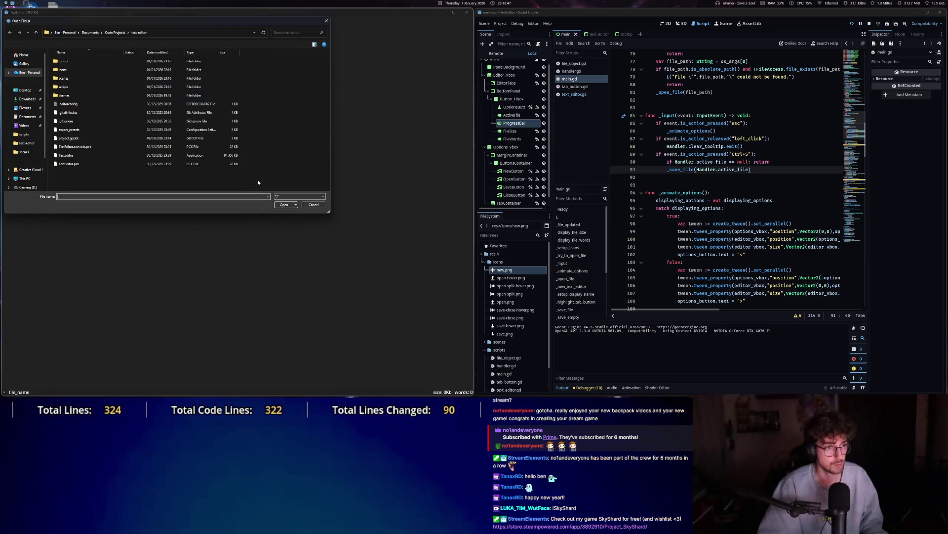
double_click(64, 86)
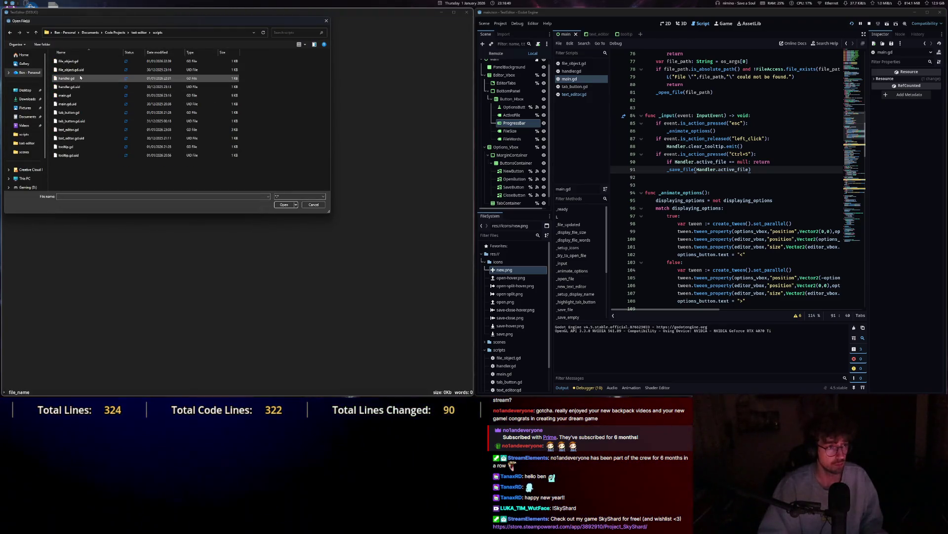
left_click(27, 91)
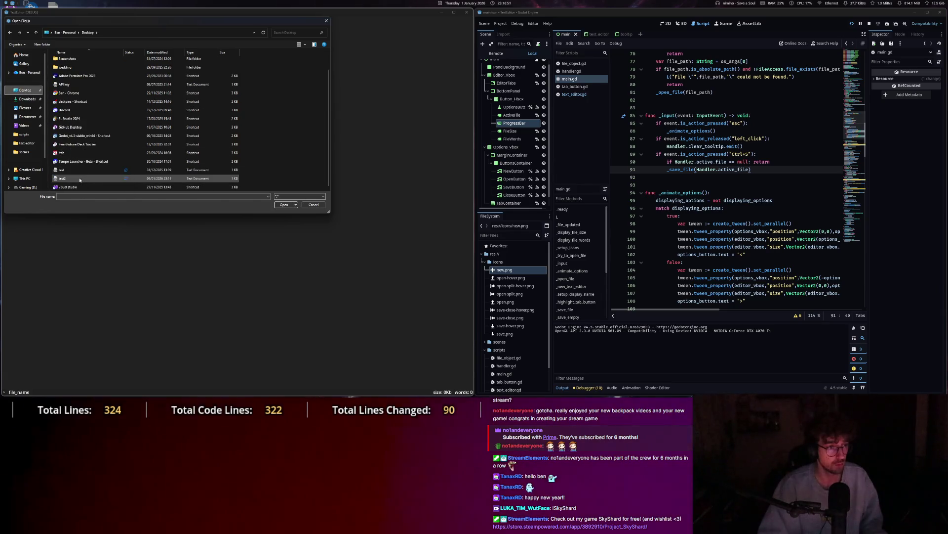
double_click(80, 178)
Type 'qdzlijqzd' into test2, save it with Ctrl+S, and close the running app.
type("qdzlijqzd")
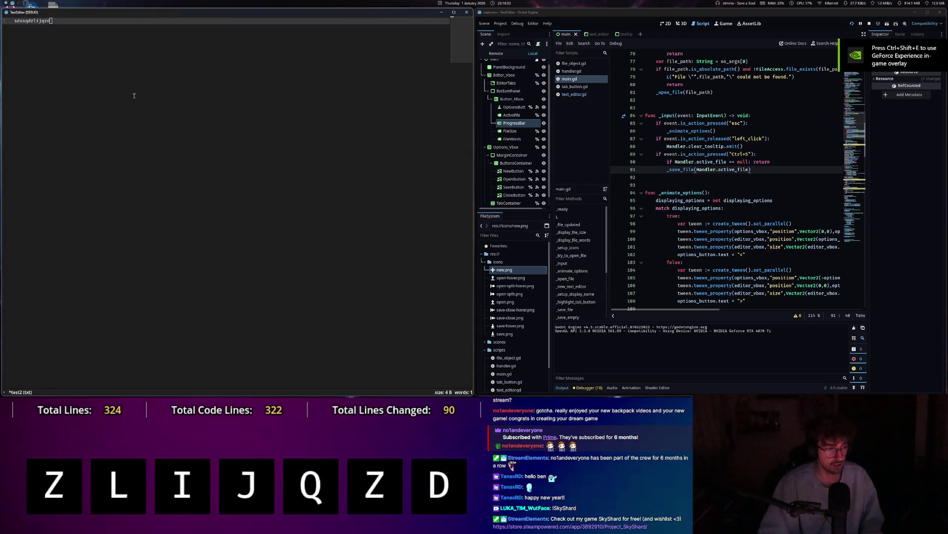
key("ctrl+s")
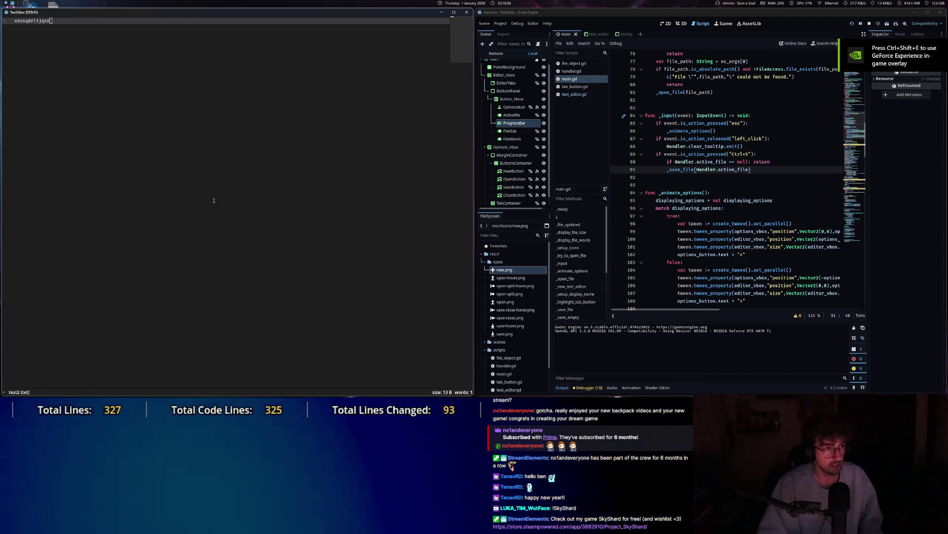
key("Escape")
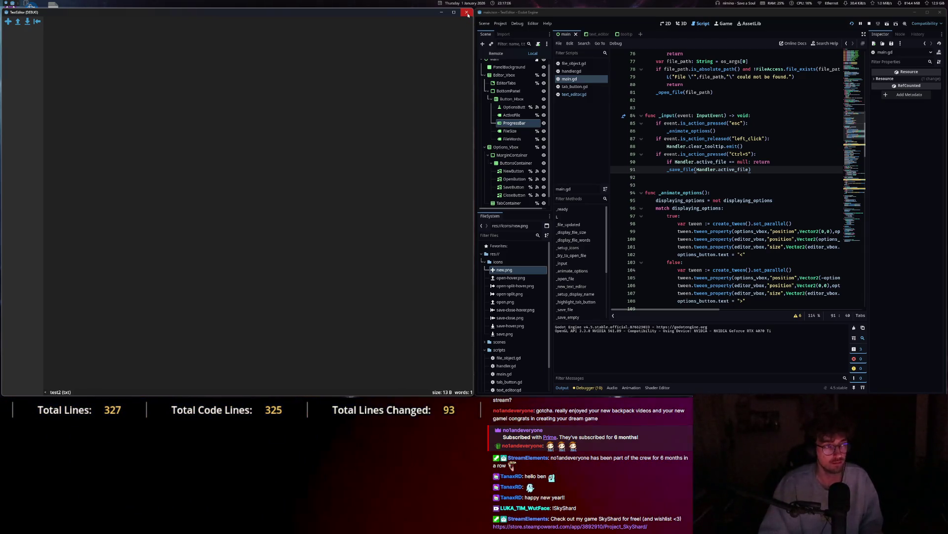
left_click(467, 14)
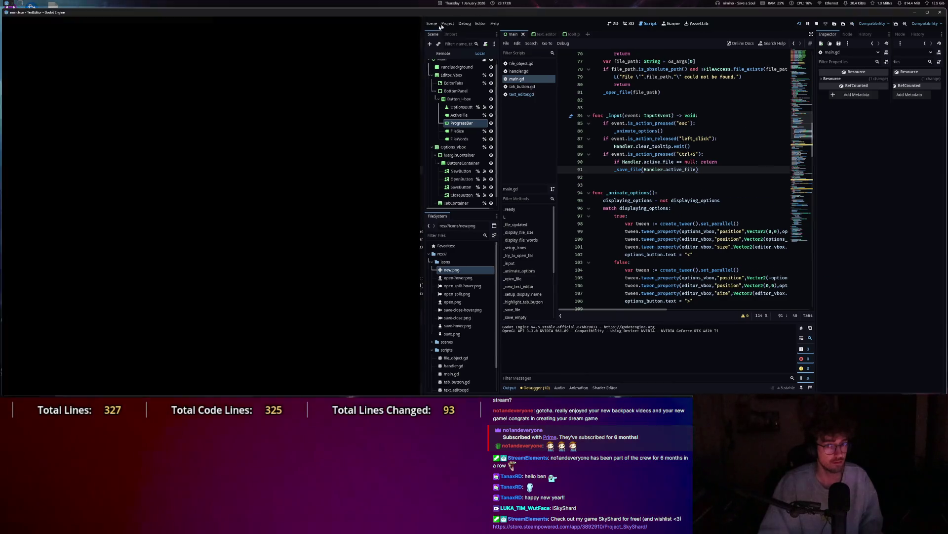
In the Input Map, add a Ctrl+O action with 0.0 deadzone bound to the Ctrl+O key.
left_click(29, 23)
left_click(44, 33)
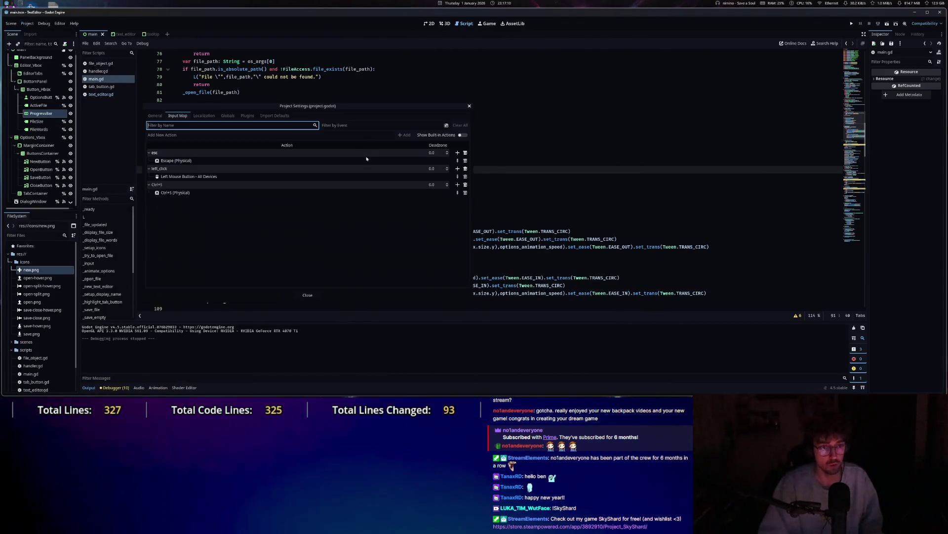
left_click(170, 134)
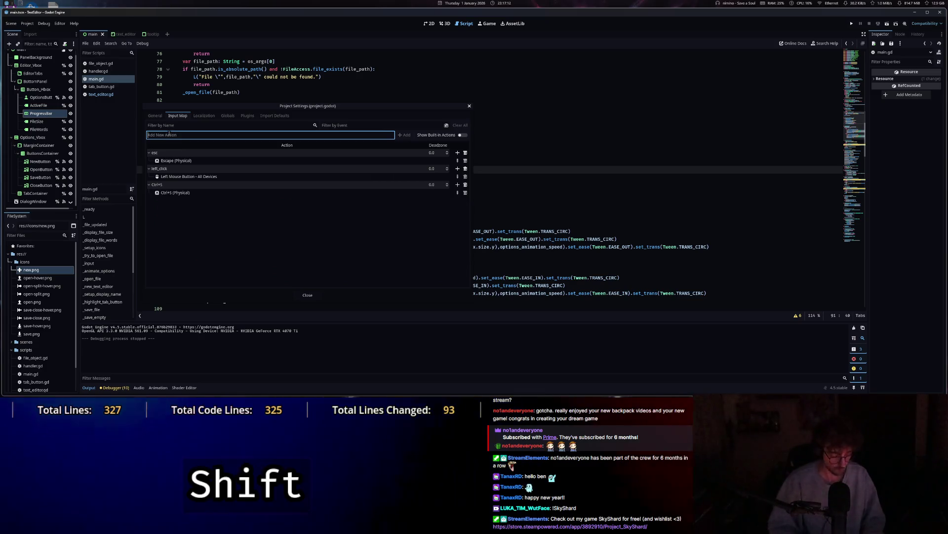
type("Ctrl+O")
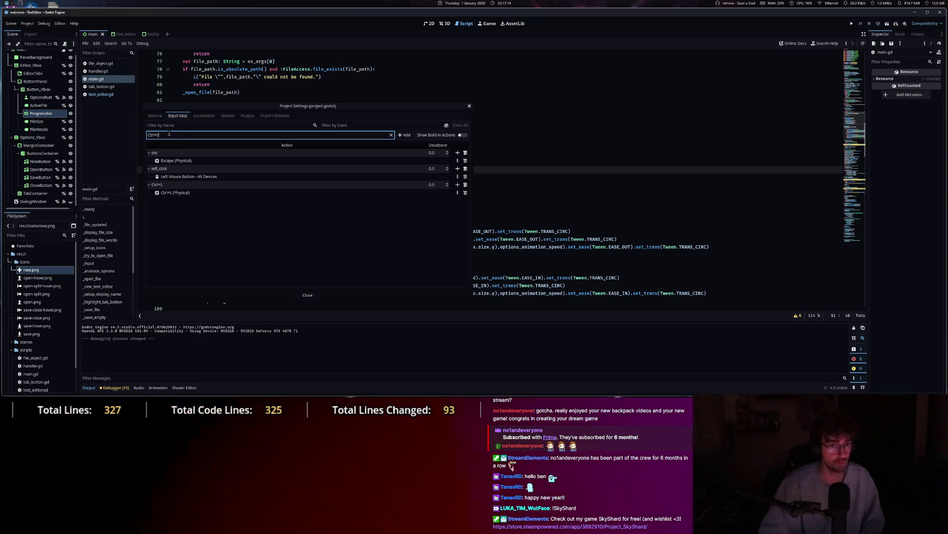
key("BackSpace")
type("O")
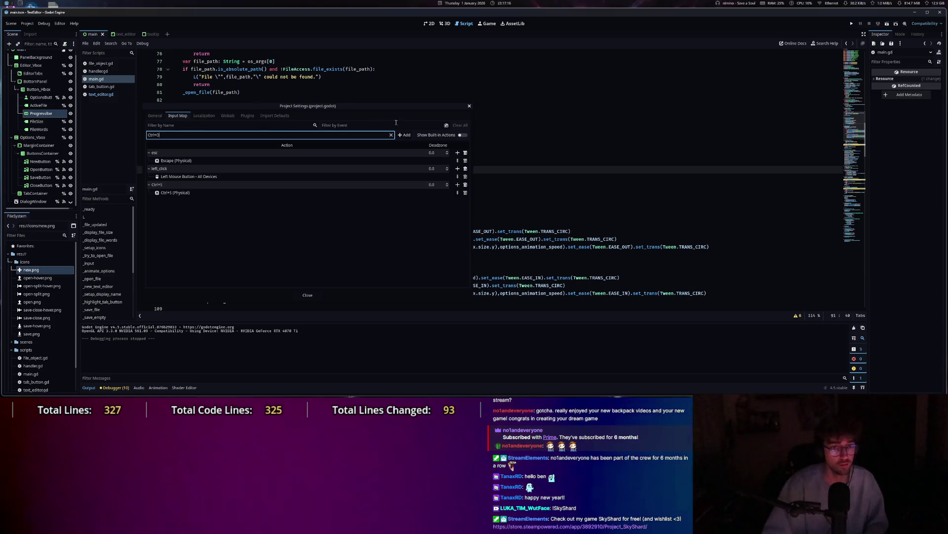
left_click(440, 201)
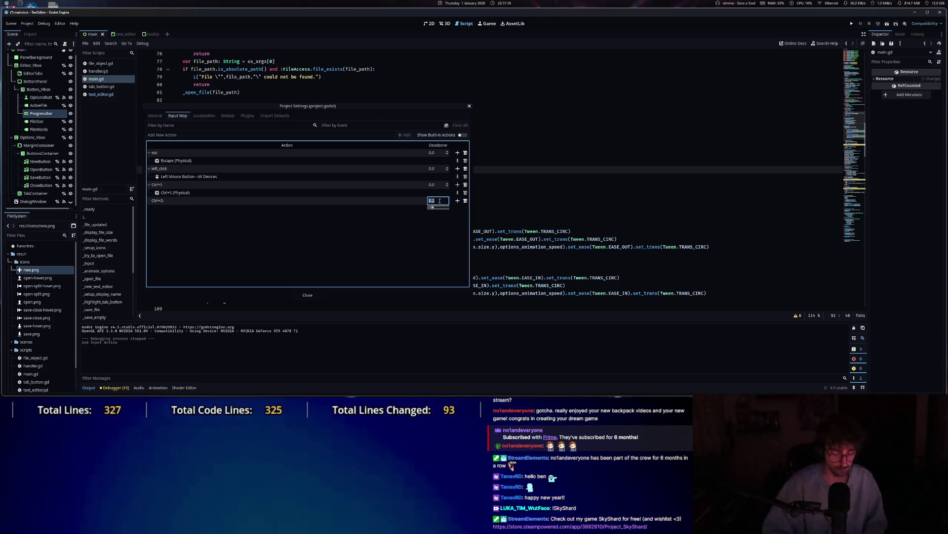
type("0.0")
key("Return")
left_click(458, 201)
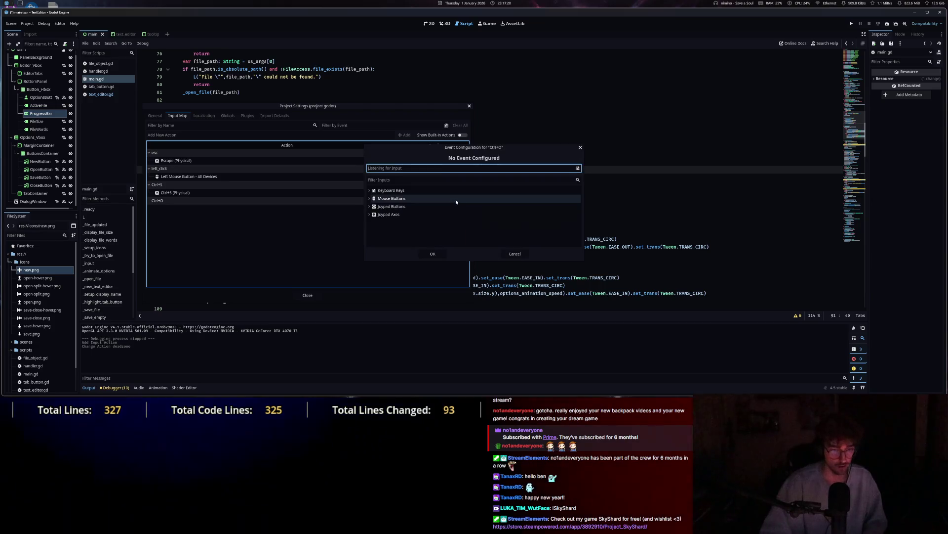
left_click(442, 255)
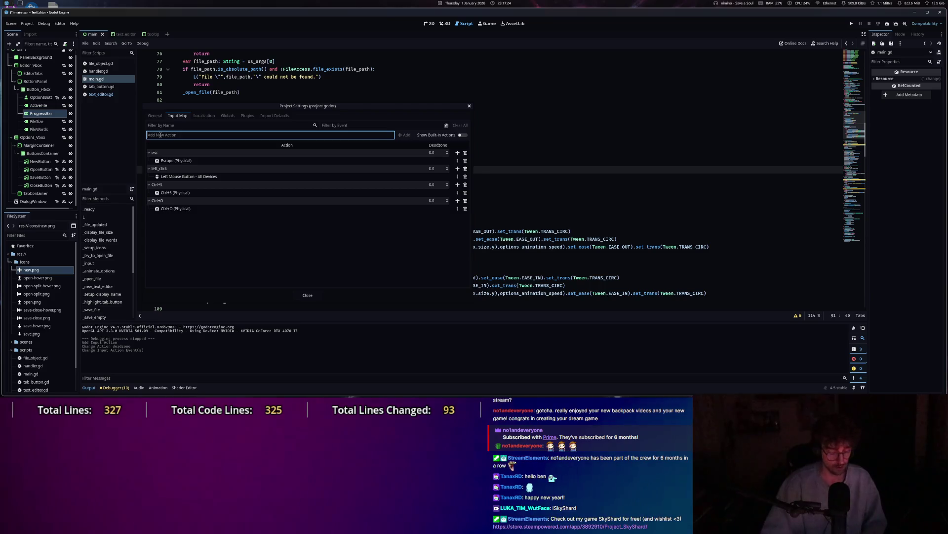
Add a Ctrl+N action and bind it to the Ctrl+N key combination.
type("Ctrl")
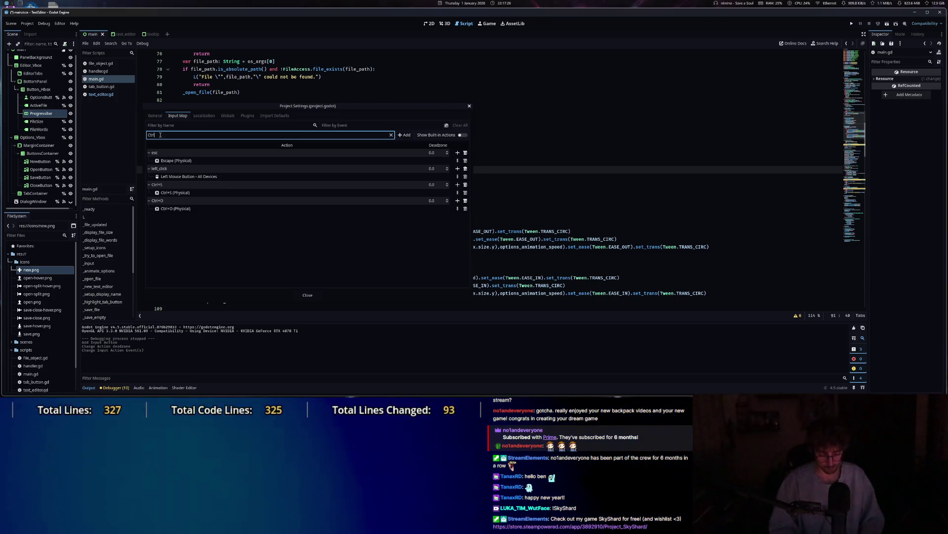
type("+n")
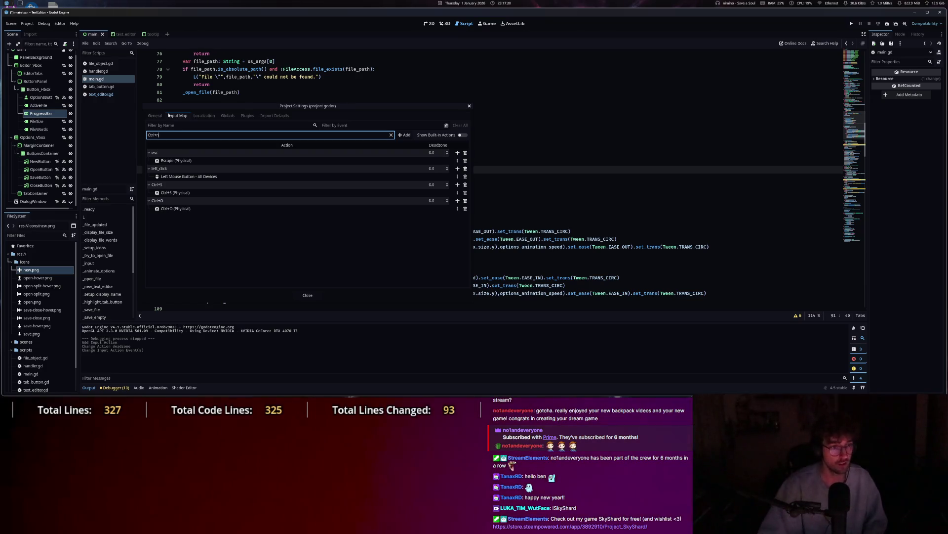
key("BackSpace")
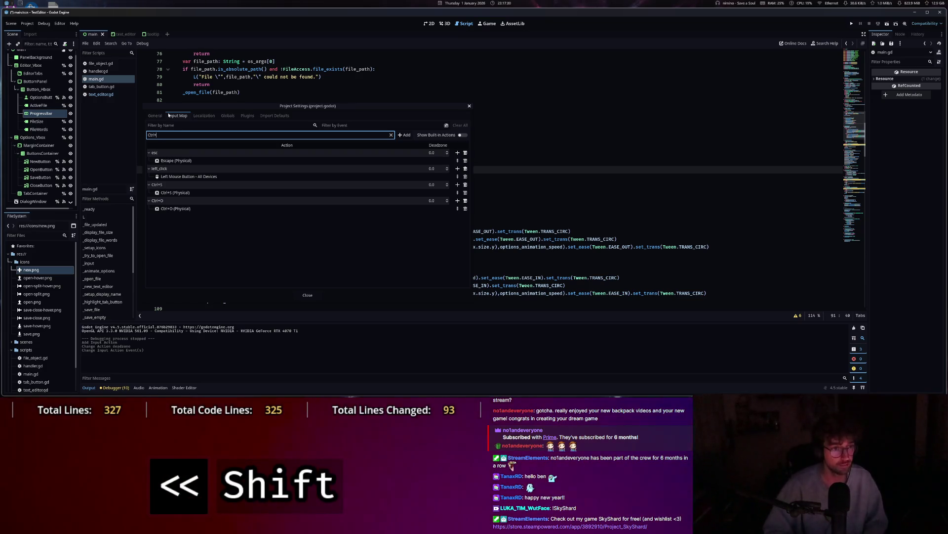
type("N")
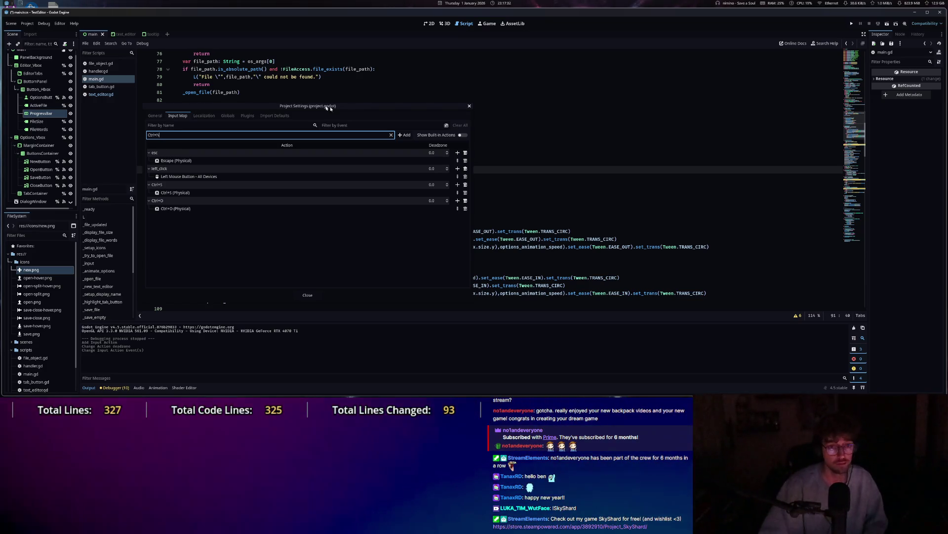
left_click(404, 134)
left_click(438, 215)
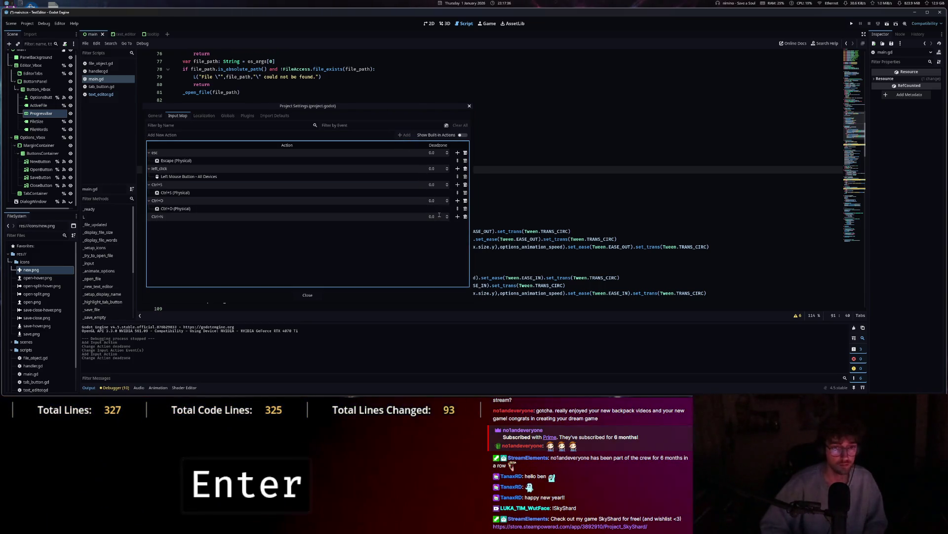
left_click(457, 217)
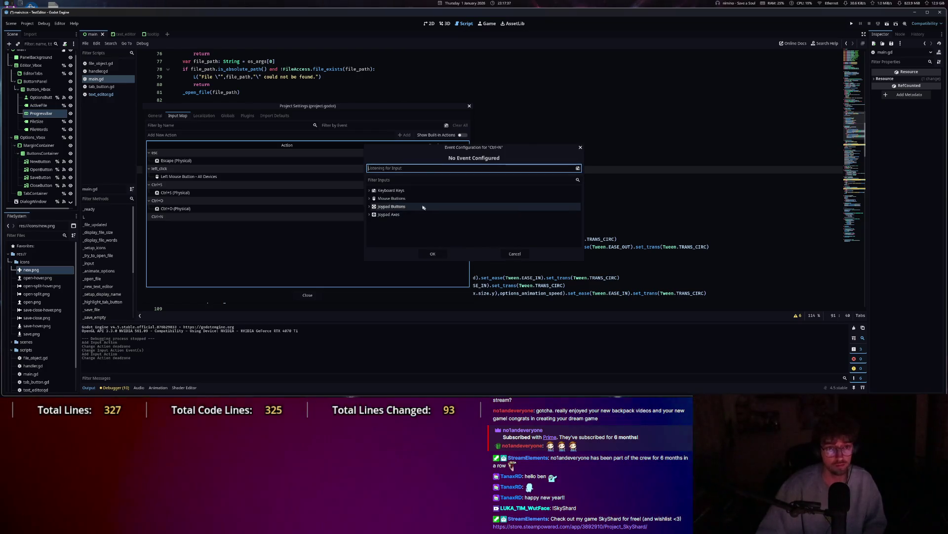
key("ctrl+n")
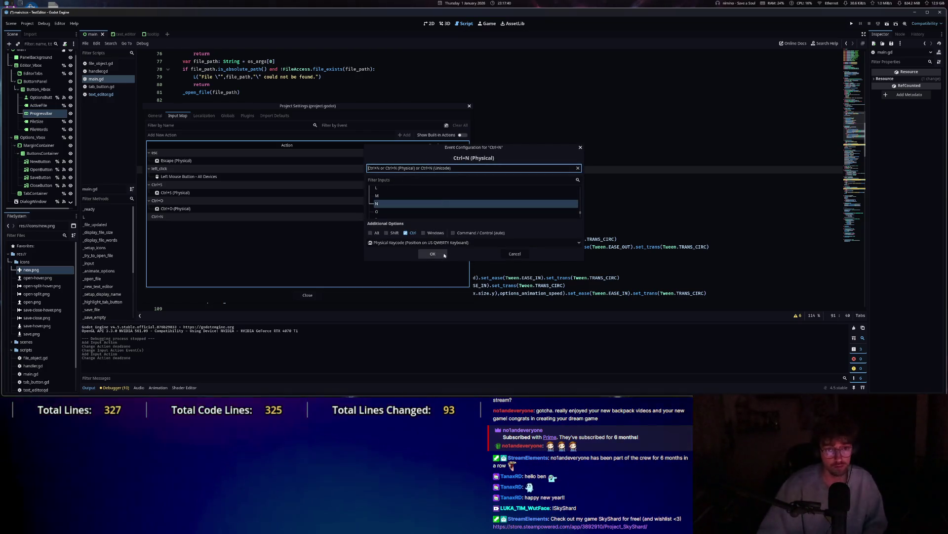
left_click(434, 253)
Browse the engine's built-in input actions, hide them again, and close Project Settings.
left_click(462, 135)
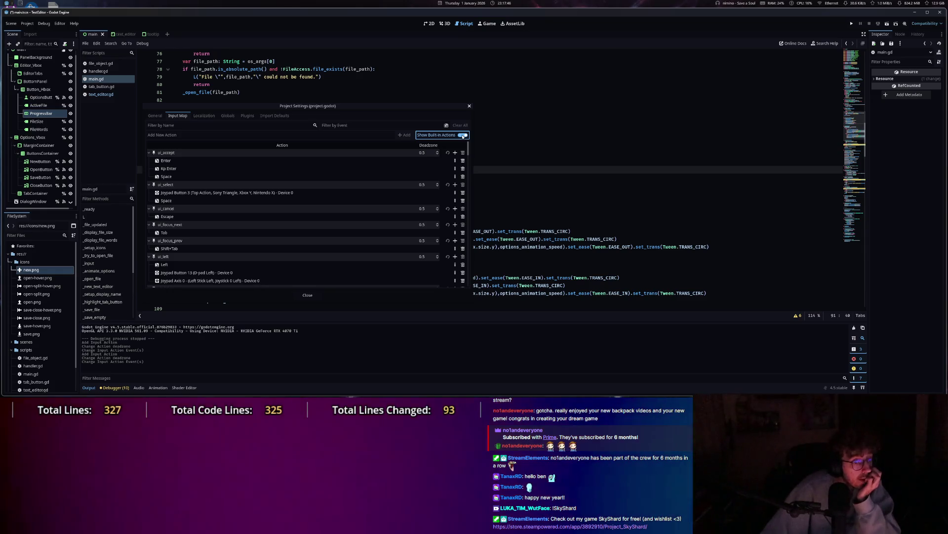
scroll(391, 251, "down", 5)
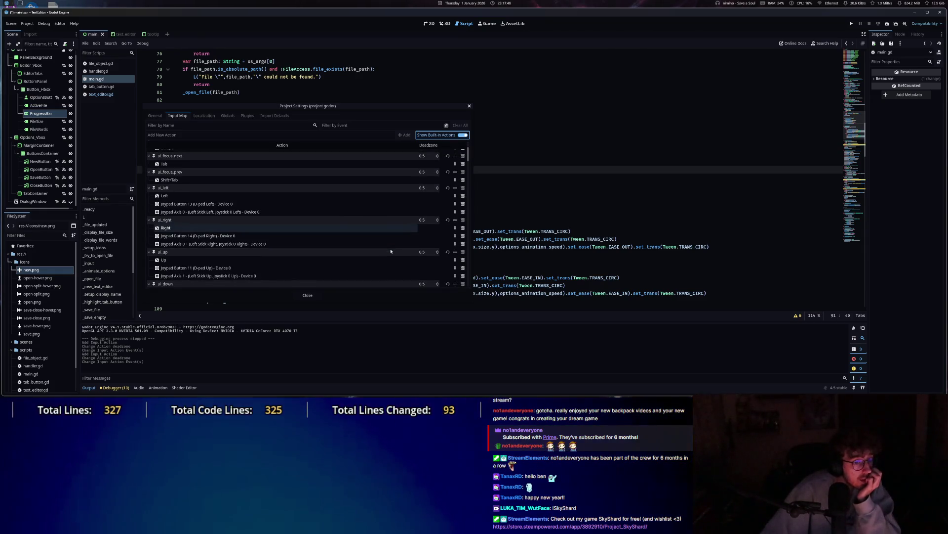
scroll(391, 251, "down", 15)
scroll(391, 251, "down", 5)
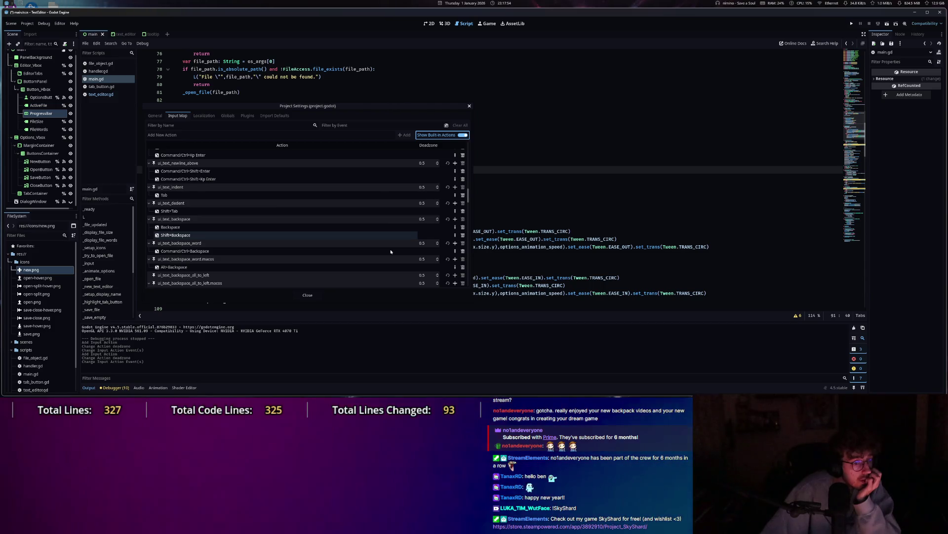
scroll(391, 251, "up", 5)
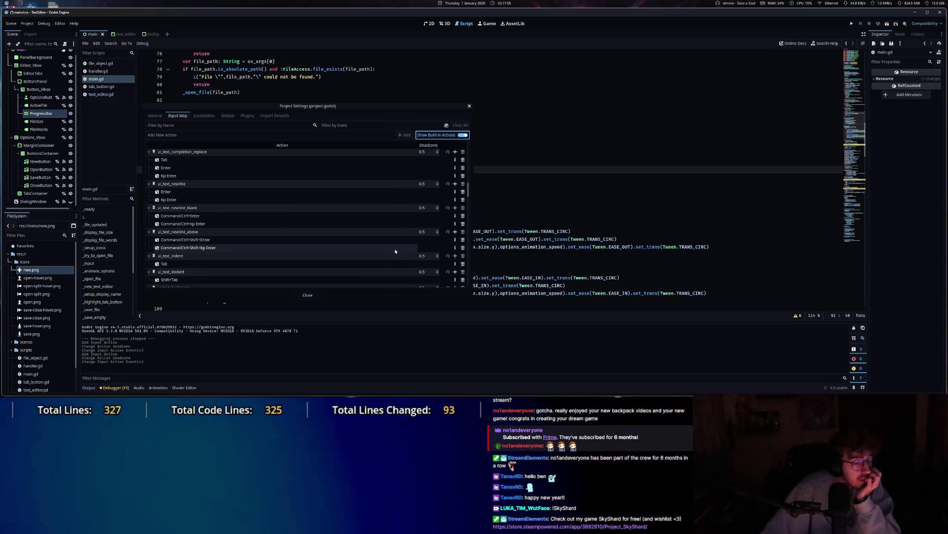
scroll(395, 251, "down", 5)
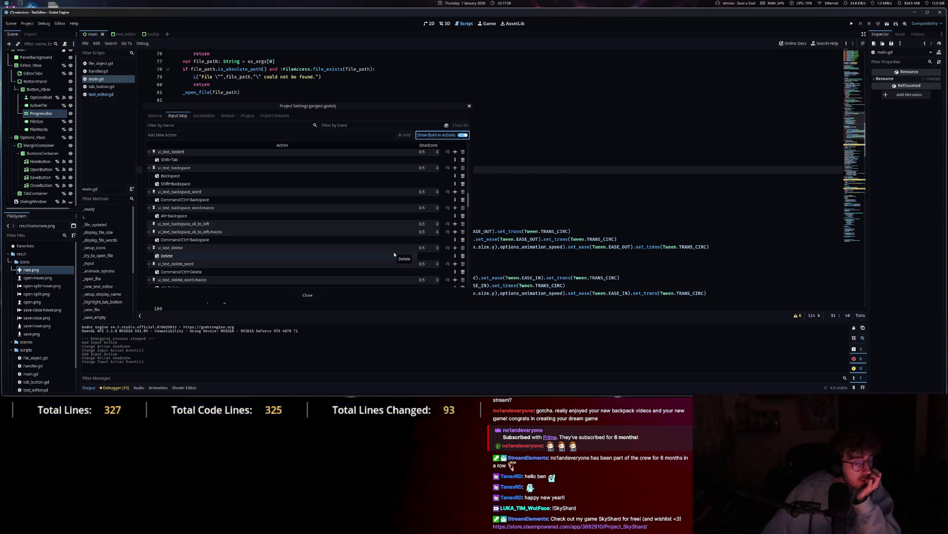
scroll(396, 247, "up", 5)
left_click(465, 135)
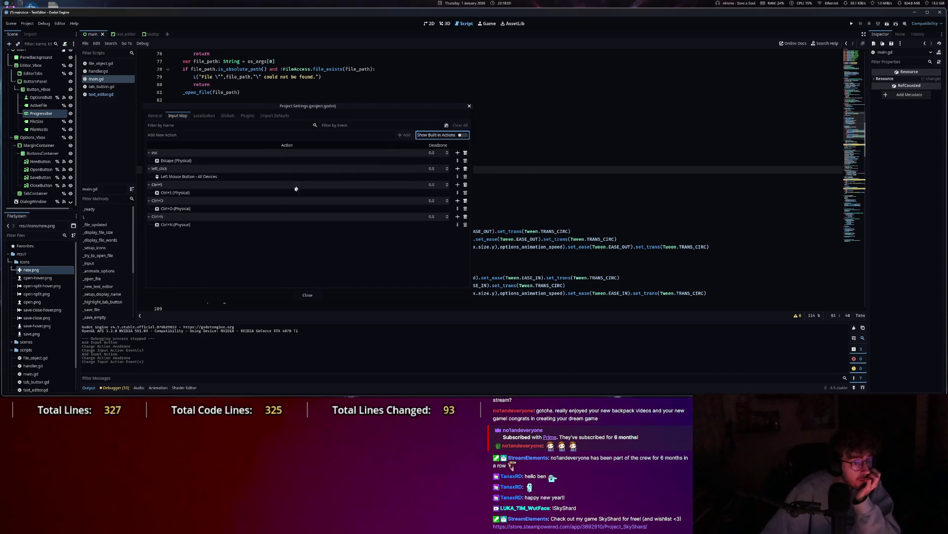
left_click(468, 107)
Below the save call, add an empty if event.is_action_pressed("Ctrl+O"): branch in _input.
key("Return")
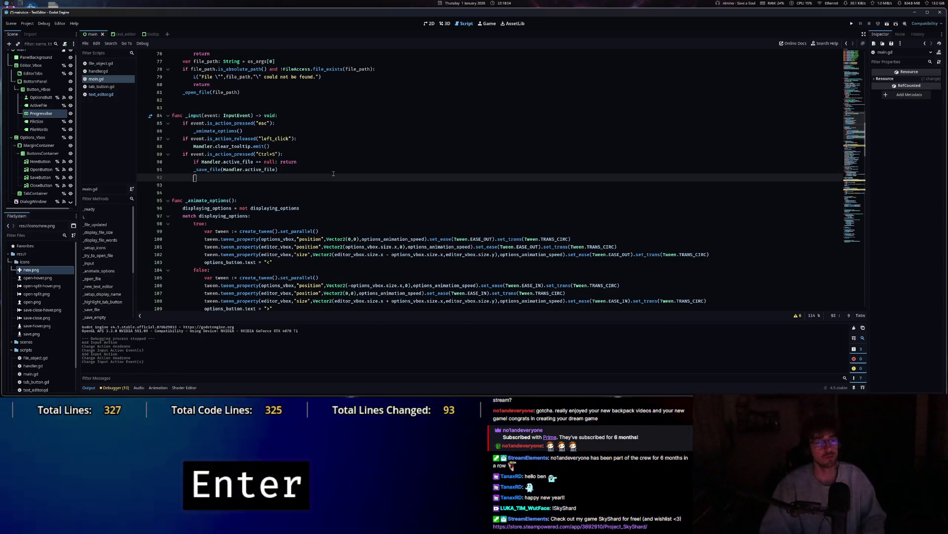
key("BackSpace")
type("f")
key("BackSpace")
type("if event.isa")
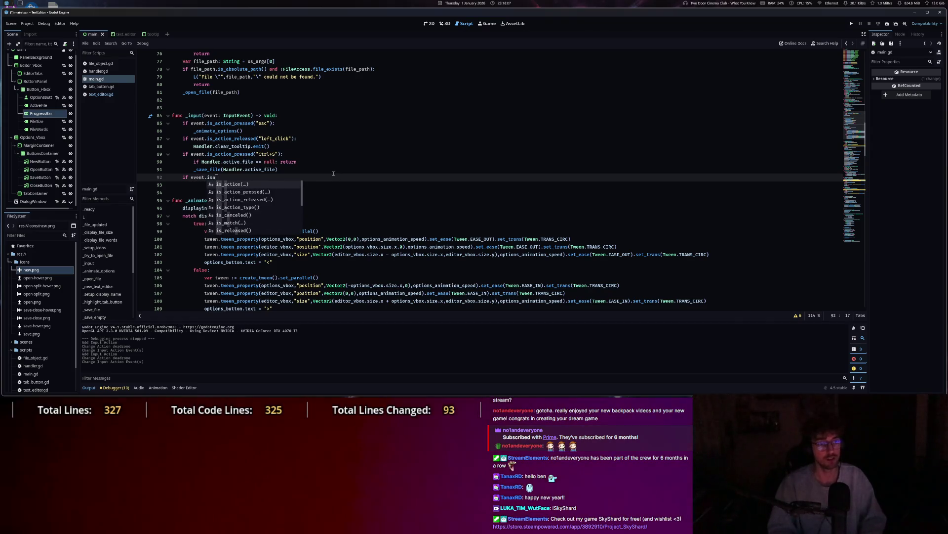
key("Down")
key("Return")
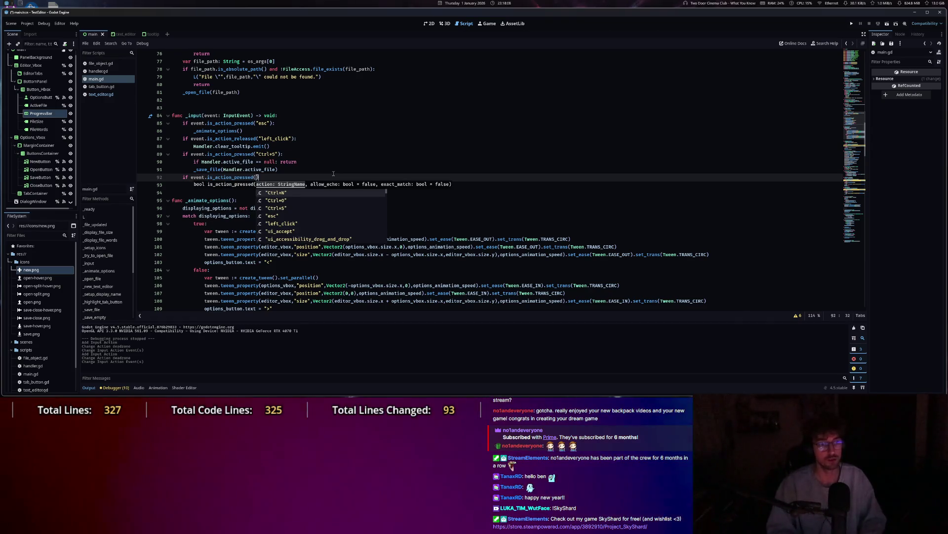
key("Down")
key("Return")
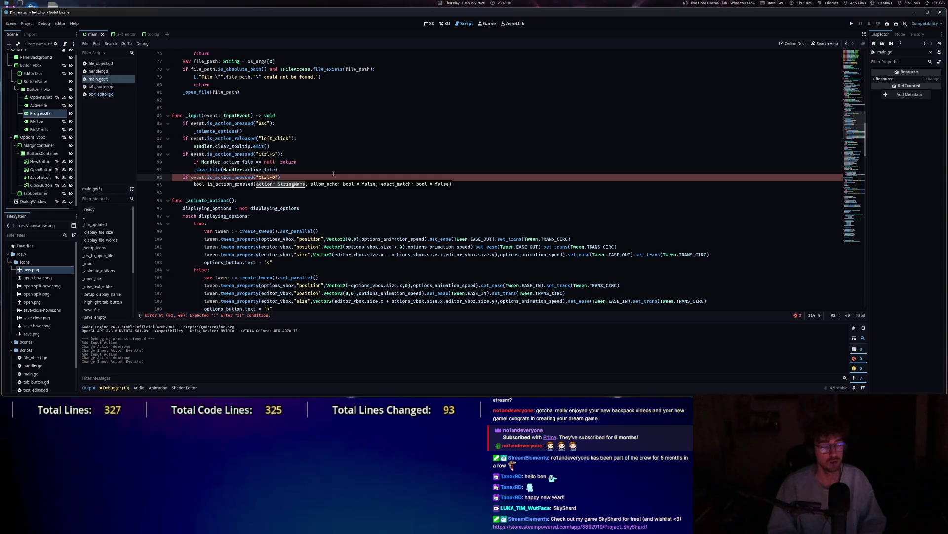
key("alt+e")
key("Return")
key("BackSpace")
key("BackSpace")
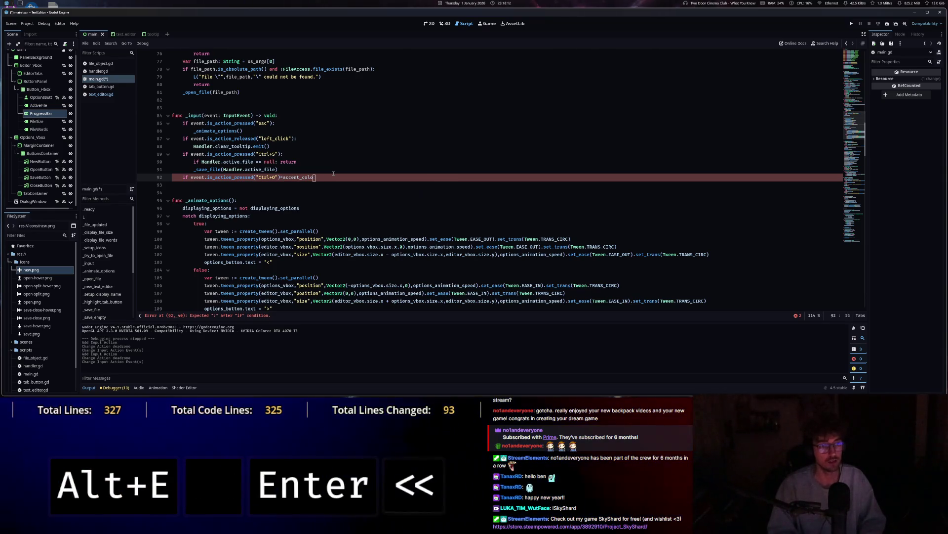
key("BackSpace")
type(":")
key("Return")
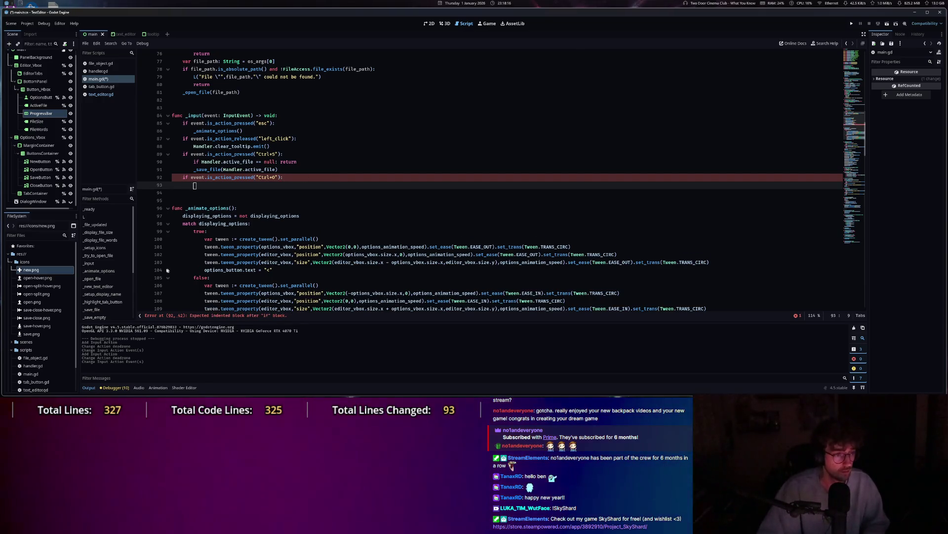
Copy the three open-dialog lines from _on_open_button_pressed.
left_click(97, 279)
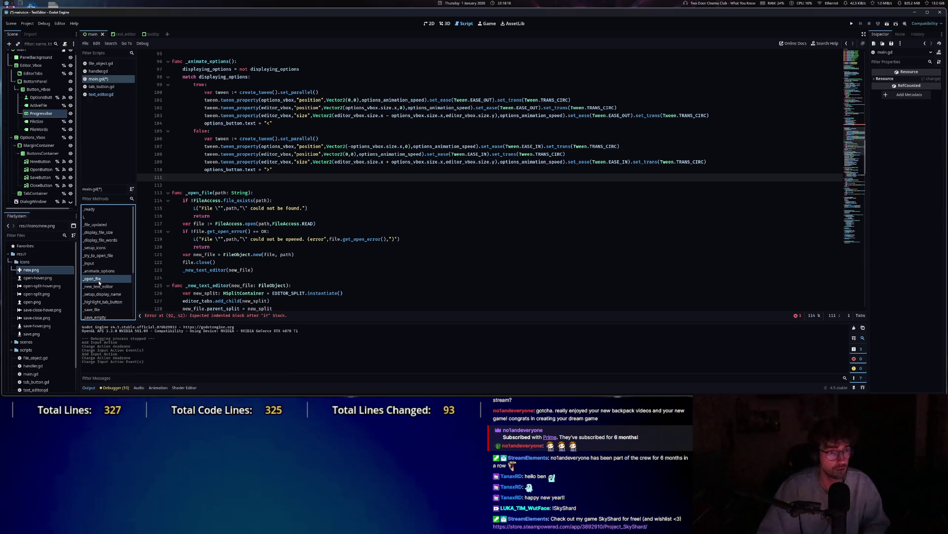
scroll(102, 294, "down", 5)
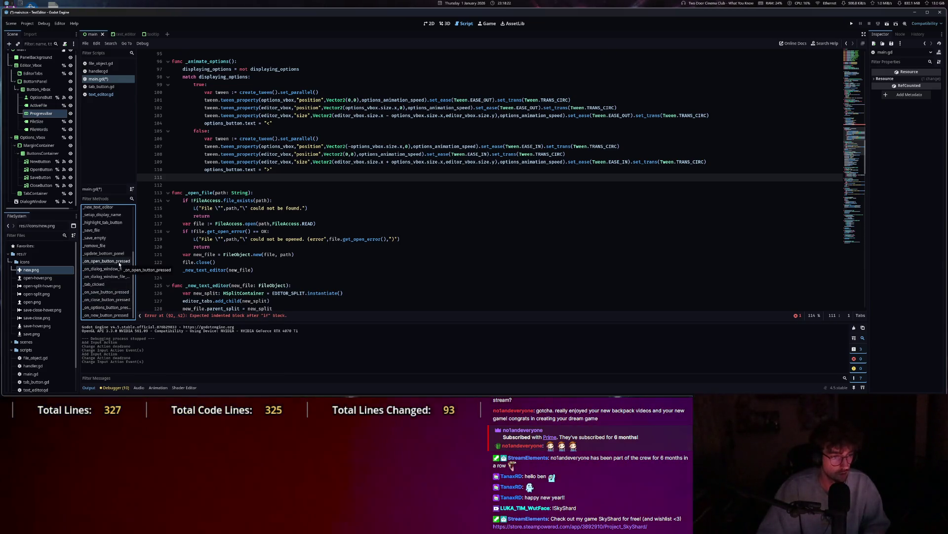
left_click(119, 263)
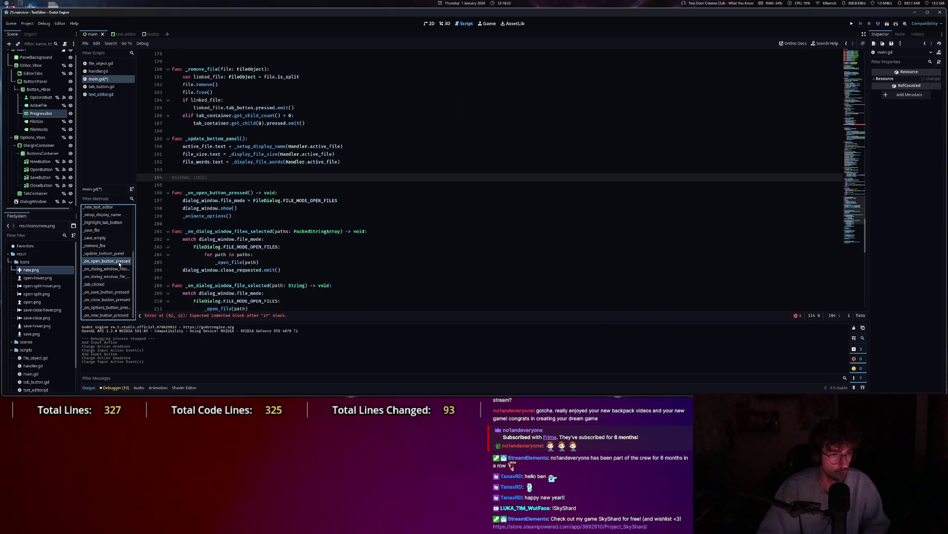
left_click(253, 200)
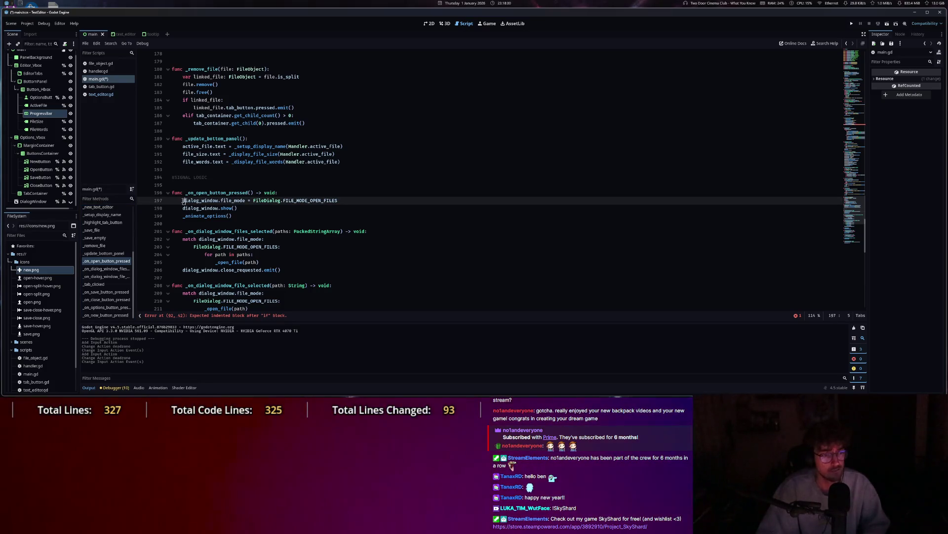
left_click_drag(183, 200, 233, 215)
key("ctrl+c")
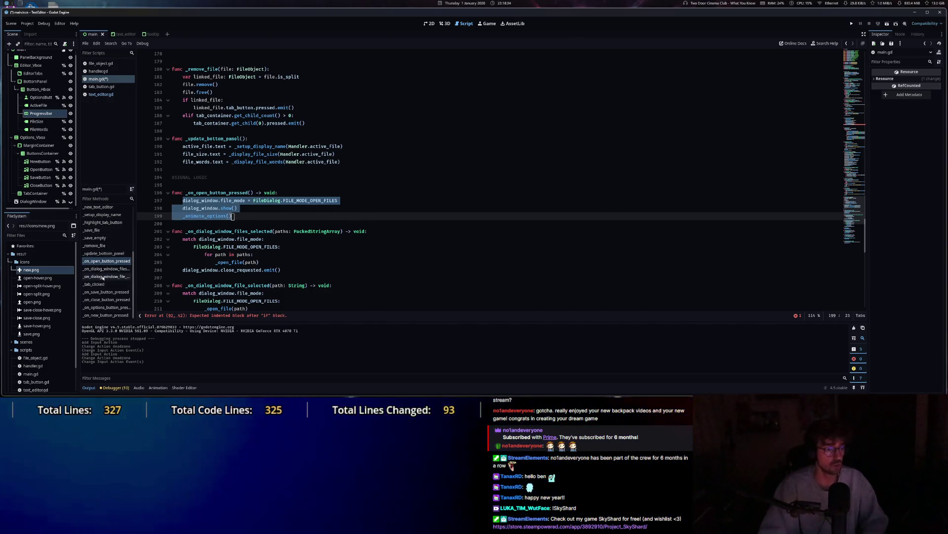
Review the dialog-window file-selected handlers, then return to the empty Ctrl+O branch at line 92.
left_click(105, 269)
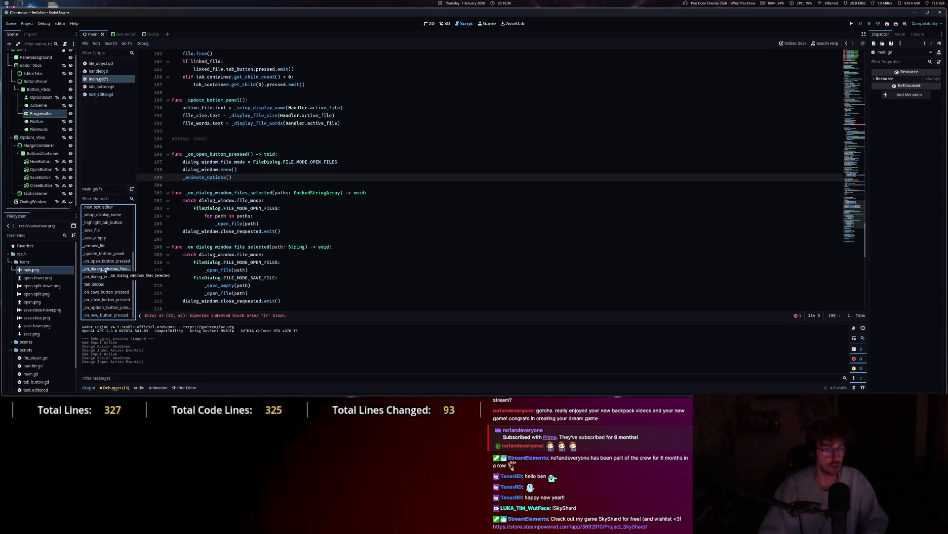
scroll(279, 261, "down", 3)
scroll(279, 262, "up", 3)
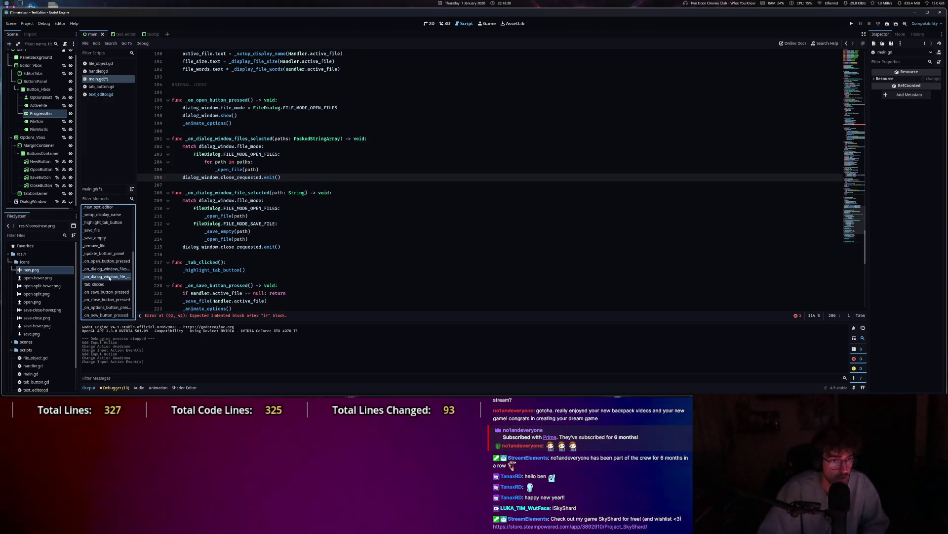
left_click(110, 276)
left_click(106, 269)
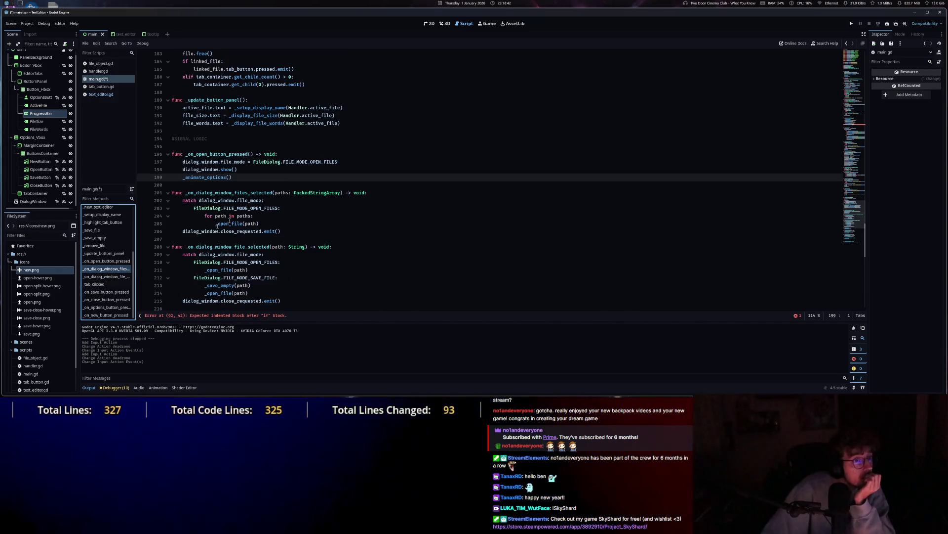
scroll(263, 254, "down", 3)
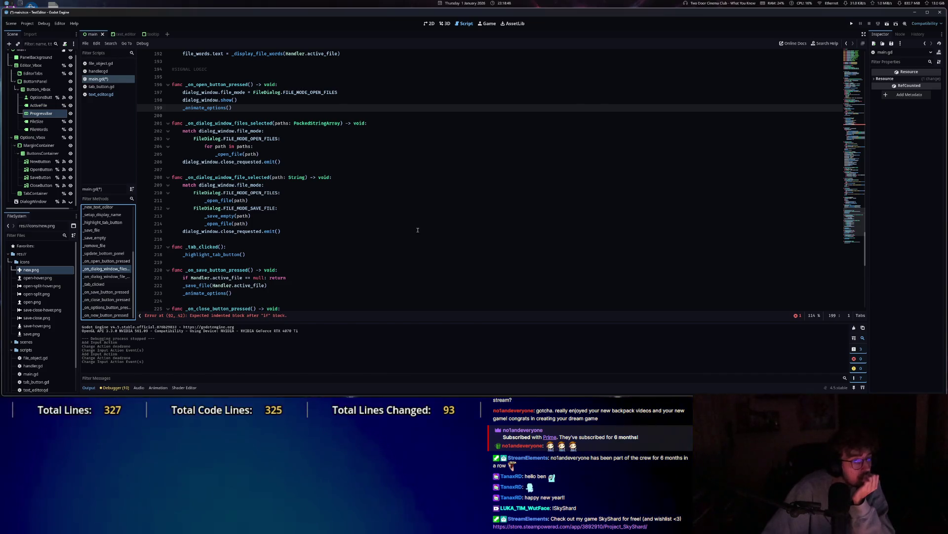
scroll(413, 233, "up", 20)
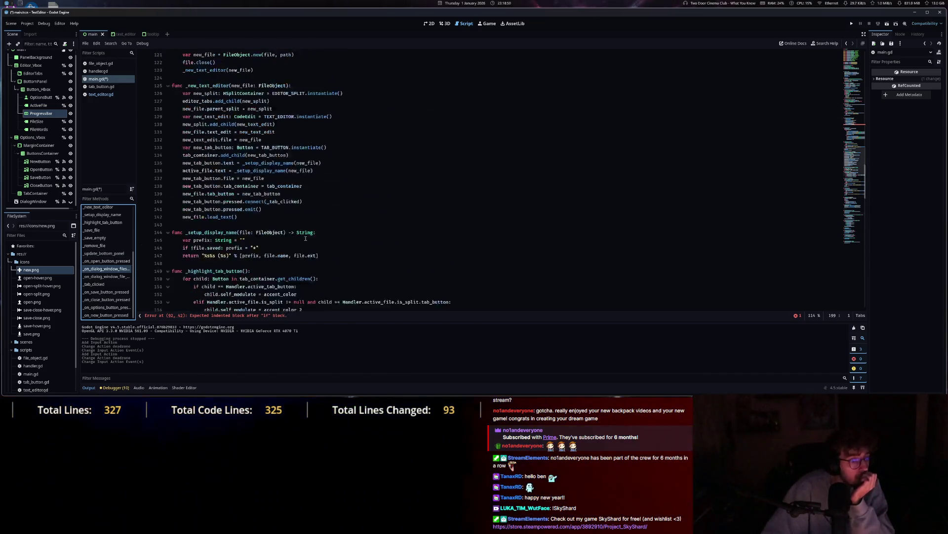
left_click(250, 316)
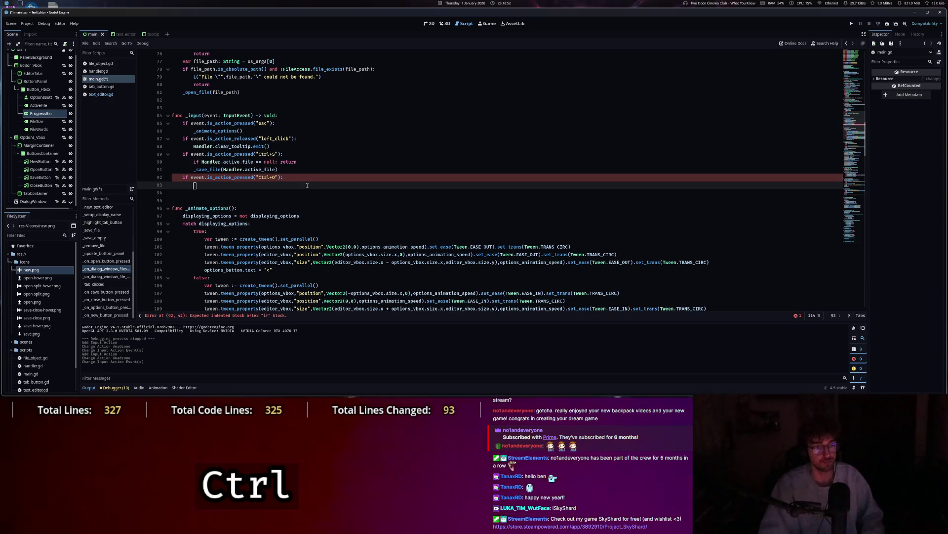
Paste the open-dialog lines into the Ctrl+O branch, indent them, drop _animate_options(), and save.
key("ctrl+v")
left_click(197, 194, "shift")
key("Tab")
left_click_drag(242, 200, 248, 193)
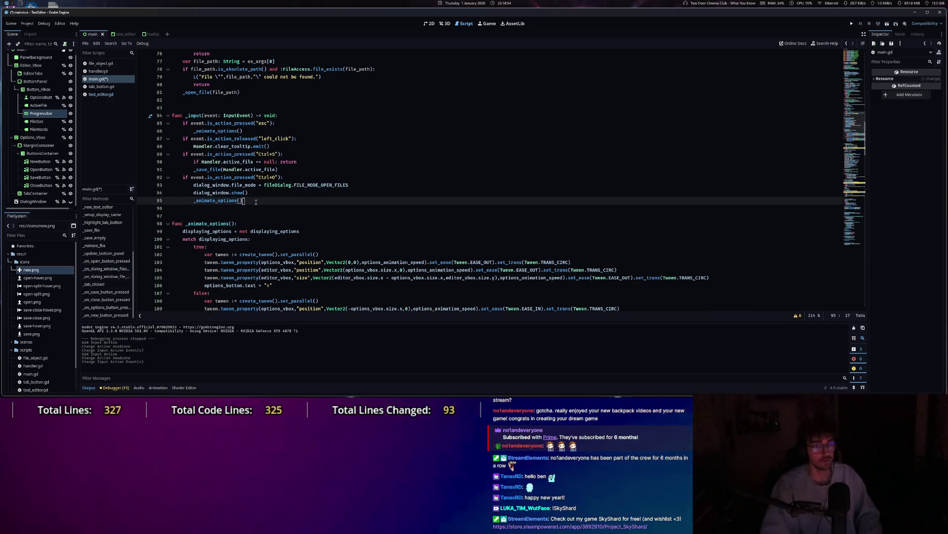
key("BackSpace")
key("ctrl+s")
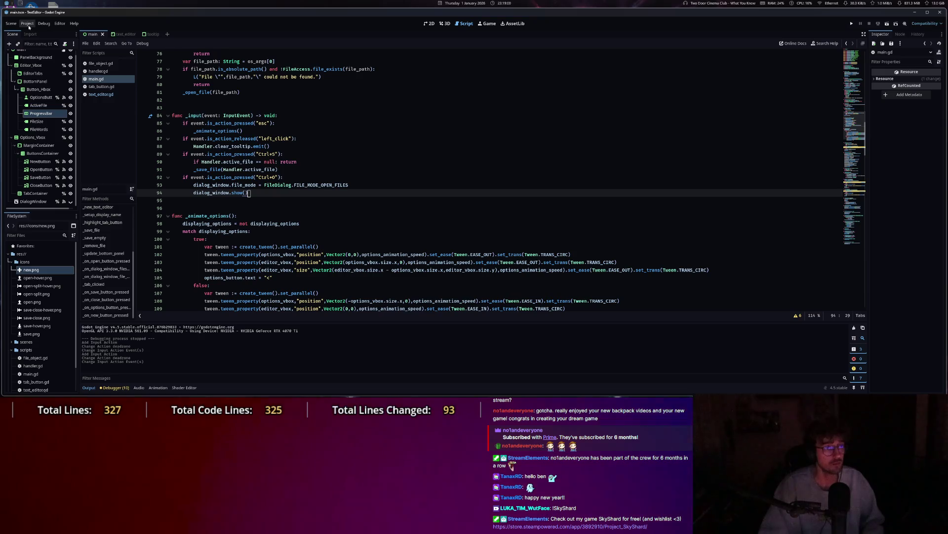
Begin a new if event.is_action_pressed check for Ctrl+N after the Ctrl+O branch.
key("Return")
key("BackSpace")
type("if even")
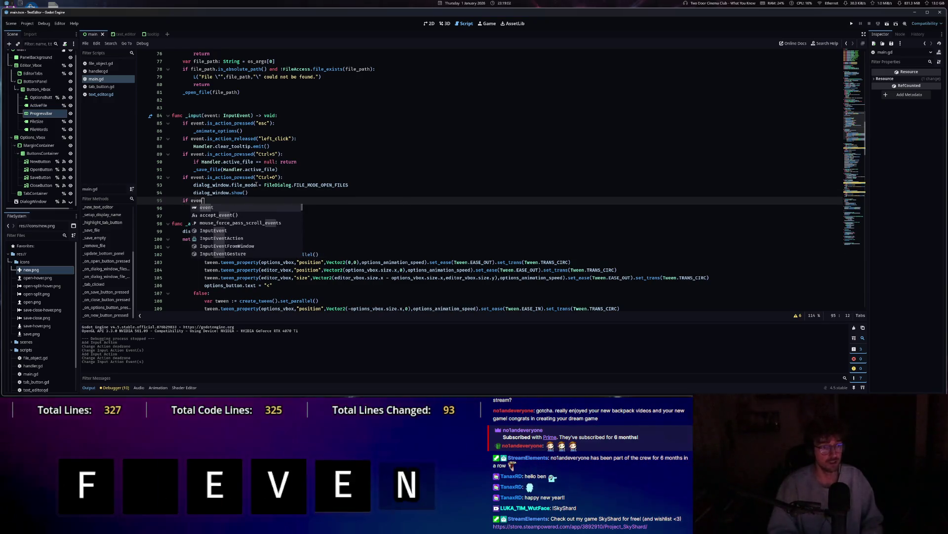
type("t.is")
key("Tab")
key("BackSpace")
key("BackSpace")
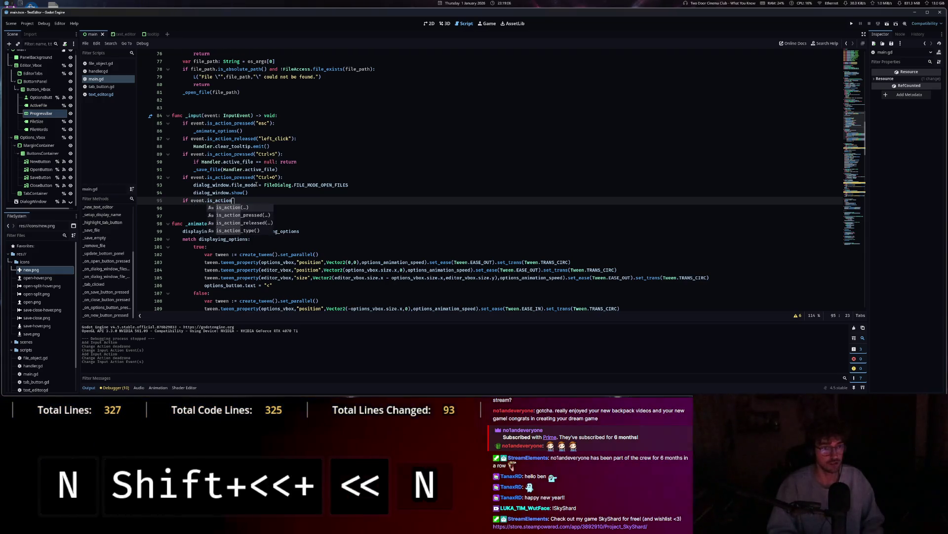
type("_pr")
key("Tab")
Paste the two save-dialog lines from _on_new_button_pressed under the Ctrl+N check, indent, save, and run.
left_click(106, 314)
left_click_drag(183, 200, 274, 206)
key("ctrl+c")
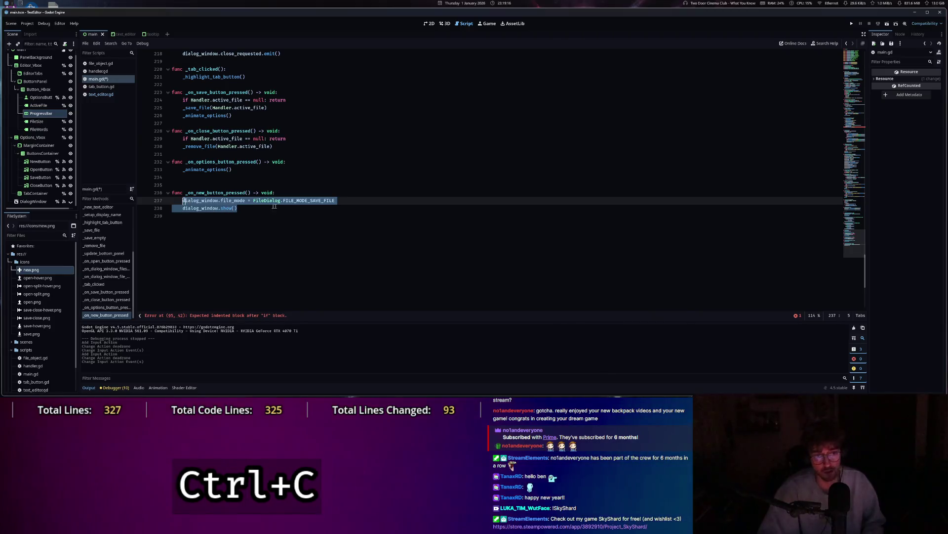
key("Right")
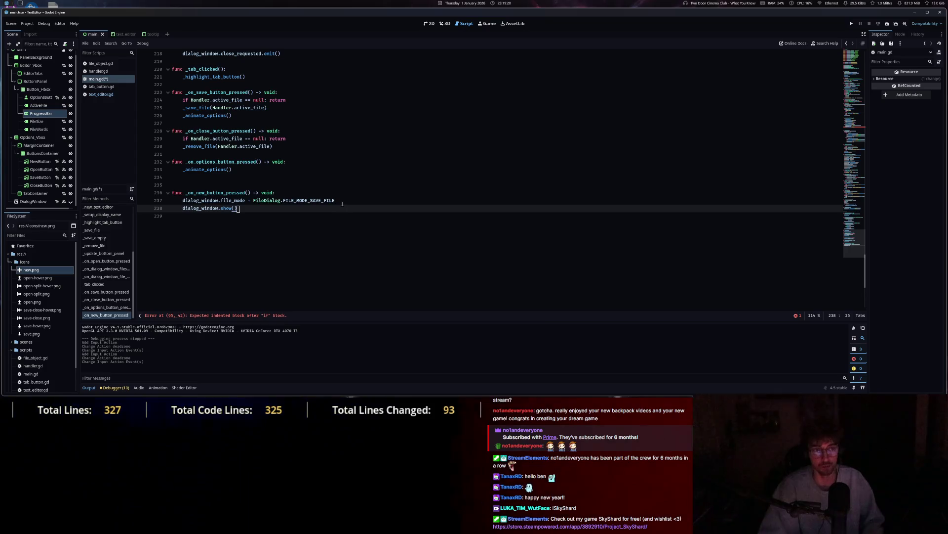
left_click(189, 317)
key("Return")
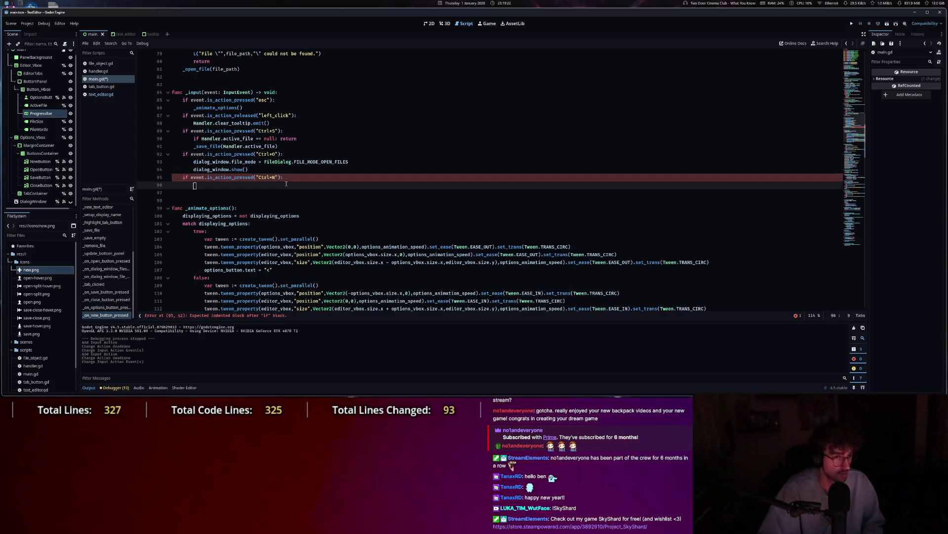
key("ctrl+v")
left_click(183, 192)
key("Tab")
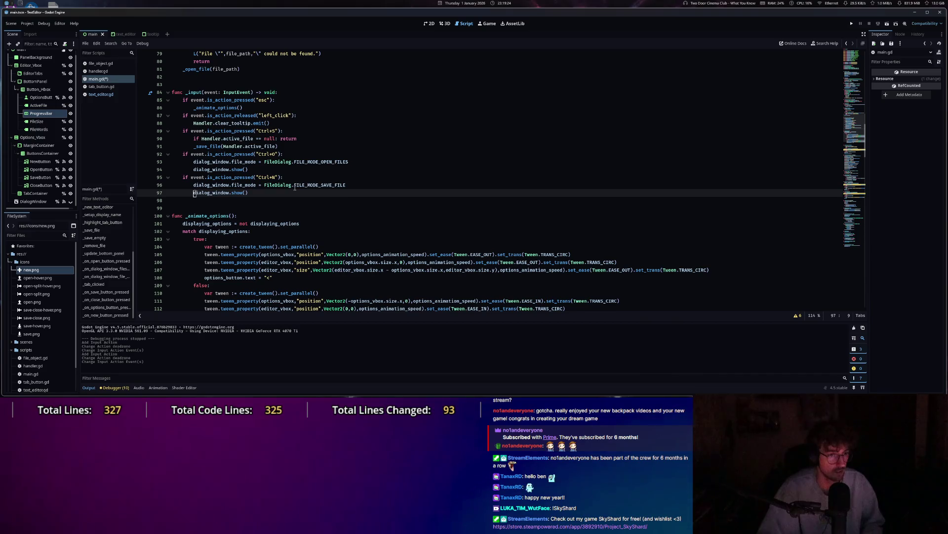
key("ctrl+s")
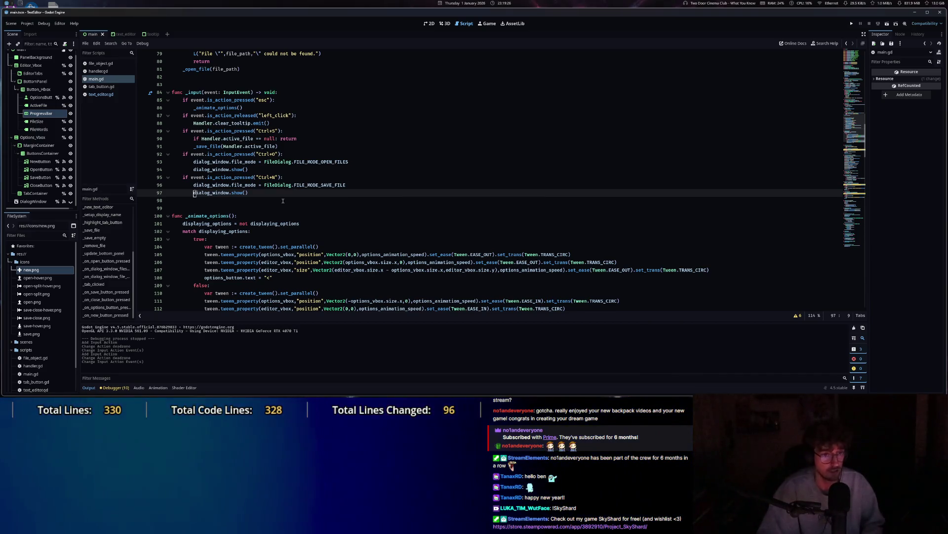
left_click(853, 25)
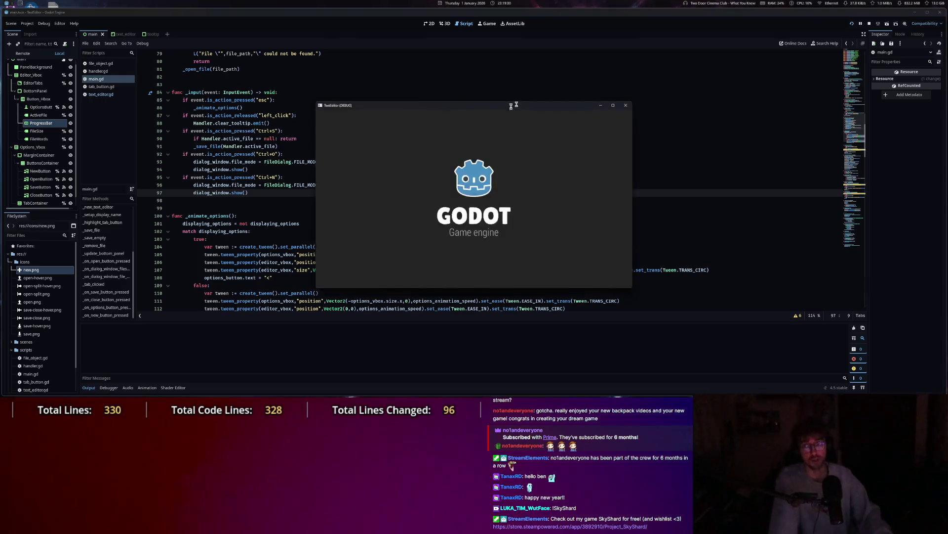
In the running app, confirm Ctrl+O and Ctrl+N bring up the open and save dialogs, dismissing each.
key("ctrl+o")
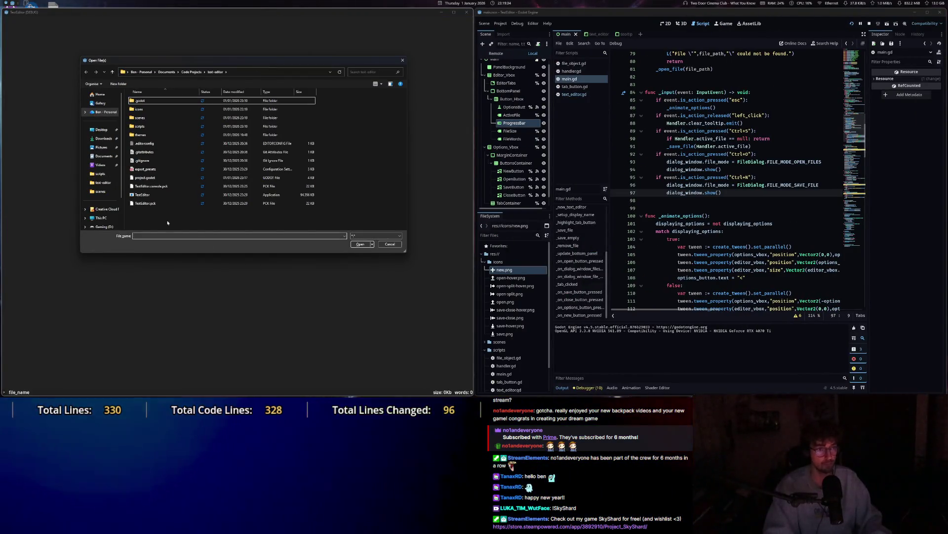
left_click(402, 61)
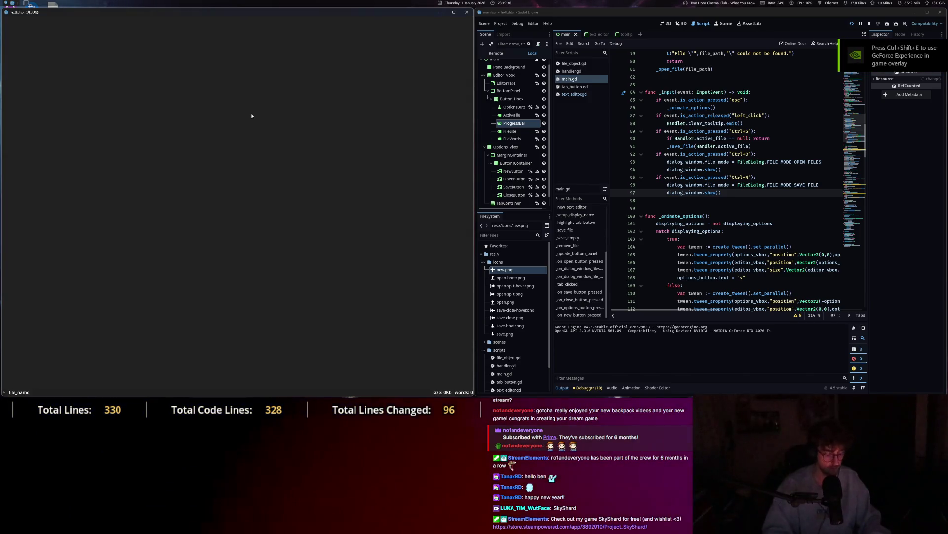
key("Escape")
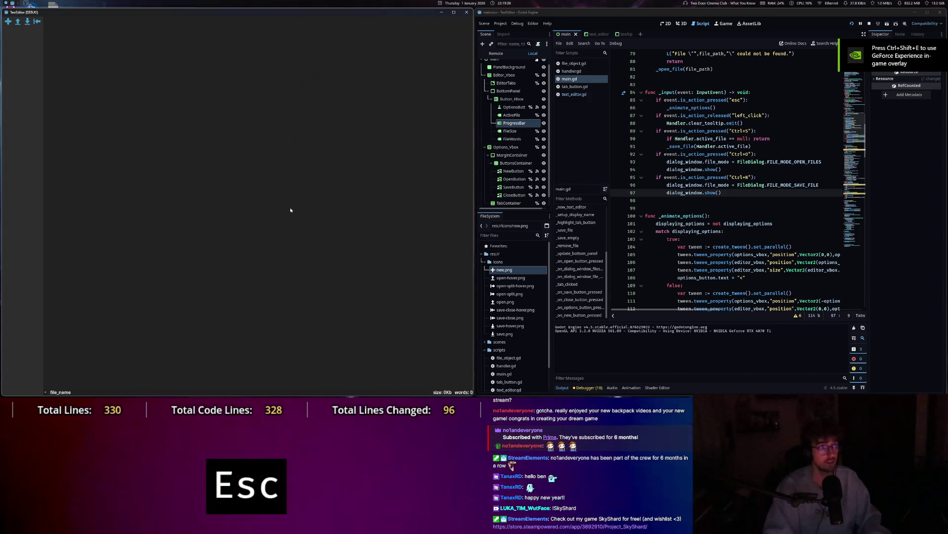
key("Escape")
key("Escape")
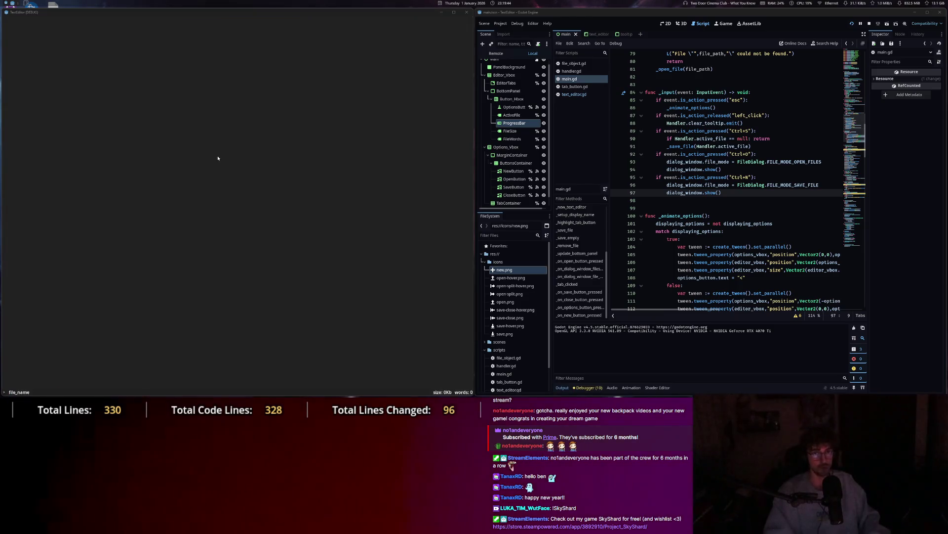
Launch Notepad from Windows search and snap it into the left column.
type("notepad")
key("Return")
left_click_drag(241, 36, 119, 14)
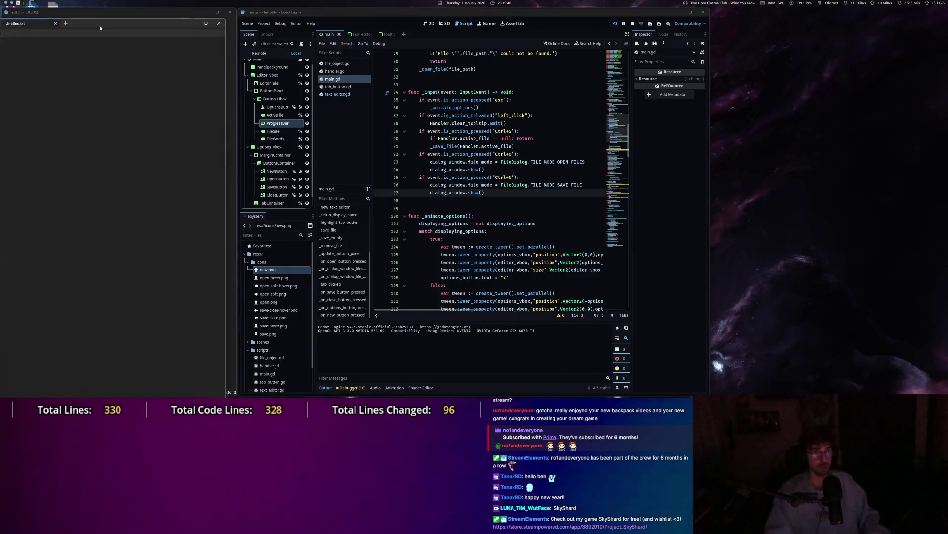
Arrange Godot, Notepad and TextEditor side by side, and toggle TextEditor's options panel.
mouse_move(597, 17)
left_mouse_down()
mouse_move(829, 30)
mouse_move(835, 20)
left_mouse_up()
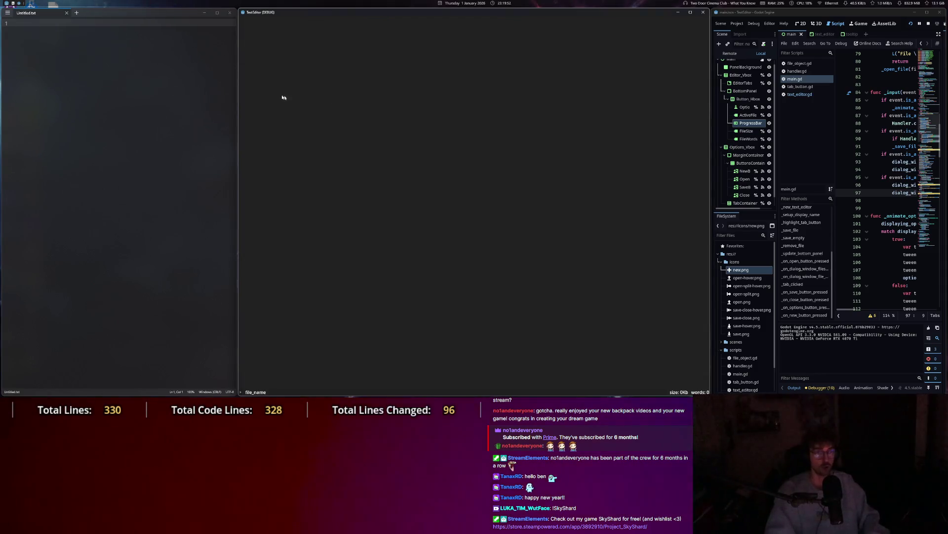
left_click_drag(237, 71, 345, 70)
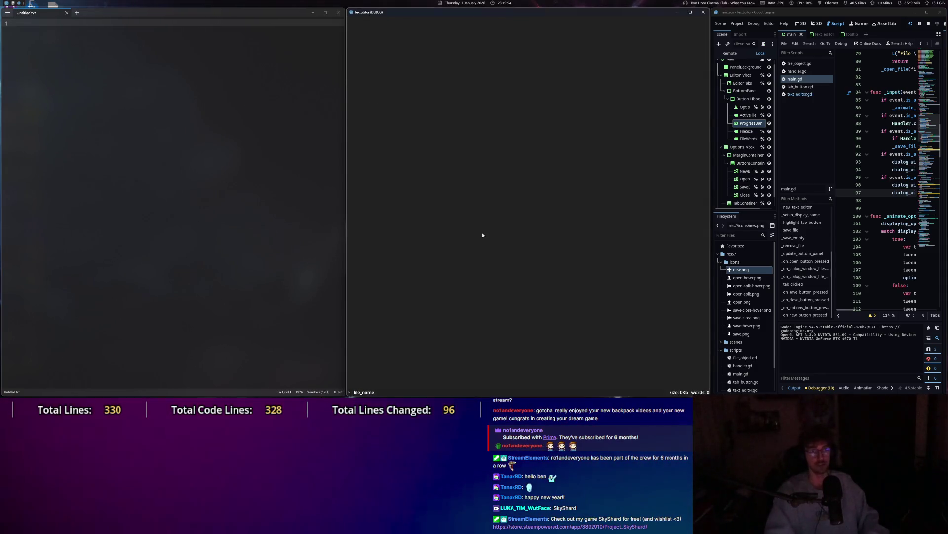
left_click(543, 156)
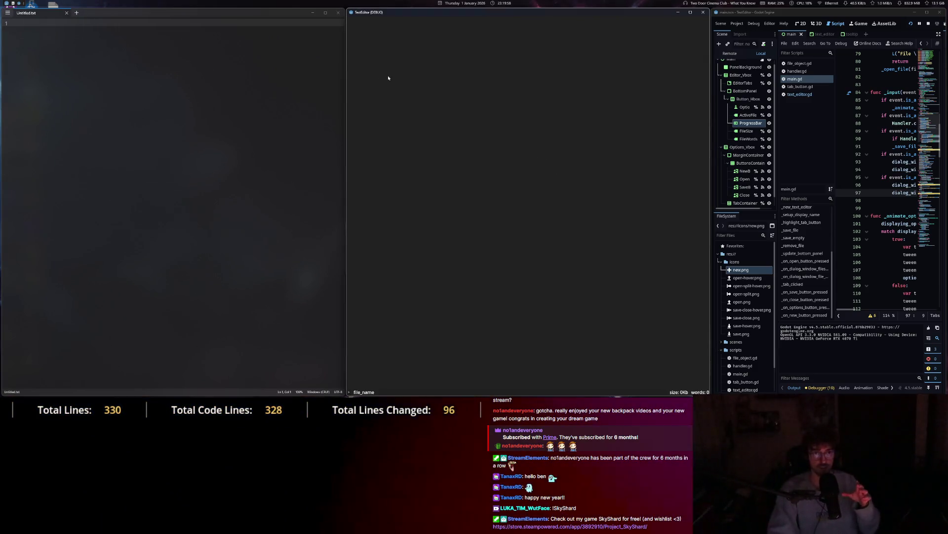
key("Escape")
key("Escape")
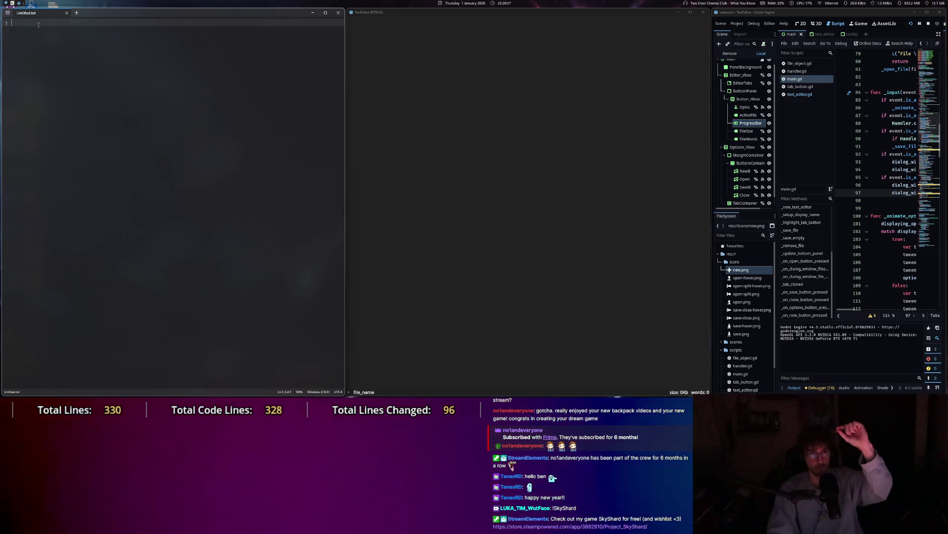
Look through Notepad's main menu and recent-files list, then dismiss it.
left_click(7, 12)
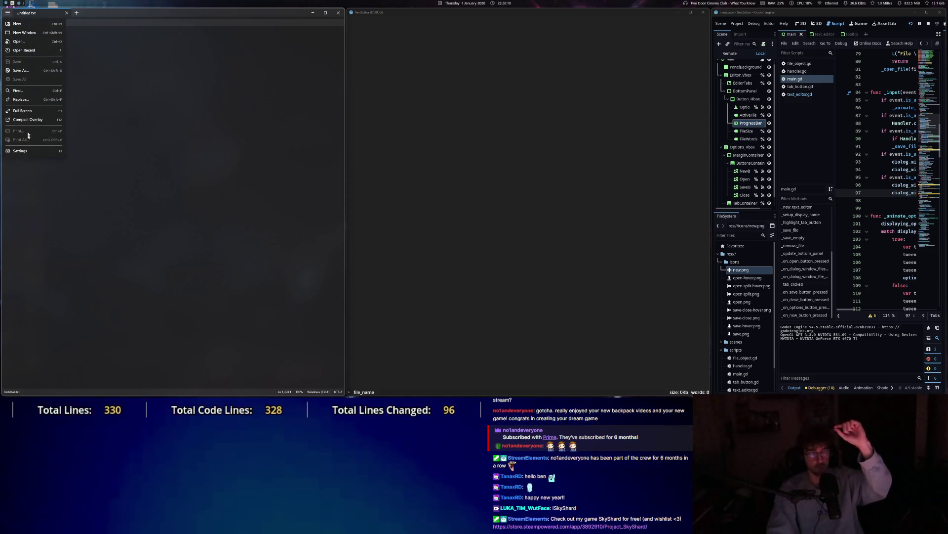
mouse_move(33, 51)
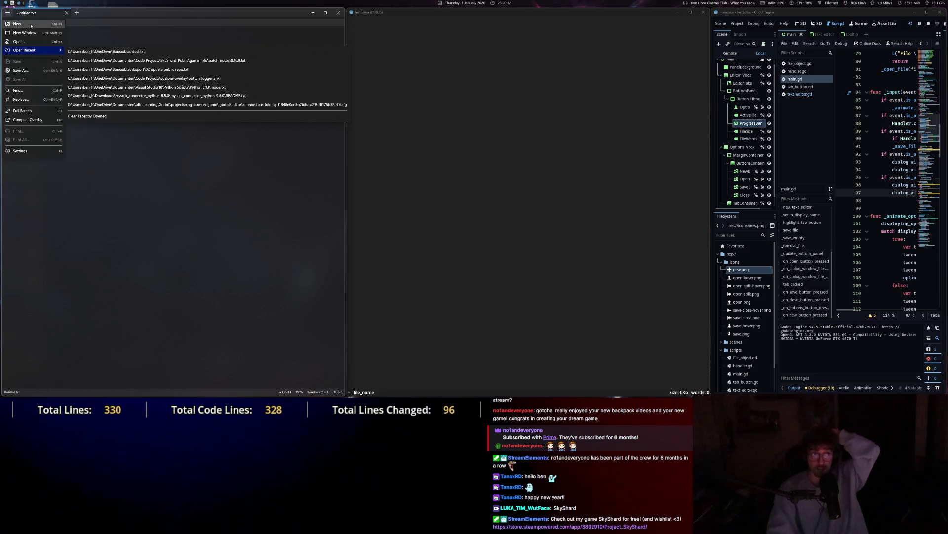
key("Escape")
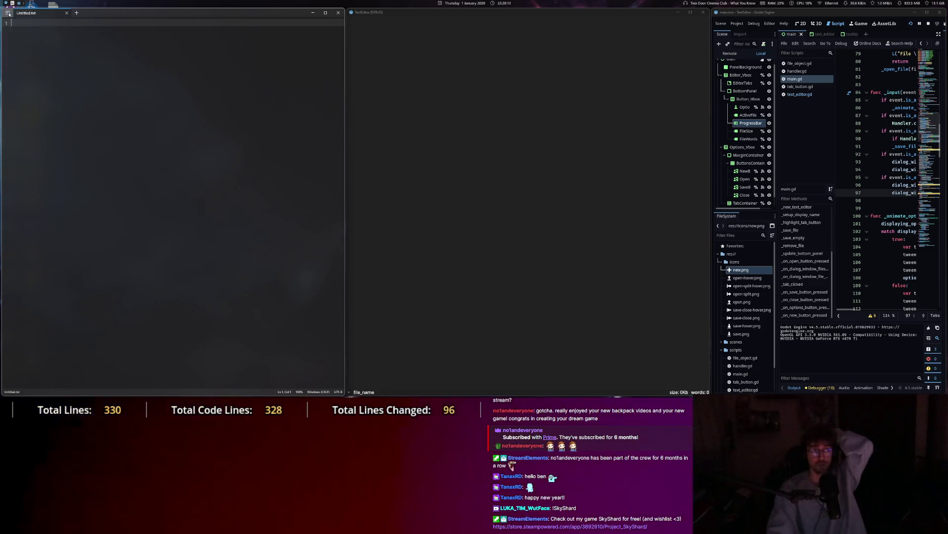
left_click(9, 14)
Type test text 'kuscwkchs' in the blank document, then select it all and delete it.
left_click(204, 98)
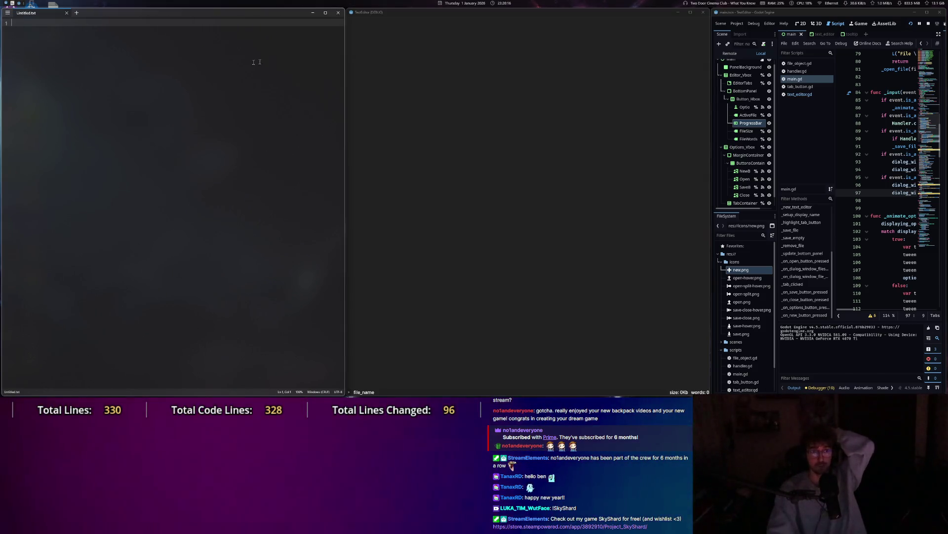
type("kuscwkchs")
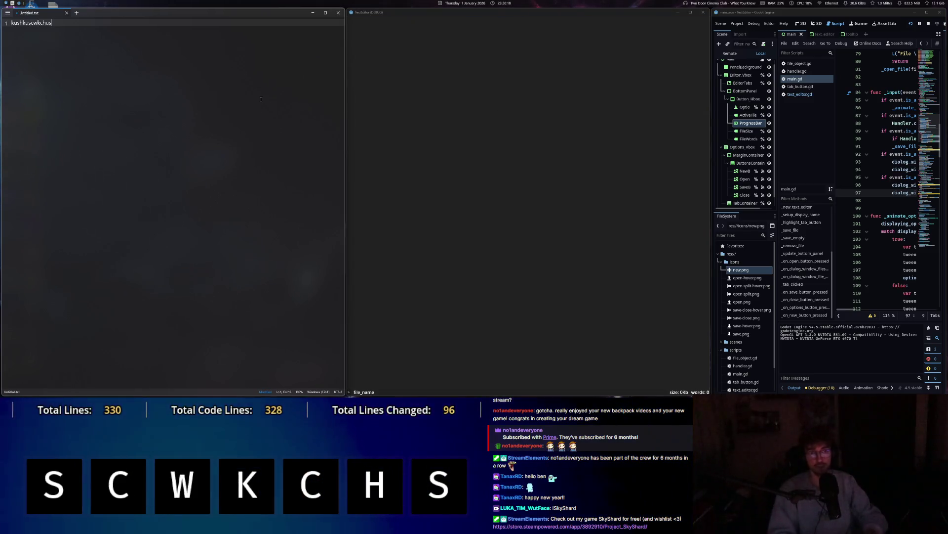
key("ctrl+a")
key("BackSpace")
Start renaming the untitled file from the status bar, then cancel the rename.
left_click(428, 56)
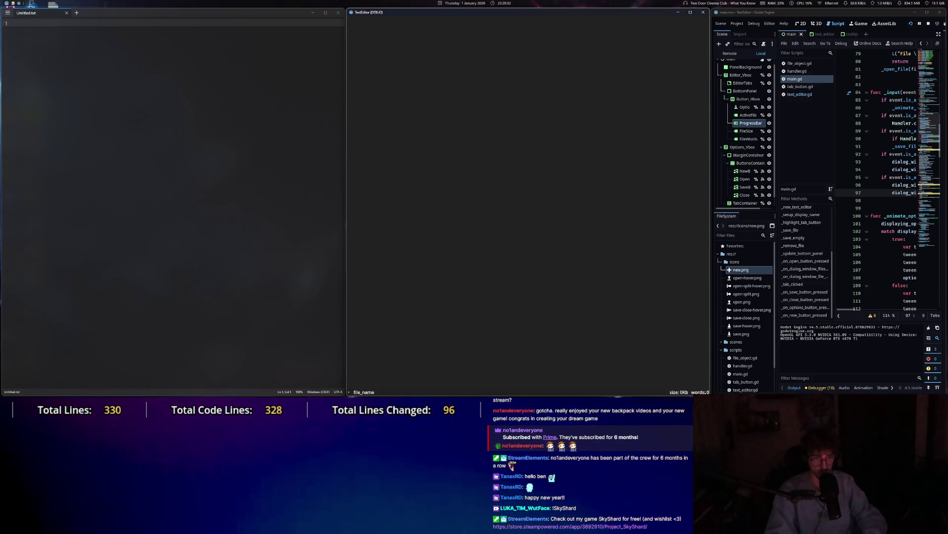
left_click(16, 394)
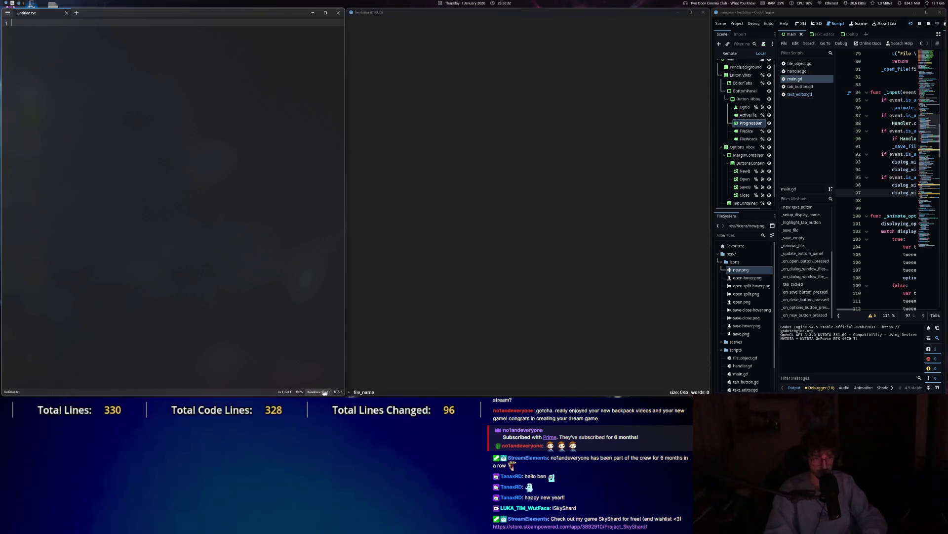
double_click(11, 394)
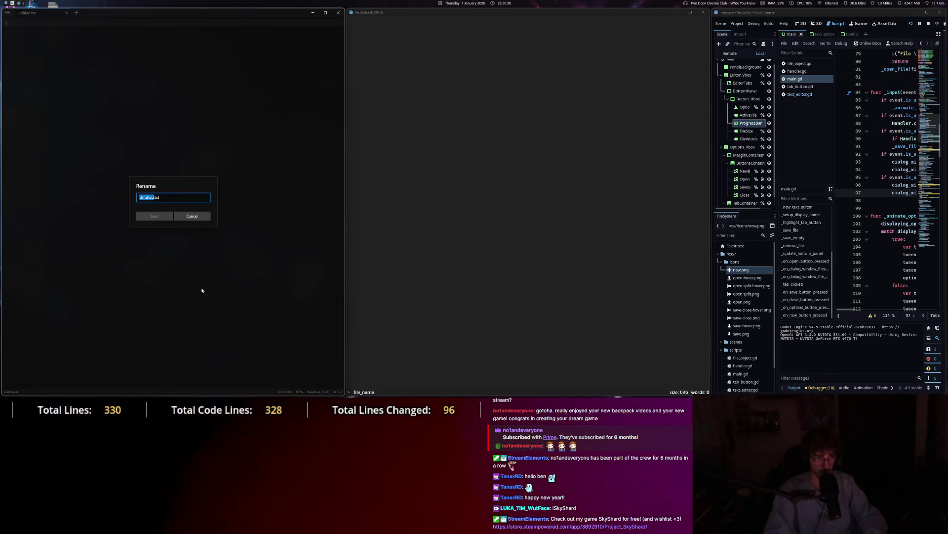
key("Escape")
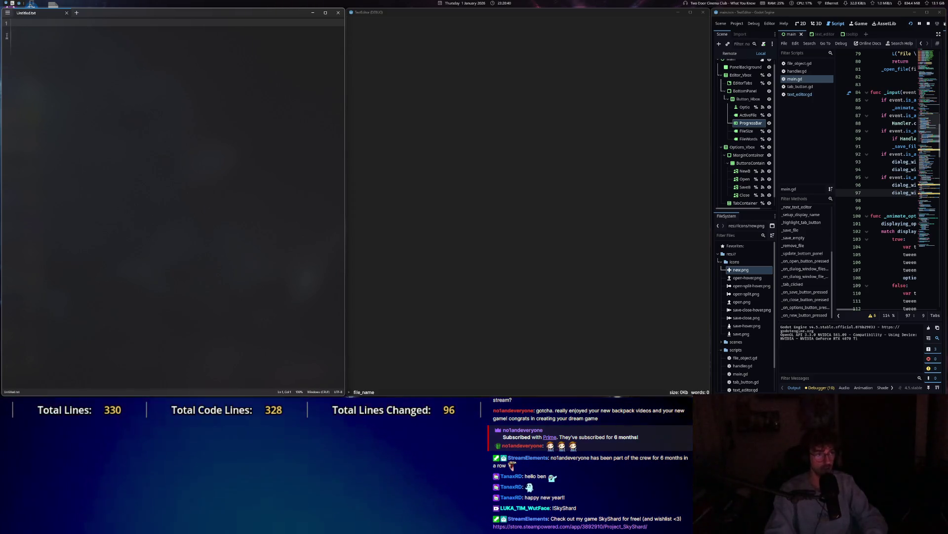
Bring up Notepad's Open dialog with Ctrl+O from the document.
left_click(405, 103)
left_click(179, 95)
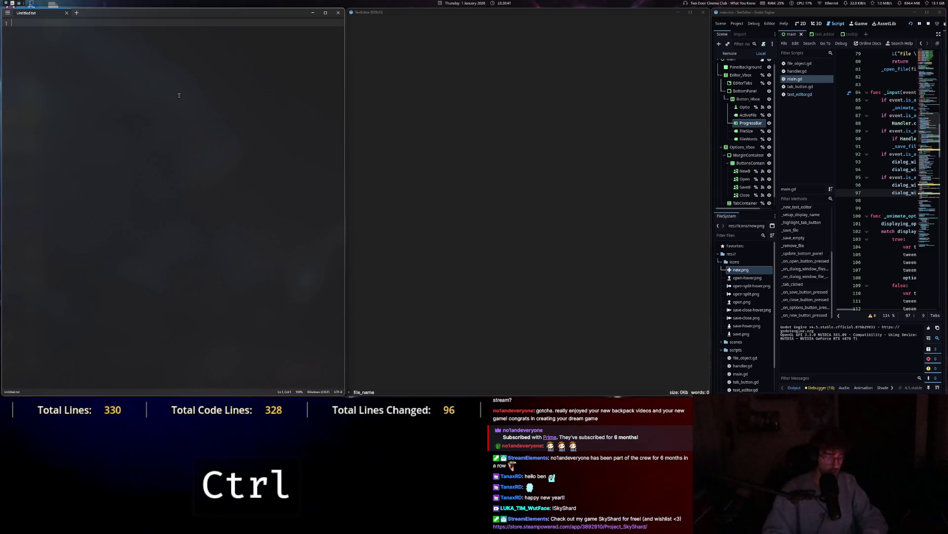
key("ctrl+o")
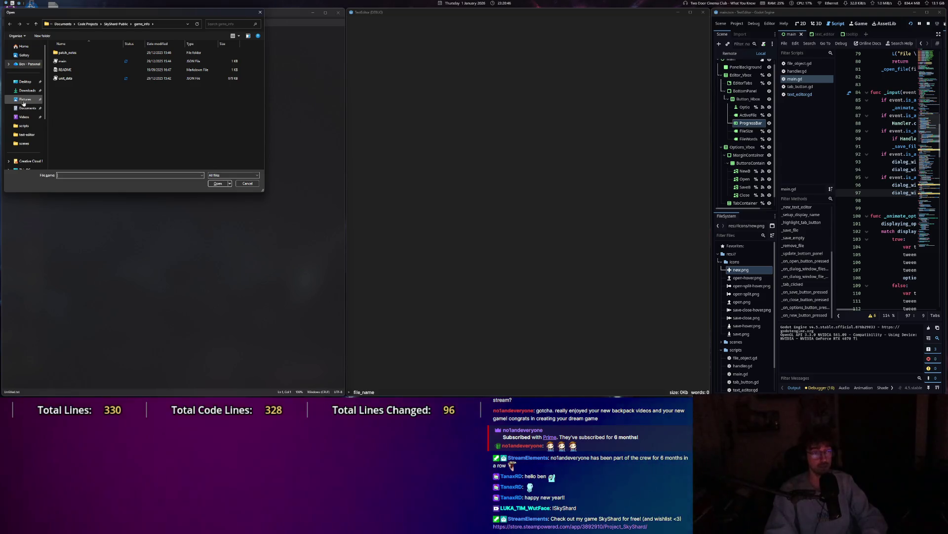
Open patch_notes/0.8.3.md in Notepad and load it into TextEditor via the pasted folder path.
double_click(85, 53)
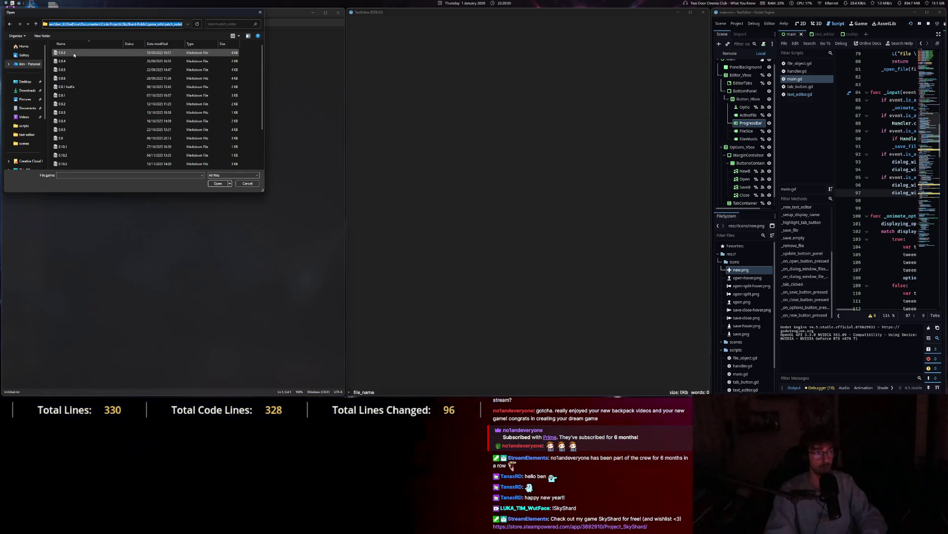
double_click(75, 55)
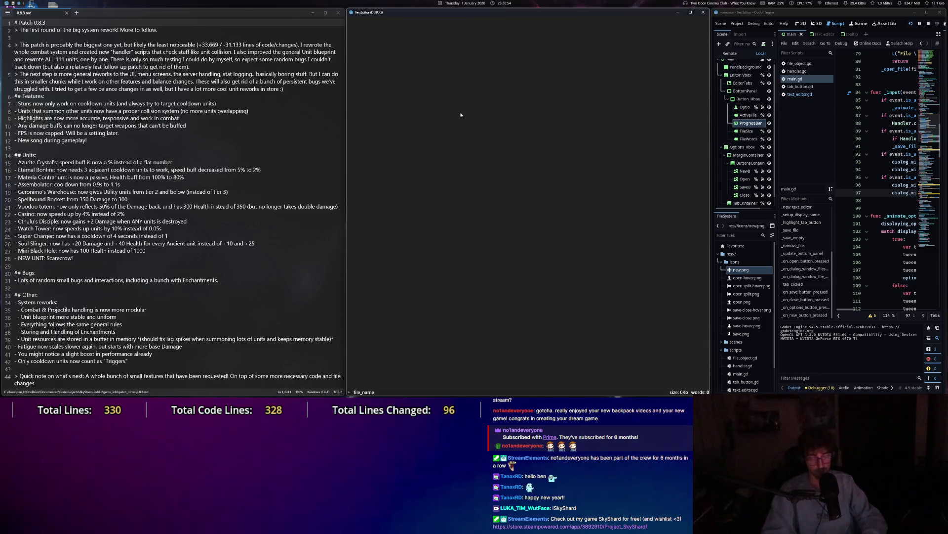
key("ctrl+o")
left_click(511, 32)
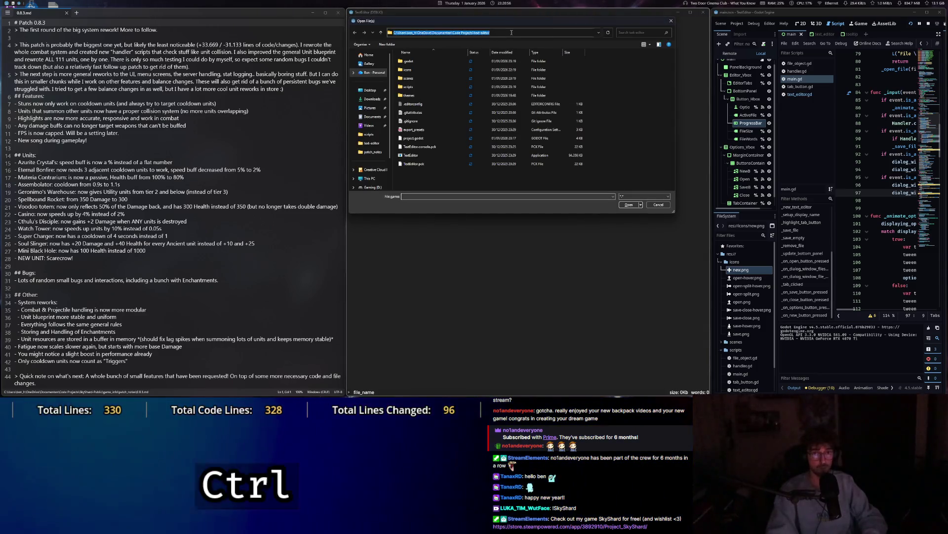
key("ctrl+v")
key("Return")
double_click(431, 63)
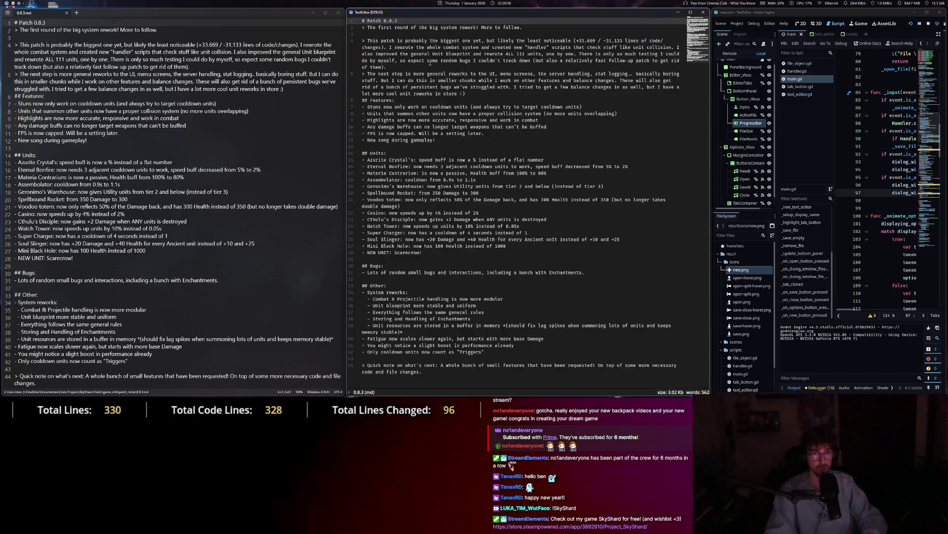
Compare both copies by placing carets and selecting text in Notepad and TextEditor.
left_click(512, 173)
left_click_drag(521, 113, 363, 259)
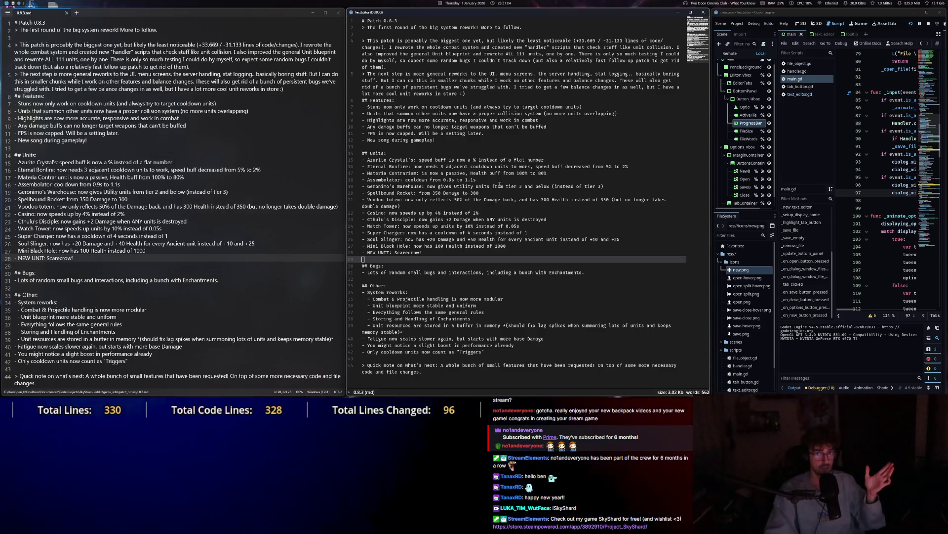
left_click(180, 191)
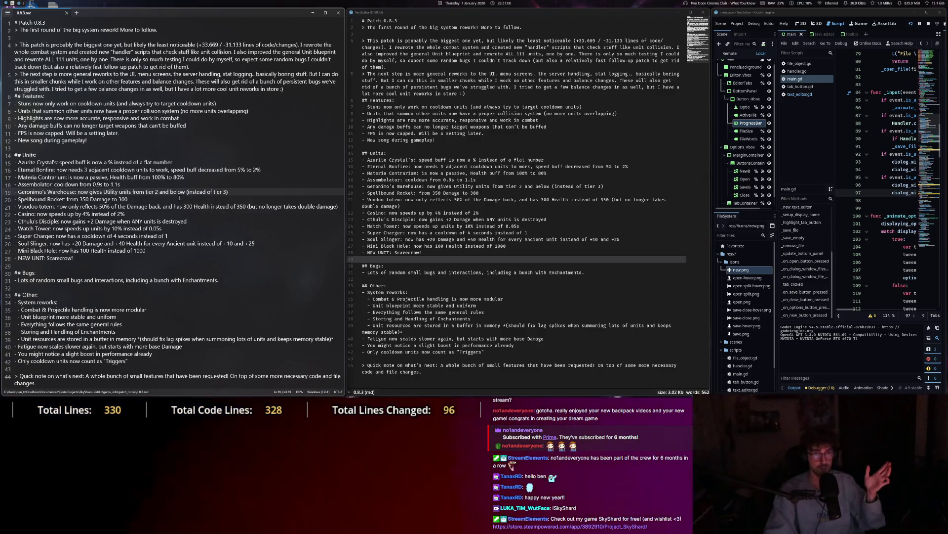
left_click(488, 120)
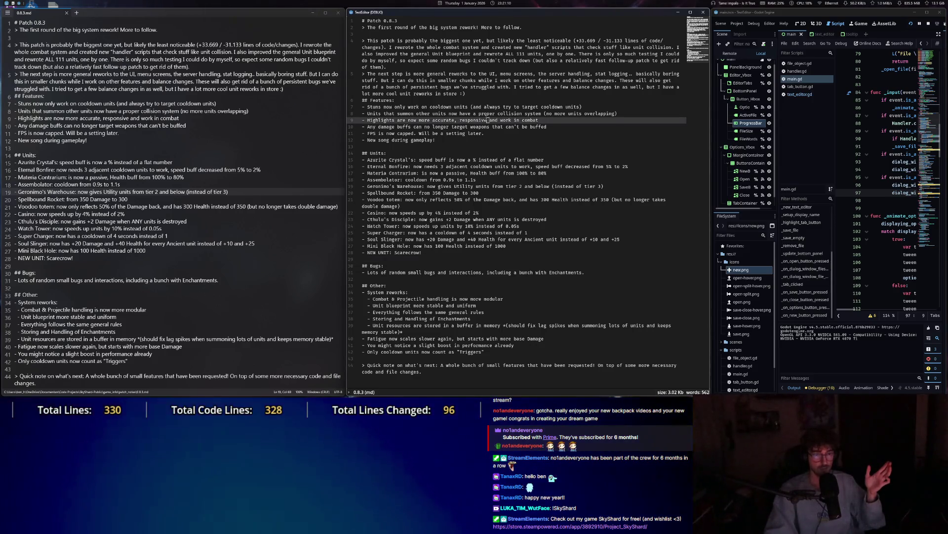
key("alt+Tab")
left_click(235, 126)
left_click(510, 143)
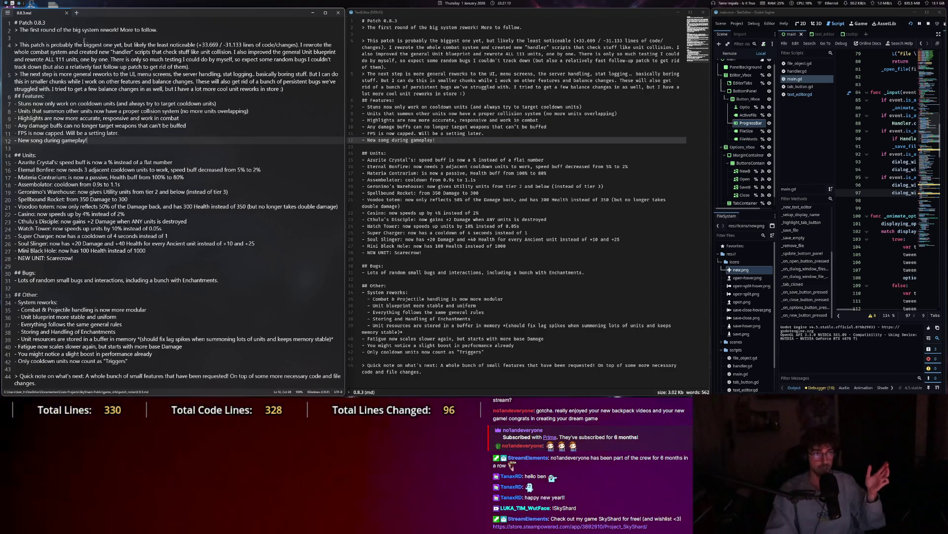
left_click(9, 14)
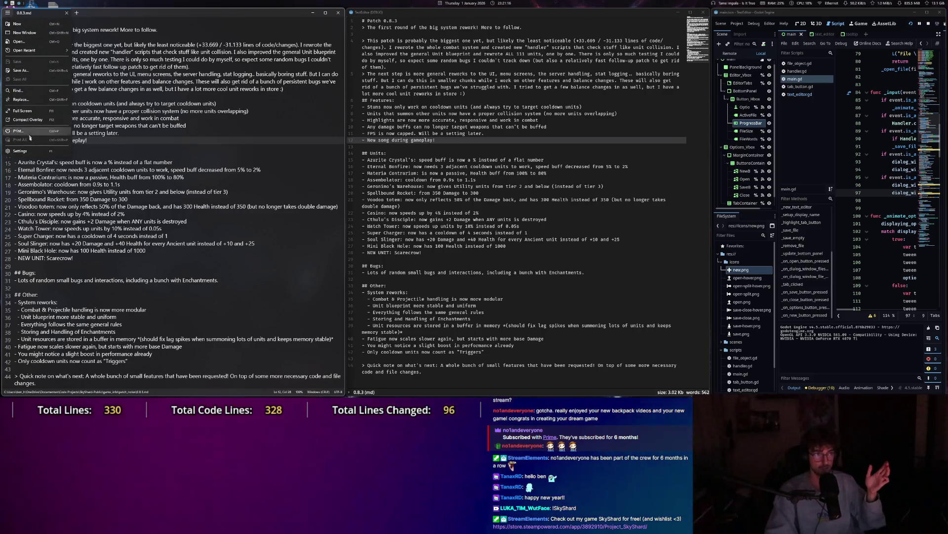
Set Notepad's default font to Fira Code Retina and close the settings.
left_click(29, 150)
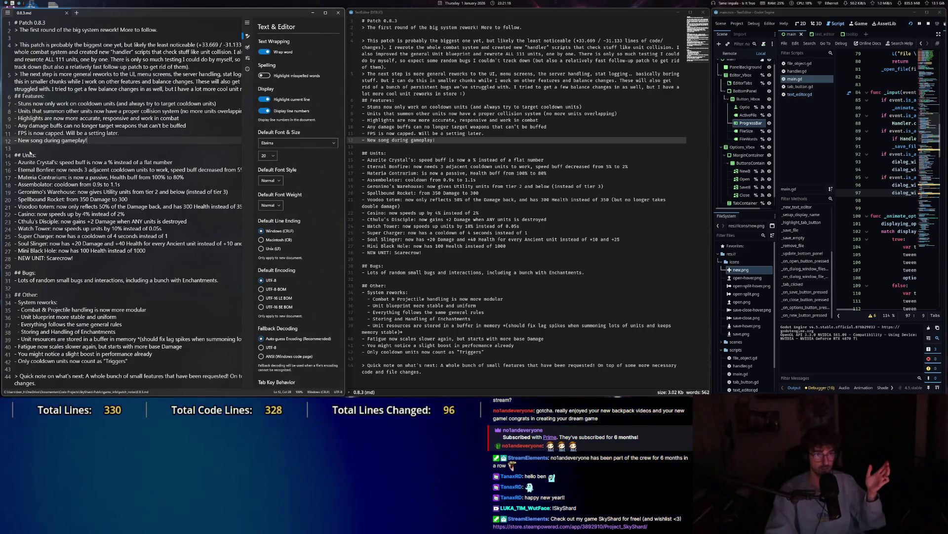
left_click(303, 143)
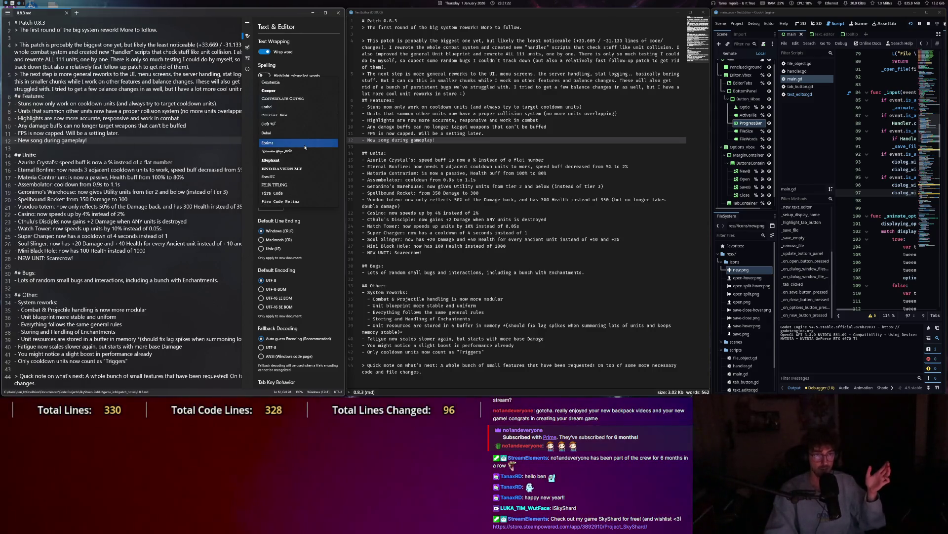
scroll(305, 148, "up", 5)
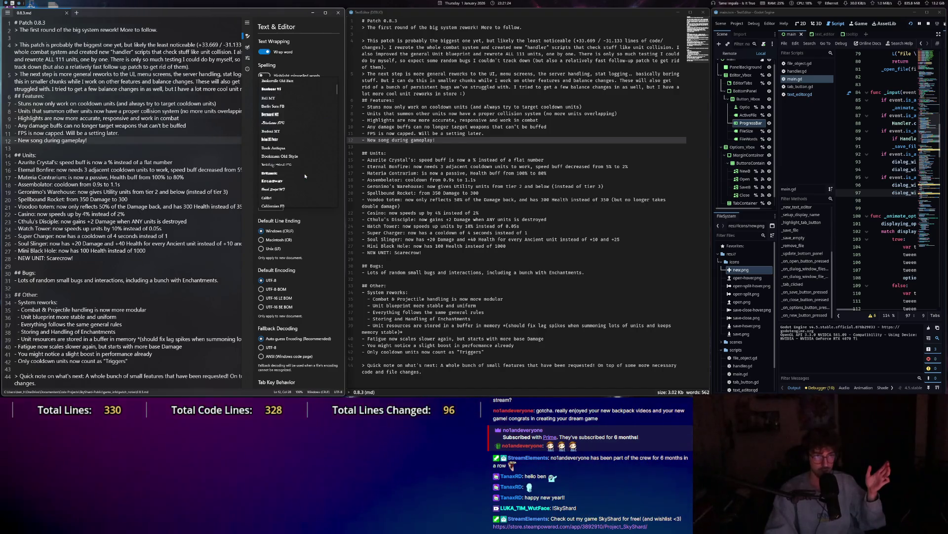
scroll(305, 175, "down", 5)
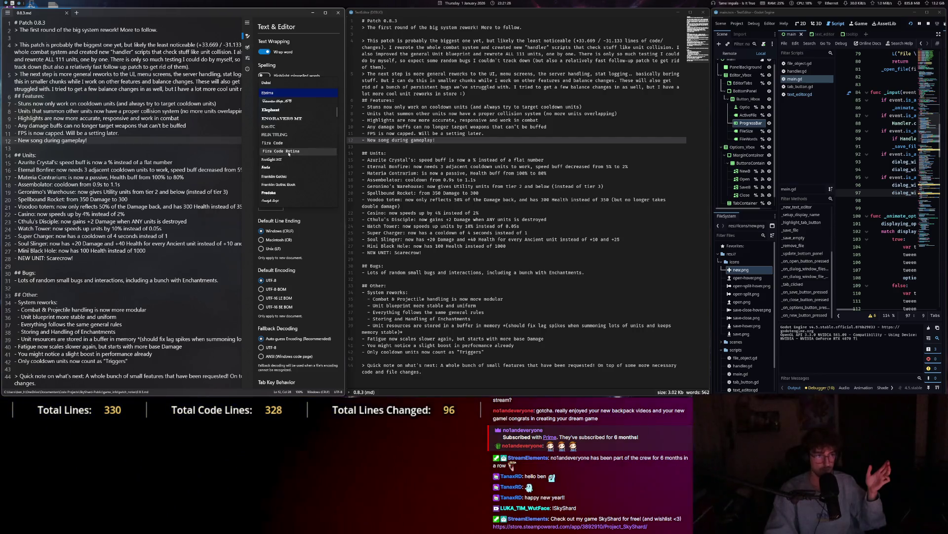
left_click(289, 151)
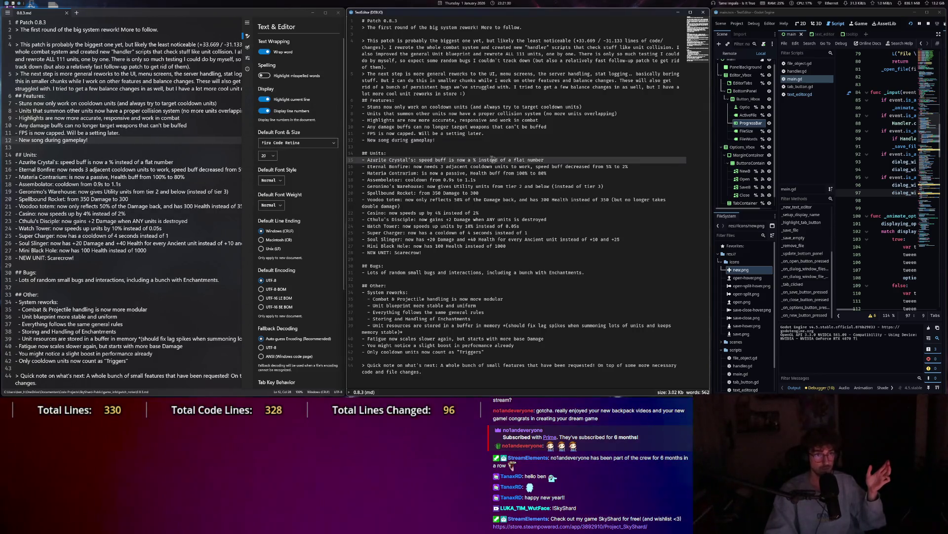
left_click(244, 38)
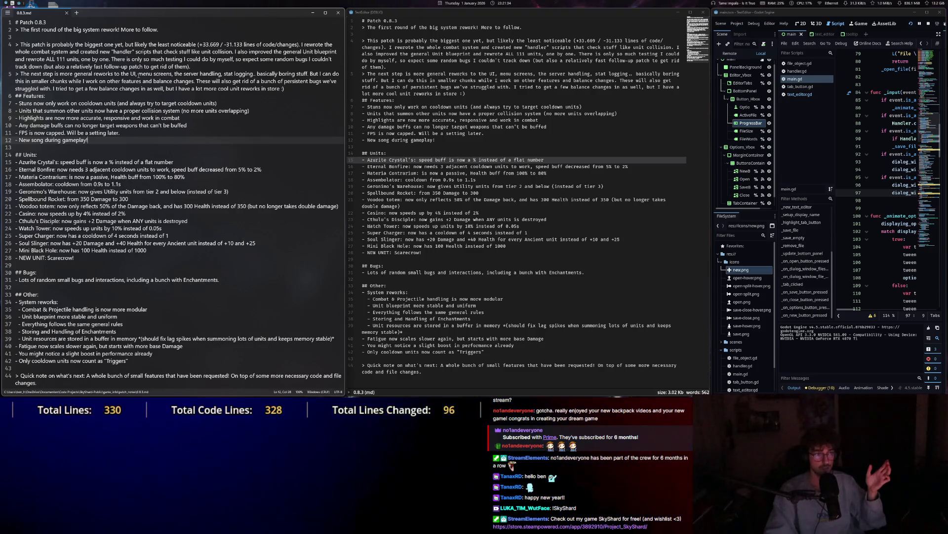
Reopen Notepad's settings and go to the Personalization page.
left_click(194, 243)
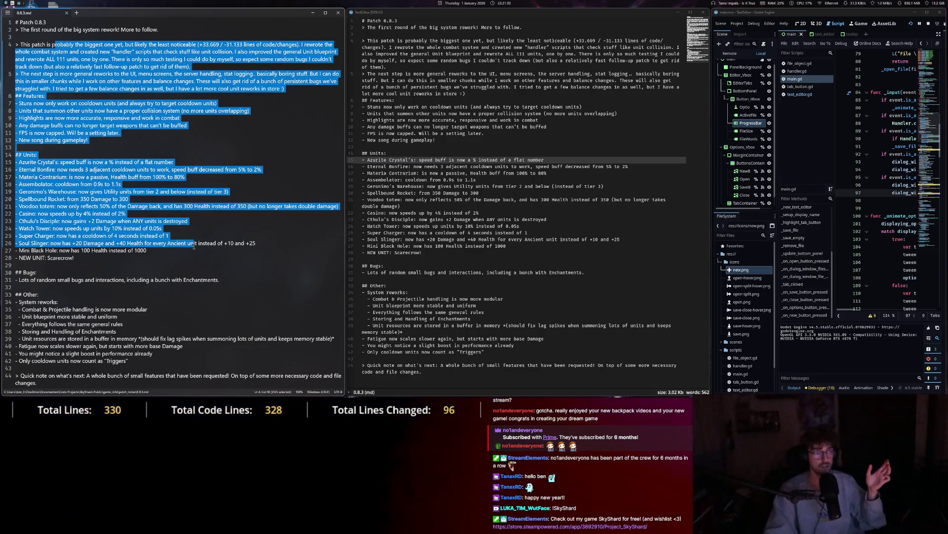
left_click(6, 14)
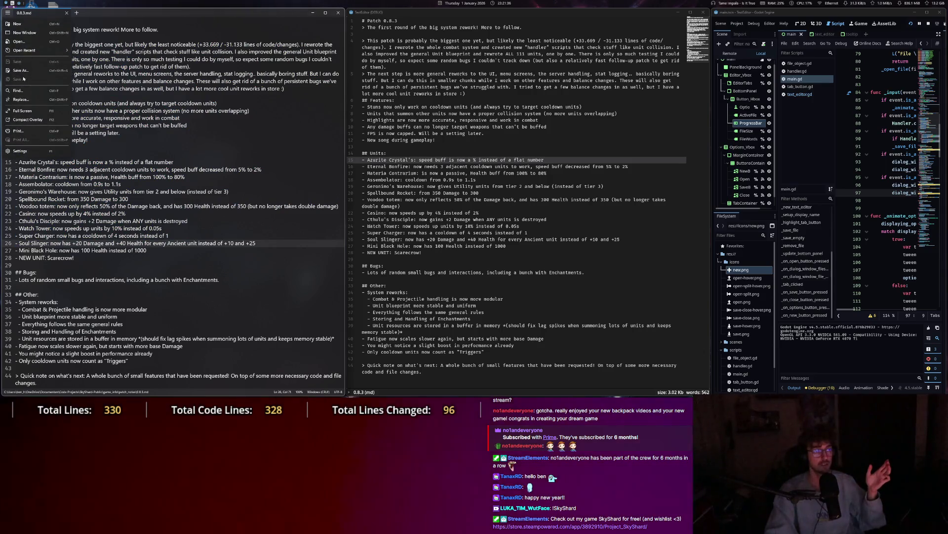
left_click(20, 150)
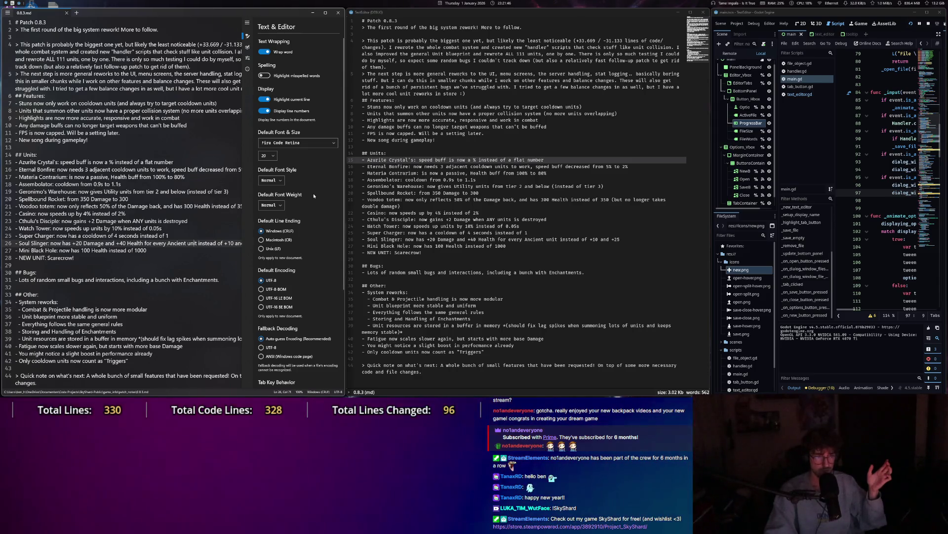
scroll(313, 195, "down", 3)
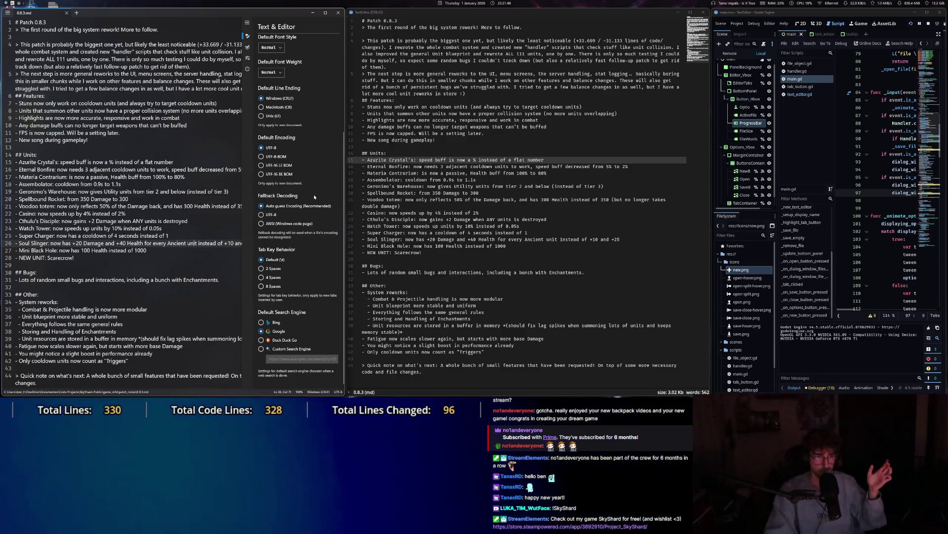
scroll(313, 195, "up", 3)
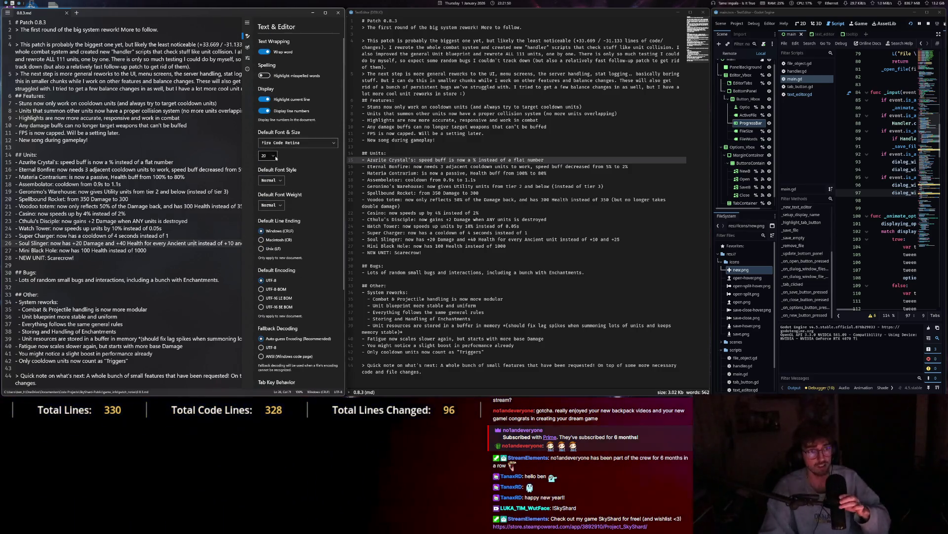
left_click(248, 48)
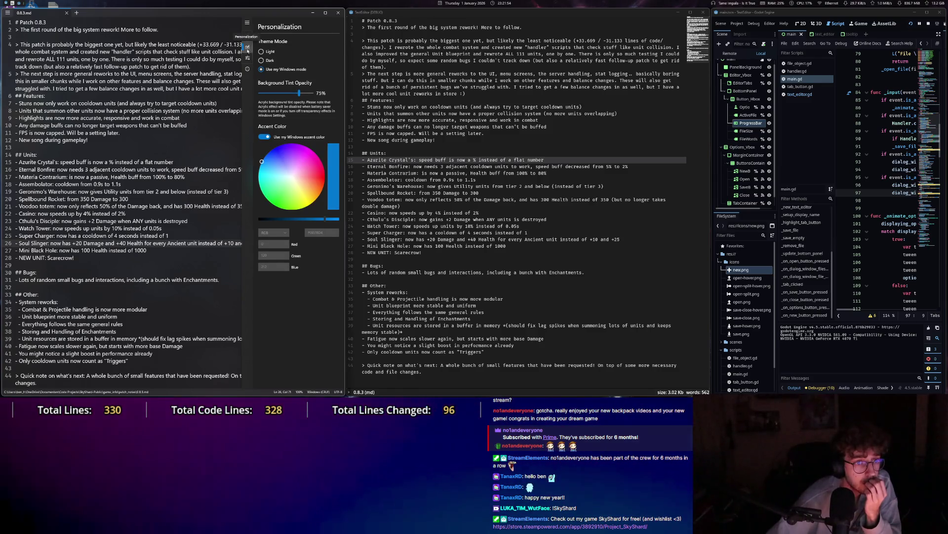
Set background tint opacity to about 84%, pick Dark theme mode, view Advanced, then close Settings.
left_click_drag(299, 93, 321, 98)
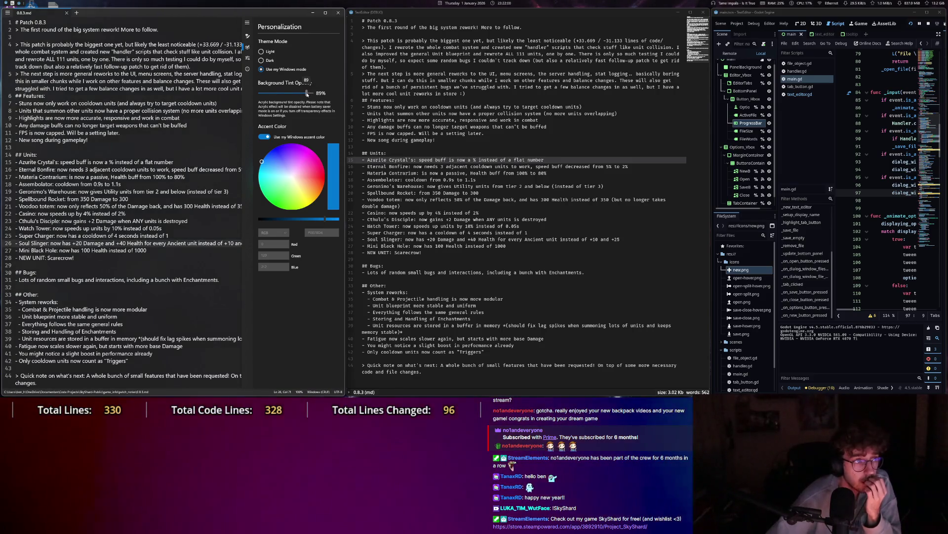
left_click_drag(306, 92, 303, 93)
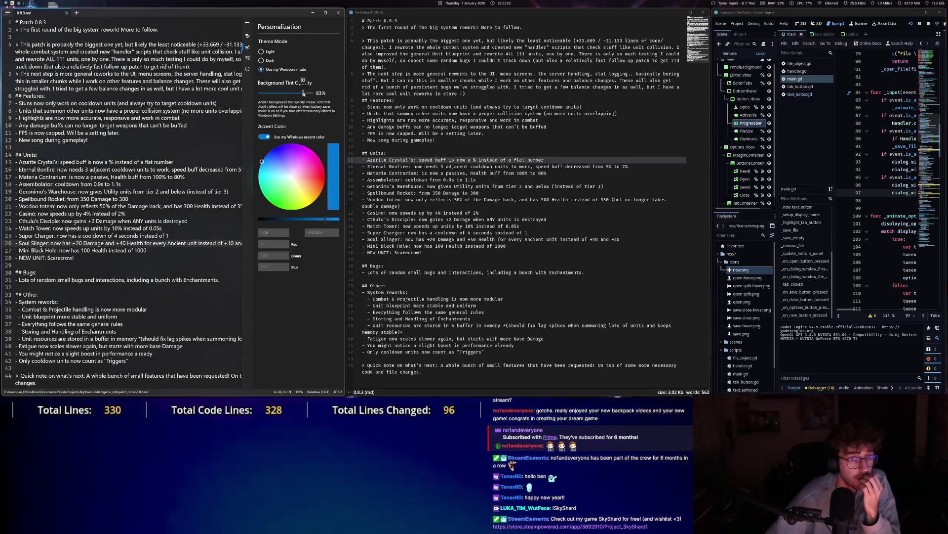
left_click(266, 62)
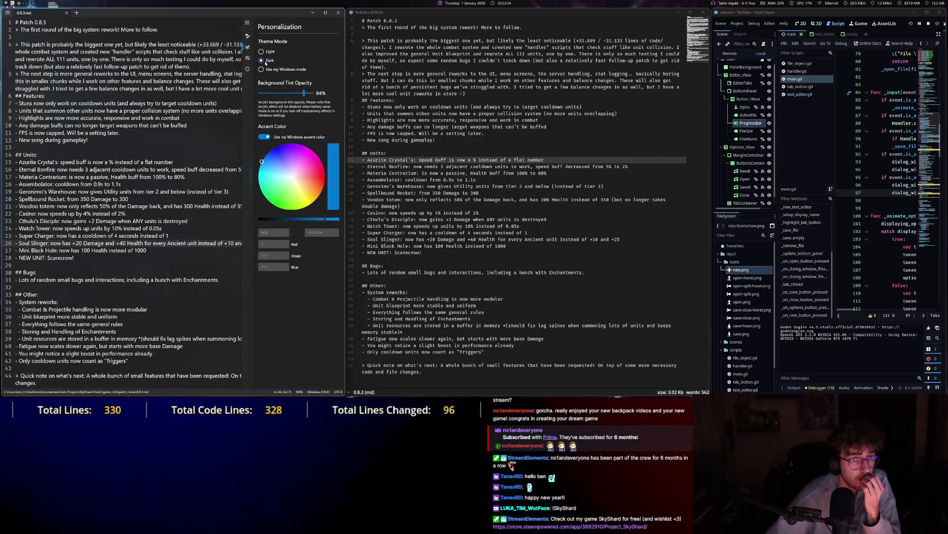
left_click(248, 59)
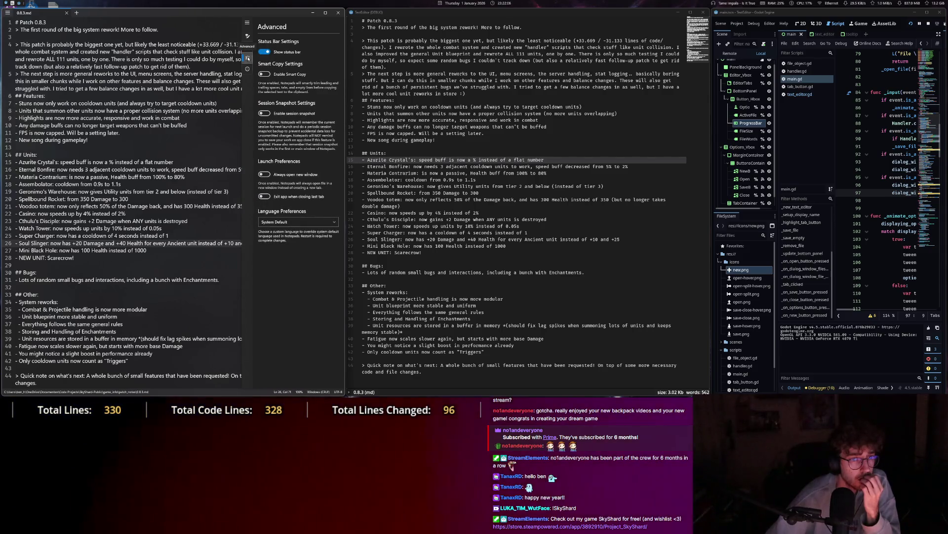
left_click(269, 53)
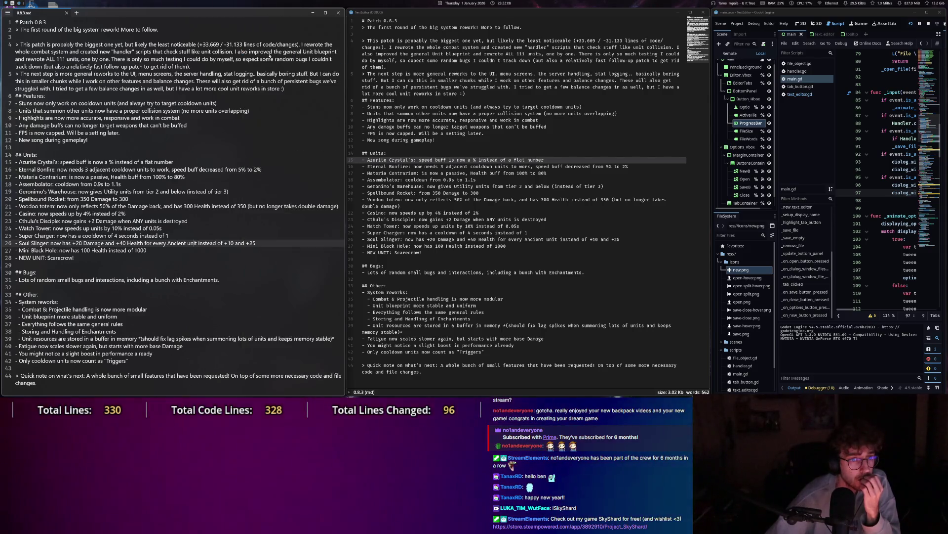
left_click(7, 13)
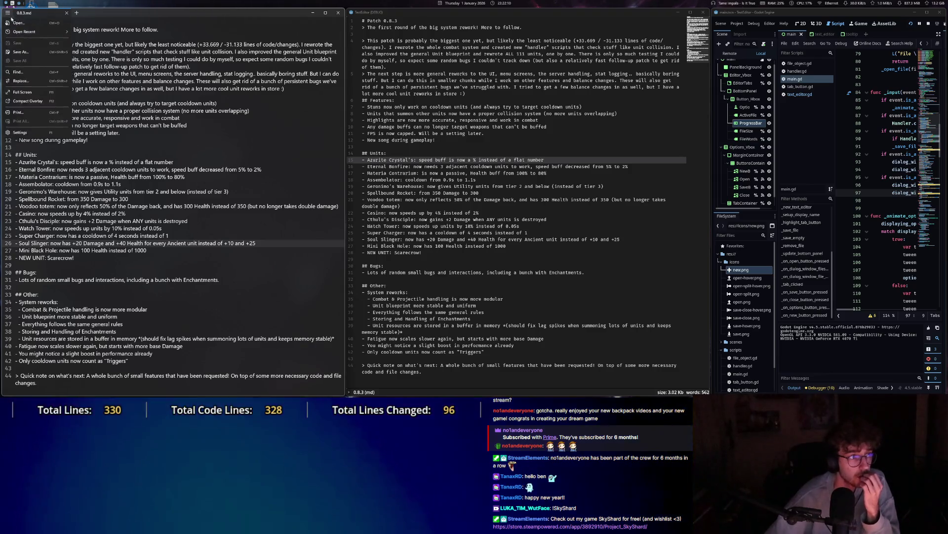
left_click(20, 151)
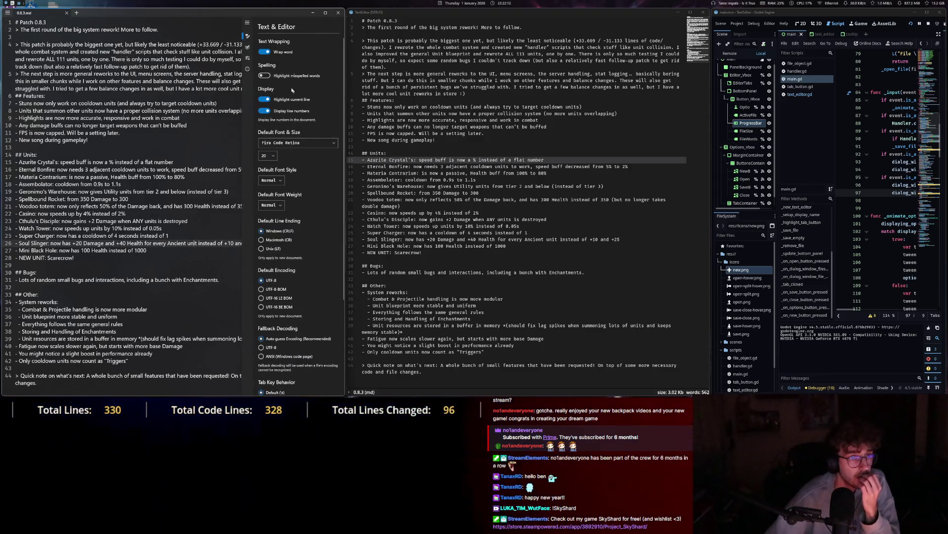
left_click(248, 58)
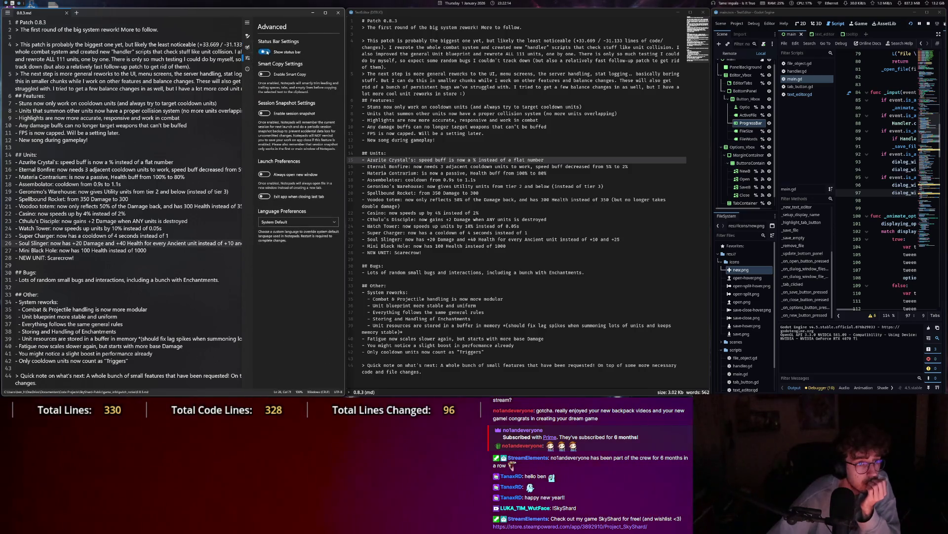
key("Escape")
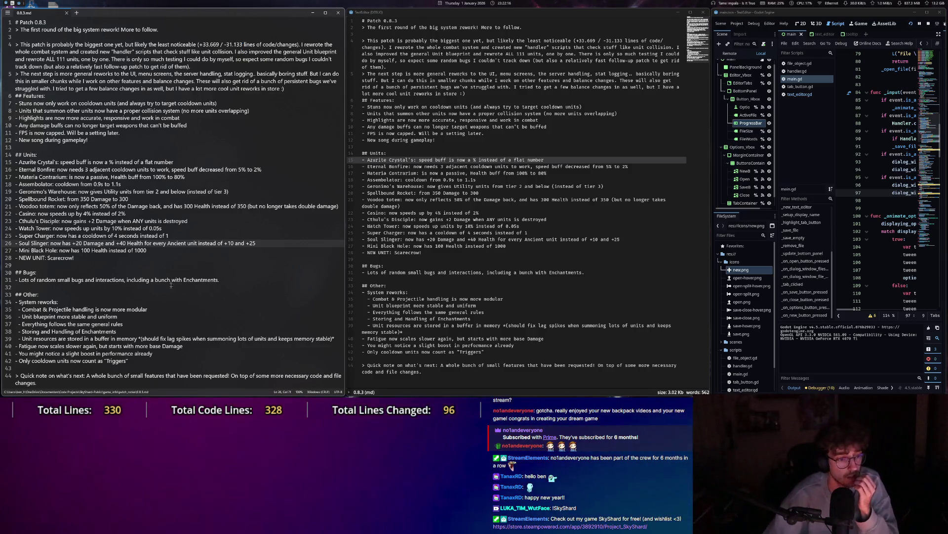
left_click(153, 361)
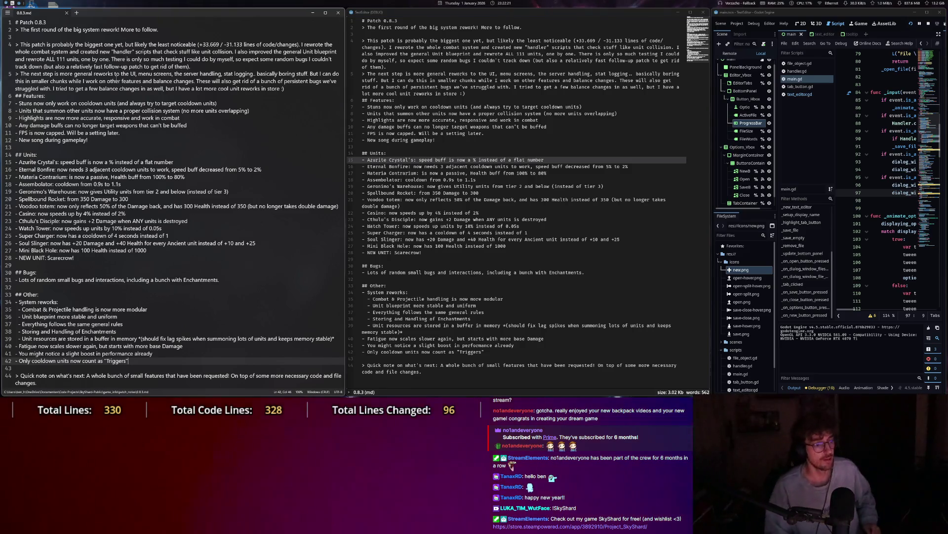
left_click(85, 50)
key("Escape")
key("Escape")
key("Escape")
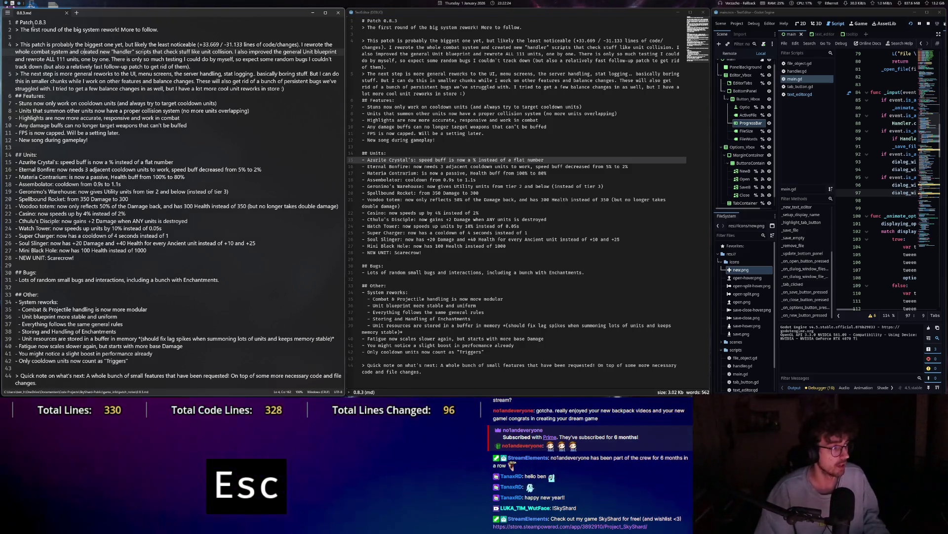
left_click(9, 13)
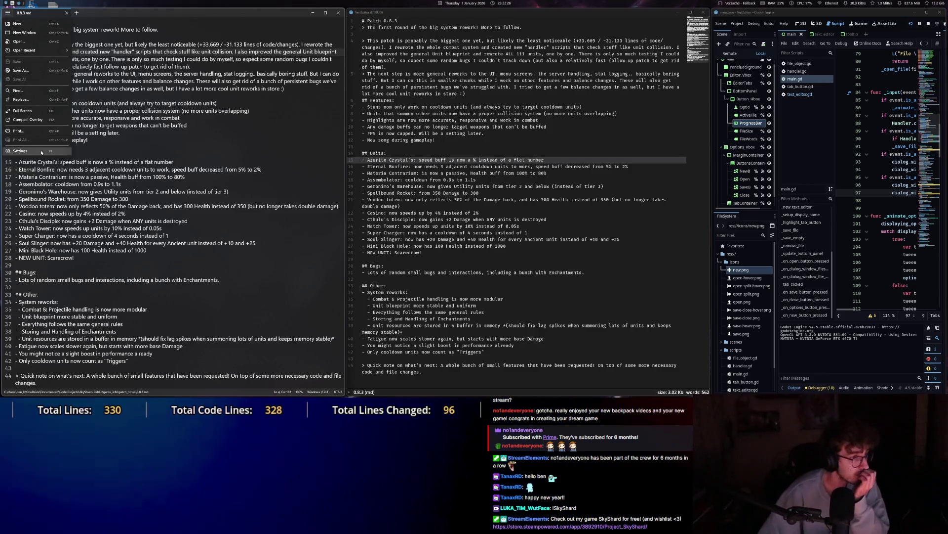
left_click(34, 131)
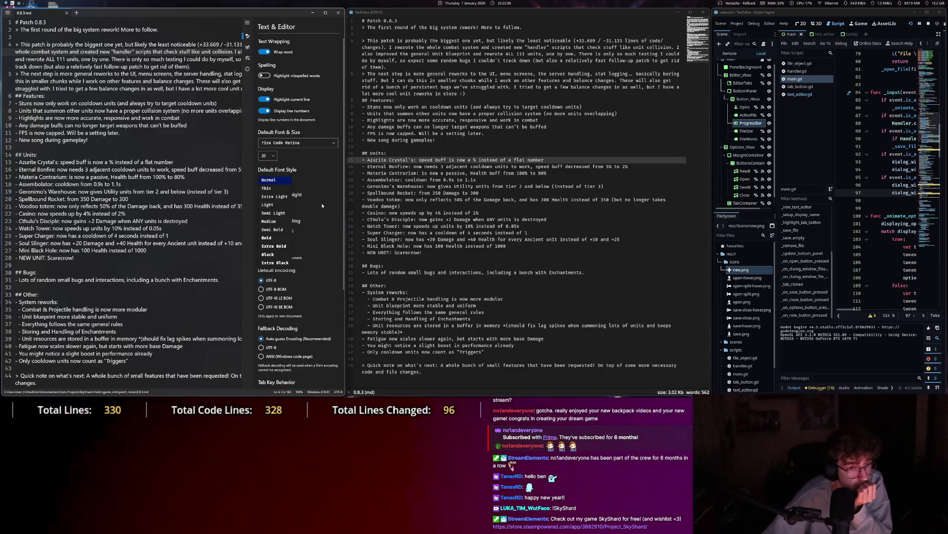
scroll(322, 205, "down", 5)
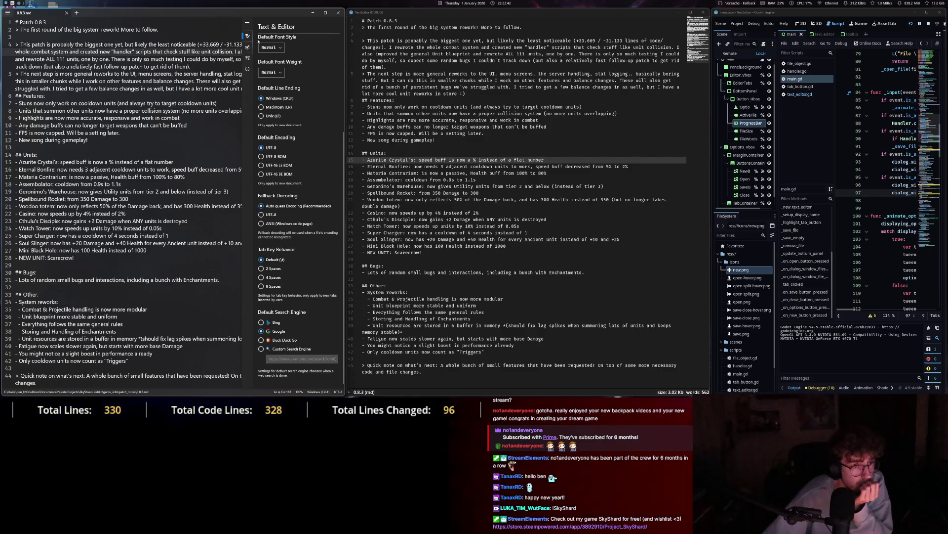
left_click(248, 59)
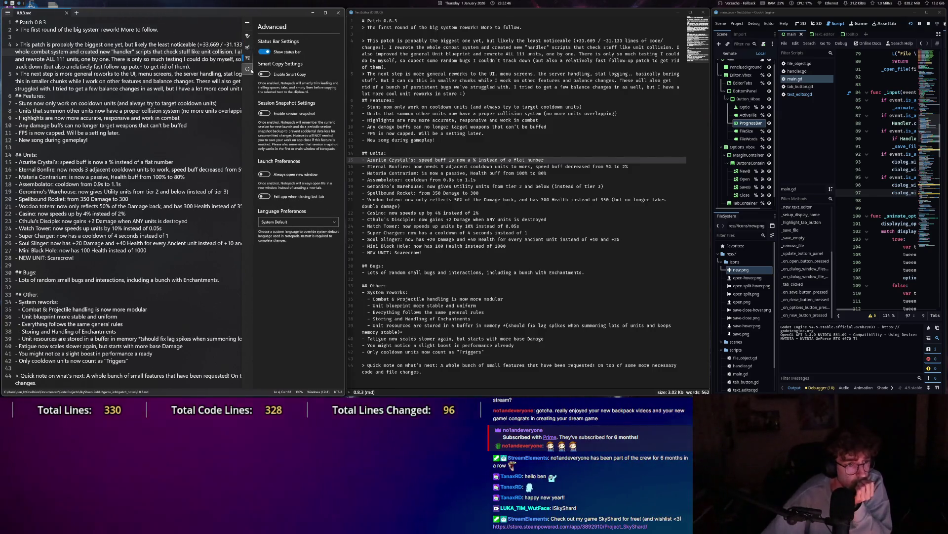
mouse_move(19, 30)
left_mouse_down()
mouse_move(124, 64)
mouse_move(226, 286)
left_mouse_up()
left_click(227, 287)
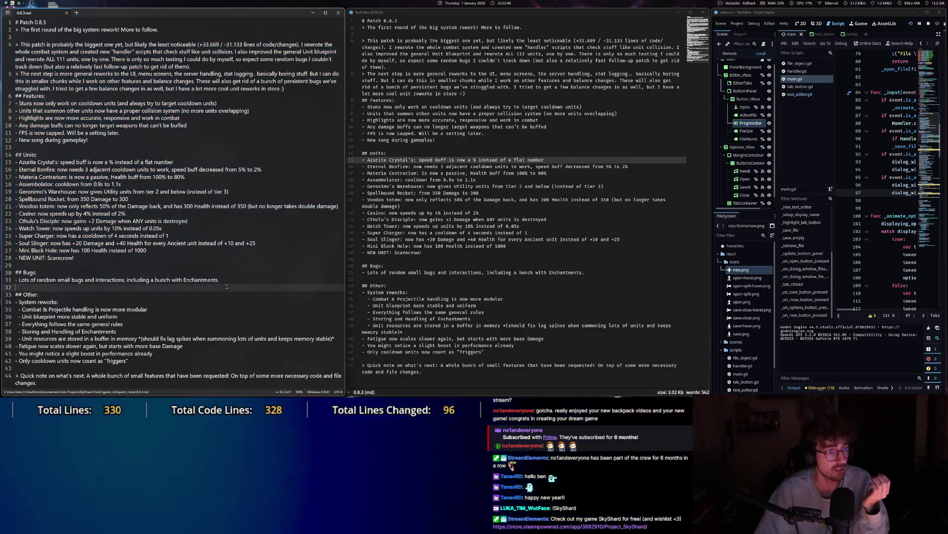
Drag-select and clear several text spans in both the Godot-built editor and Notepad.
left_click_drag(460, 87, 576, 341)
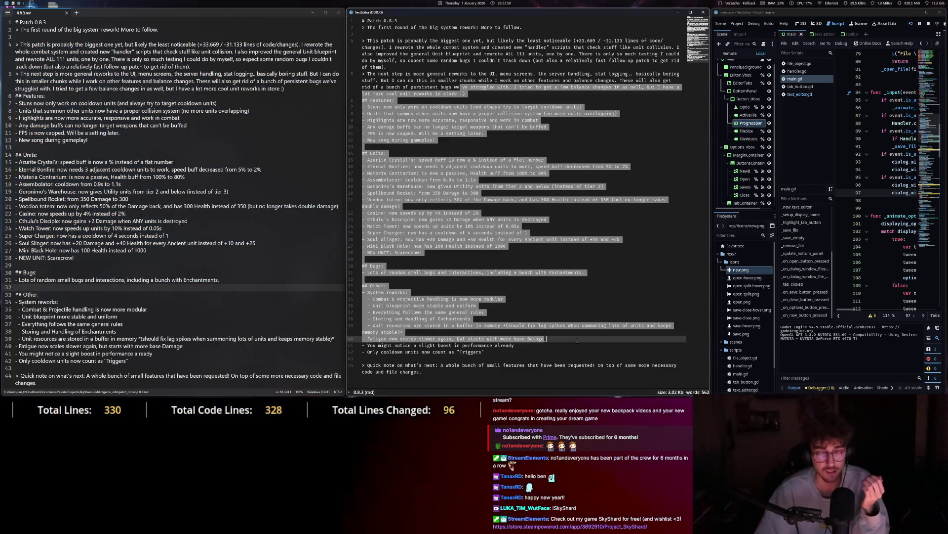
left_click(526, 209)
mouse_move(432, 87)
left_mouse_down()
mouse_move(494, 94)
mouse_move(457, 113)
left_mouse_up()
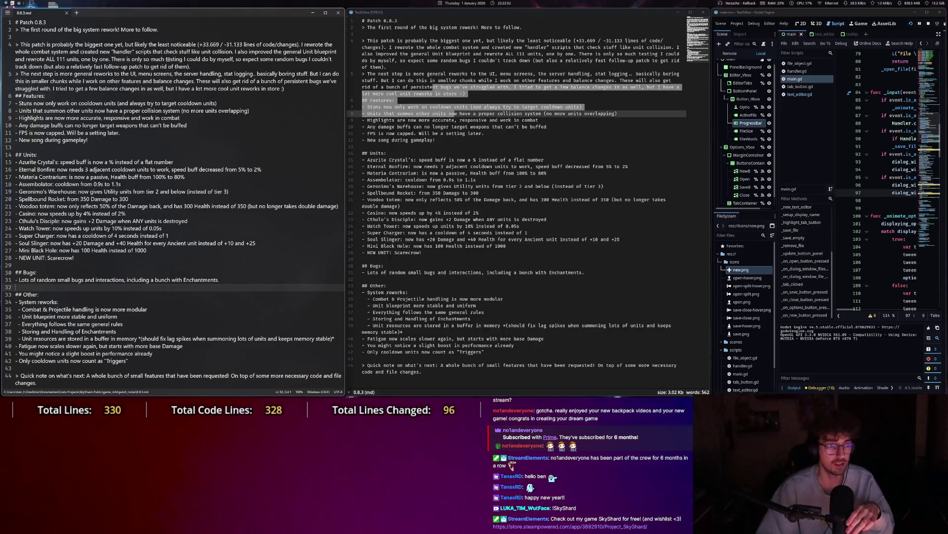
left_click_drag(119, 66, 219, 206)
mouse_move(393, 61)
left_mouse_down()
mouse_move(445, 69)
mouse_move(473, 199)
left_mouse_up()
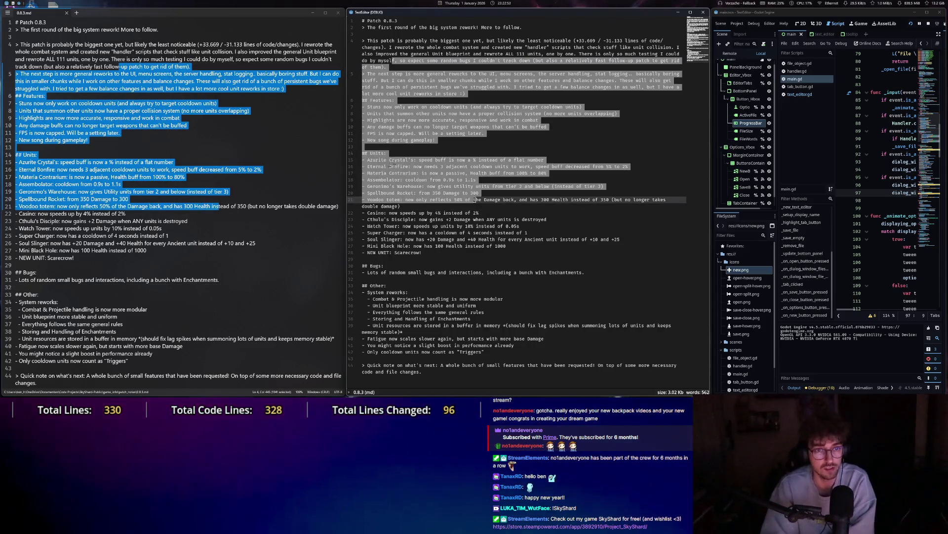
left_click(77, 51)
left_click_drag(78, 51, 222, 195)
left_click(148, 123)
mouse_move(29, 71)
left_mouse_down()
mouse_move(197, 208)
mouse_move(198, 240)
mouse_move(148, 74)
mouse_move(148, 163)
mouse_move(127, 111)
left_mouse_up()
left_click(85, 66)
Select and deselect more patch-note blocks, then open TextEditor's side panel with Esc.
left_click(137, 192)
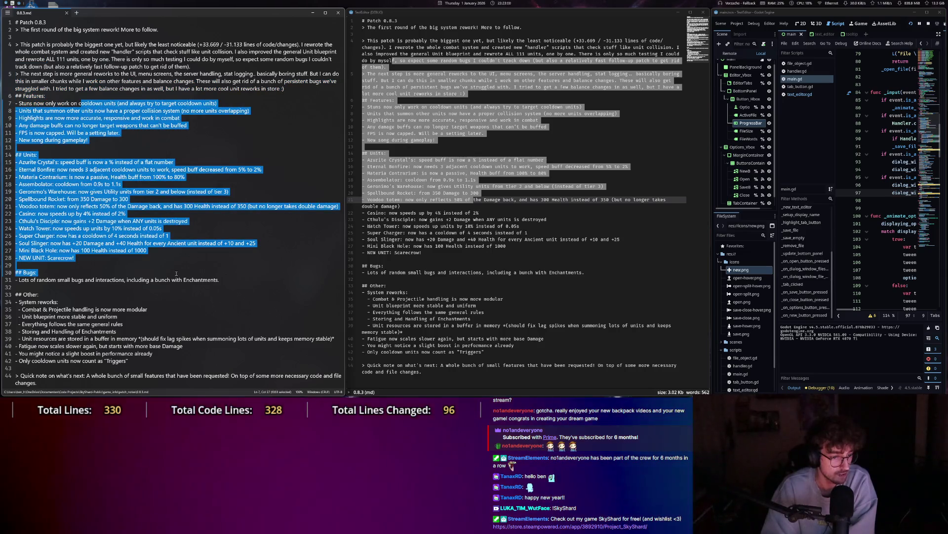
left_click(169, 221)
mouse_move(68, 74)
left_mouse_down()
mouse_move(99, 140)
mouse_move(124, 266)
left_mouse_up()
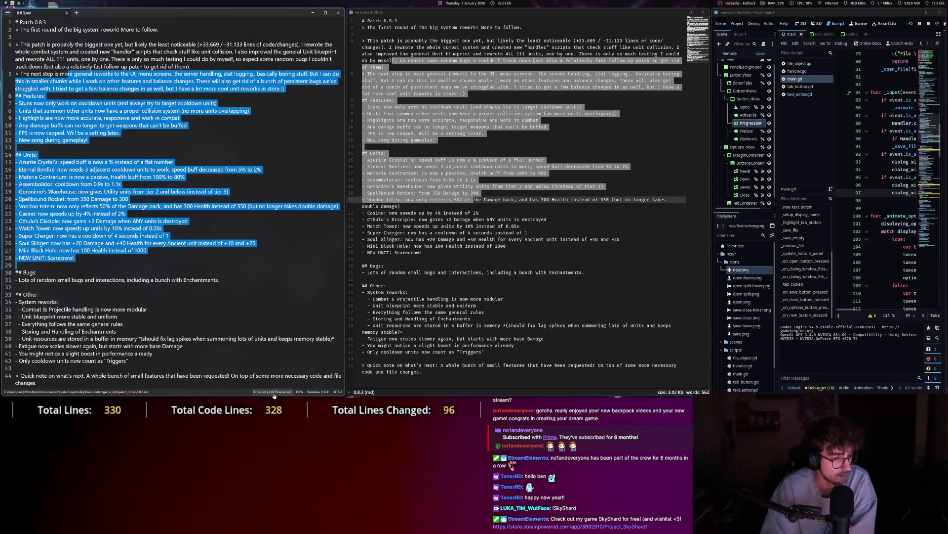
mouse_move(42, 52)
left_mouse_down()
mouse_move(198, 74)
mouse_move(124, 133)
mouse_move(87, 60)
mouse_move(198, 72)
mouse_move(148, 277)
left_mouse_up()
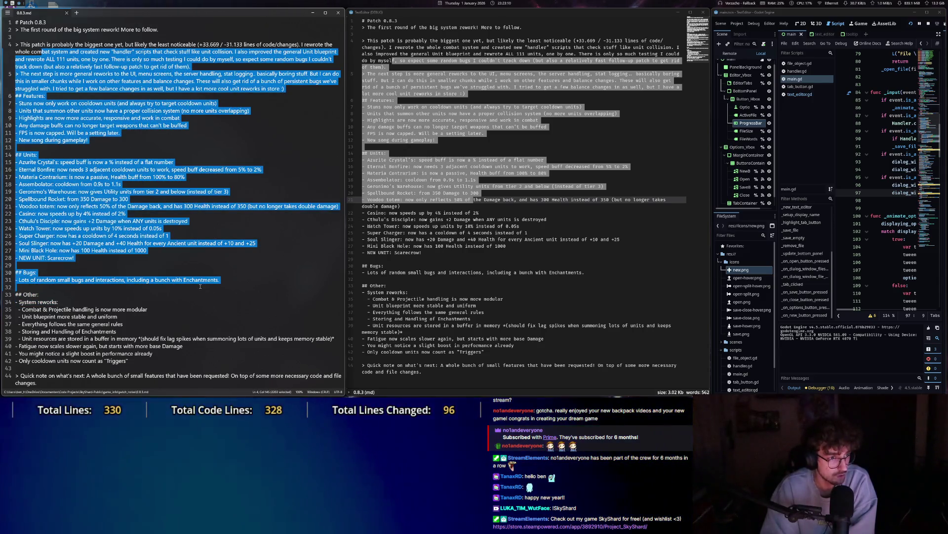
left_click(153, 155)
mouse_move(16, 74)
left_mouse_down()
mouse_move(340, 89)
mouse_move(171, 237)
left_mouse_up()
left_click_drag(71, 67, 123, 222)
left_click(123, 222)
left_click_drag(395, 75, 485, 264)
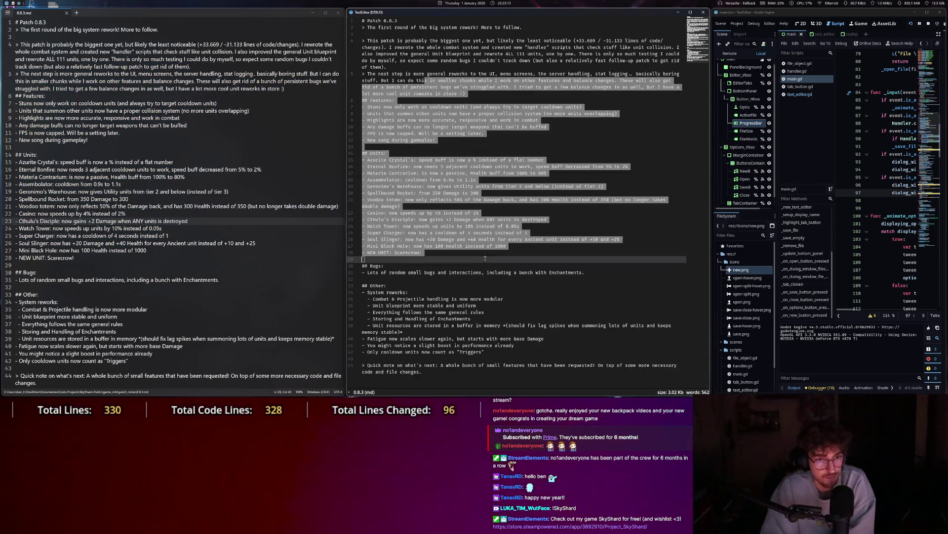
left_click(485, 265)
left_click(428, 74)
key("Escape")
key("Escape")
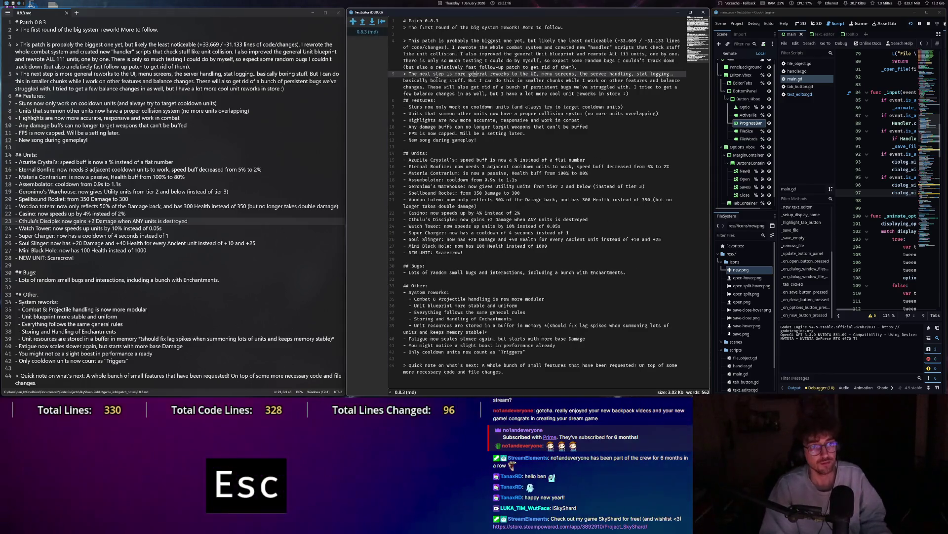
Toggle TextEditor's side panel and file panel open and closed, then add a new Untitled.txt tab in Notepad.
key("Escape")
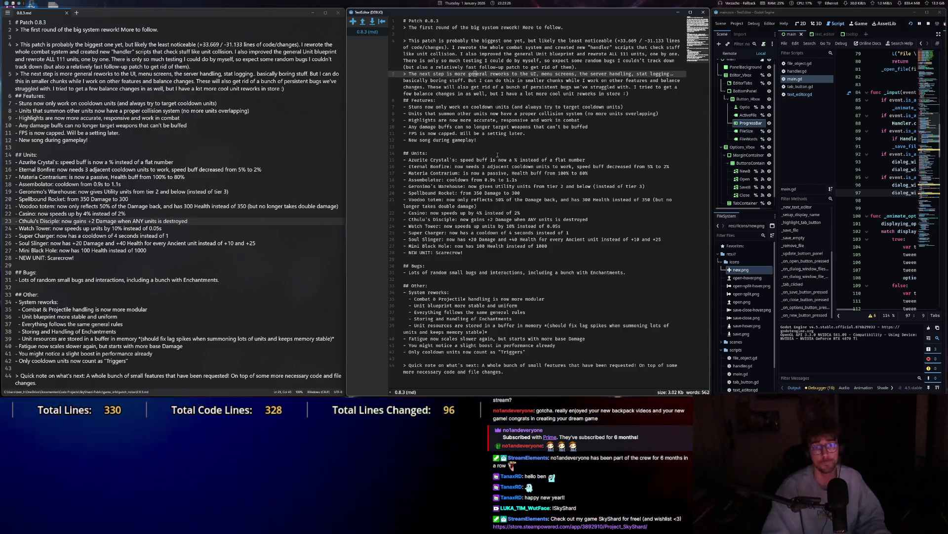
key("Escape")
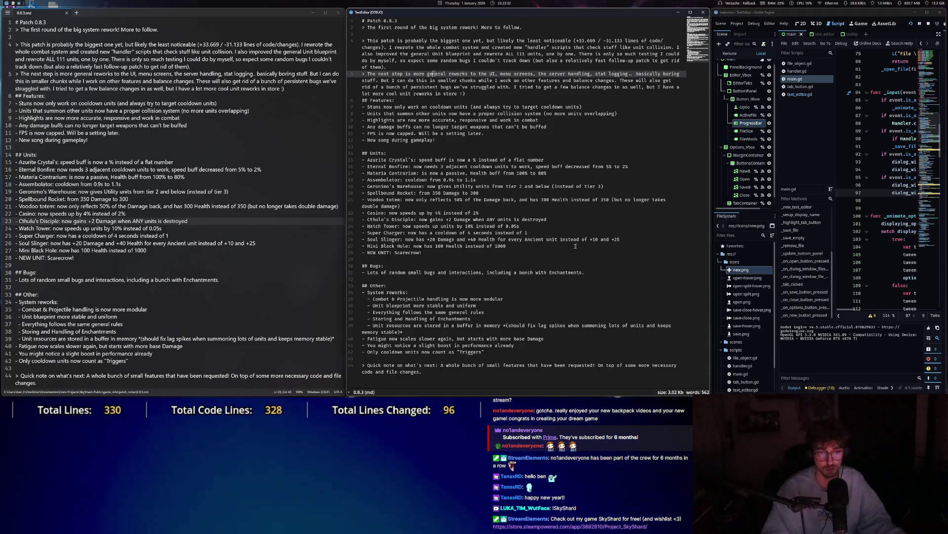
left_click(350, 392)
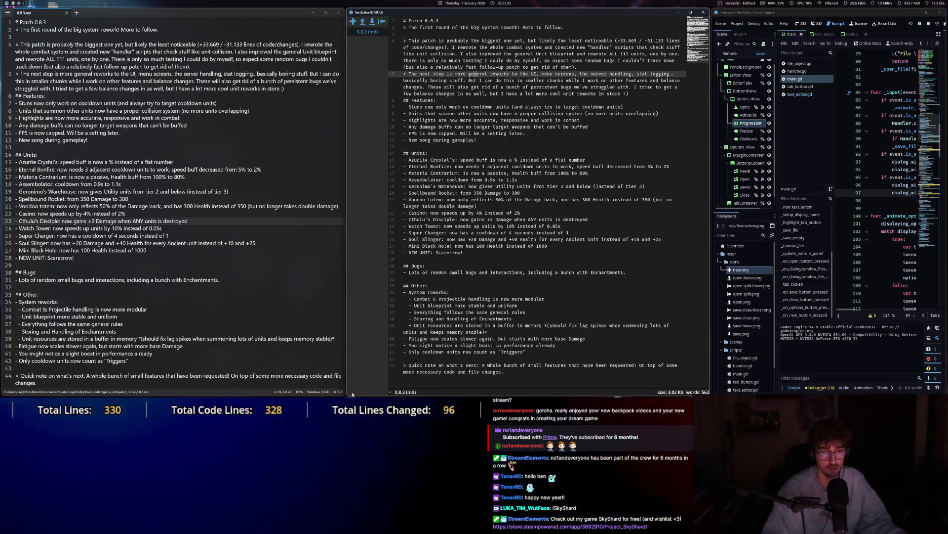
left_click(391, 393)
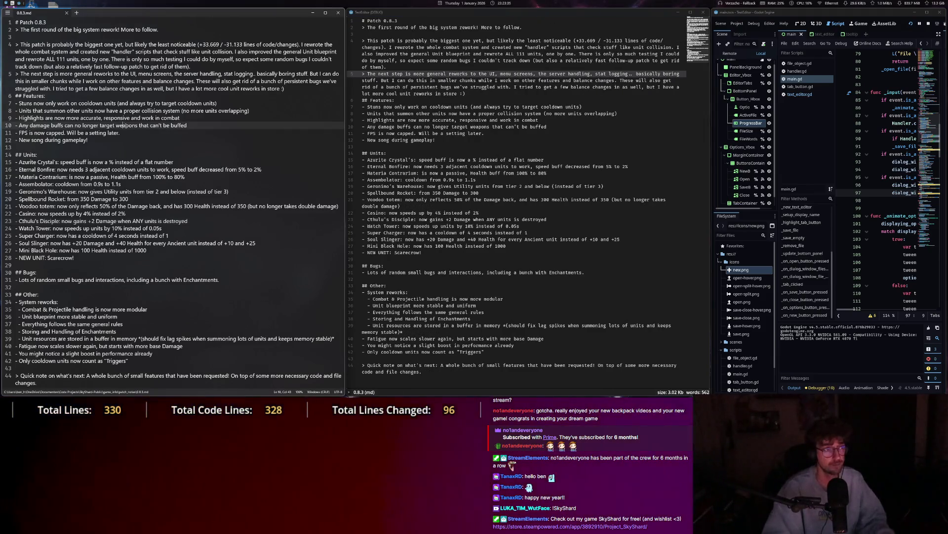
left_click(76, 13)
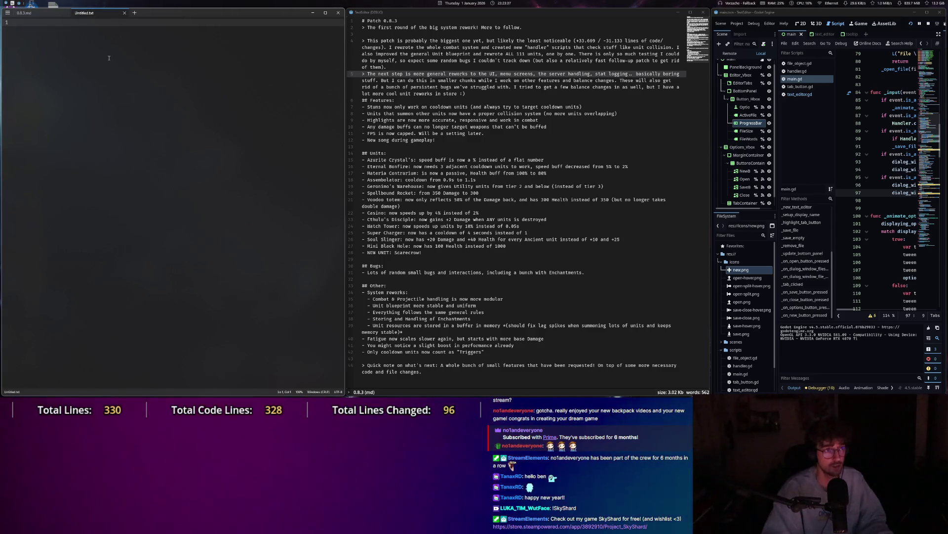
Shuffle between tabs and type 'qesdfqze' into the new Untitled.txt.
left_click(45, 15)
mouse_move(89, 13)
left_mouse_down()
mouse_move(267, 172)
mouse_move(266, 184)
left_mouse_up()
left_click(105, 13)
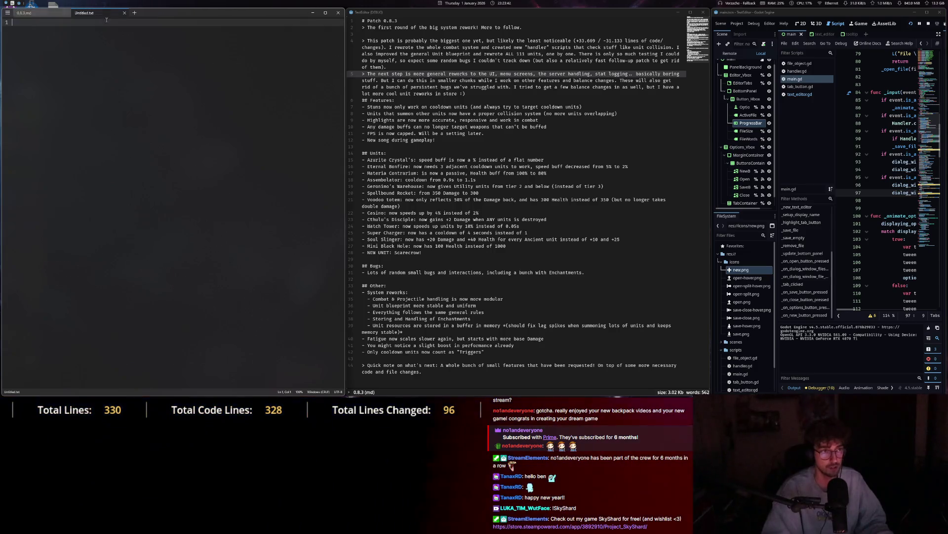
type("wqesdfqze")
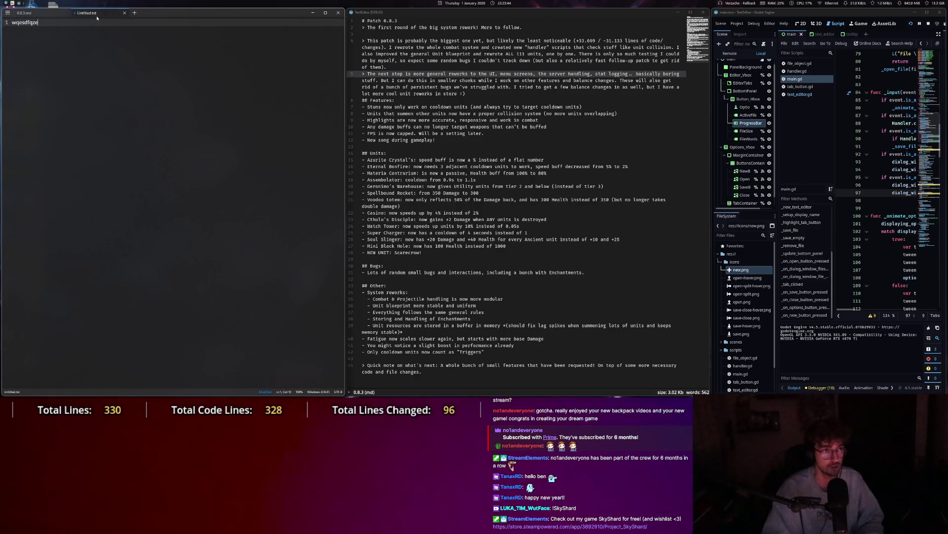
Try closing Untitled.txt, then cancel the save prompt to keep it open.
left_click(24, 13)
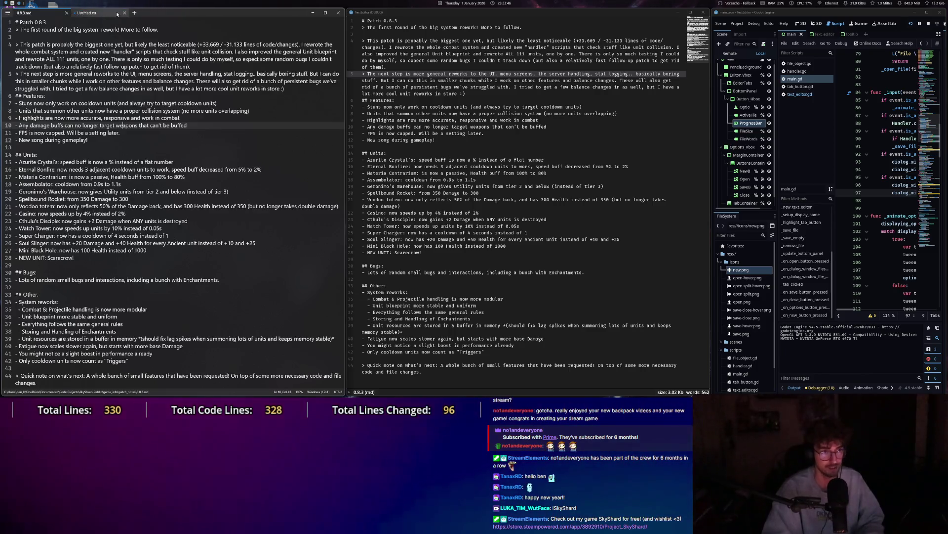
left_click(87, 13)
left_click(124, 13)
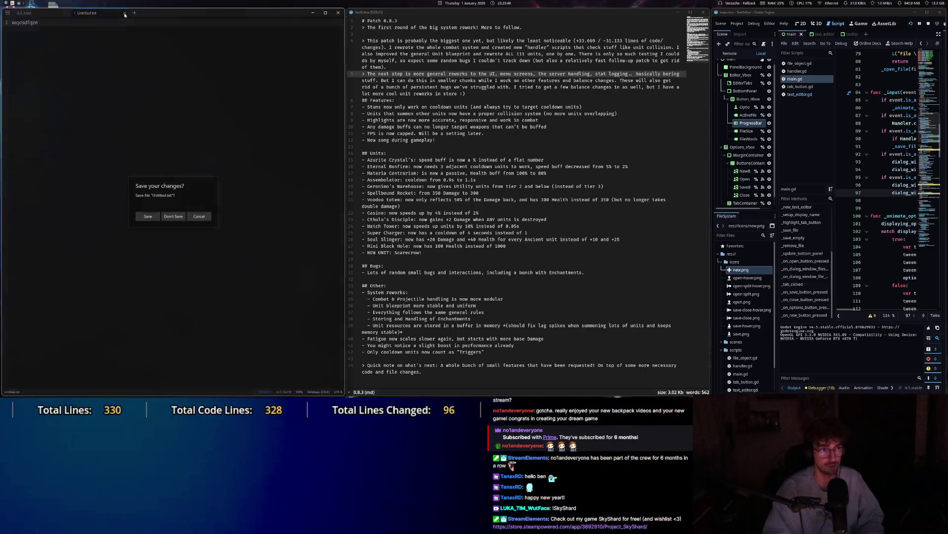
left_click(199, 216)
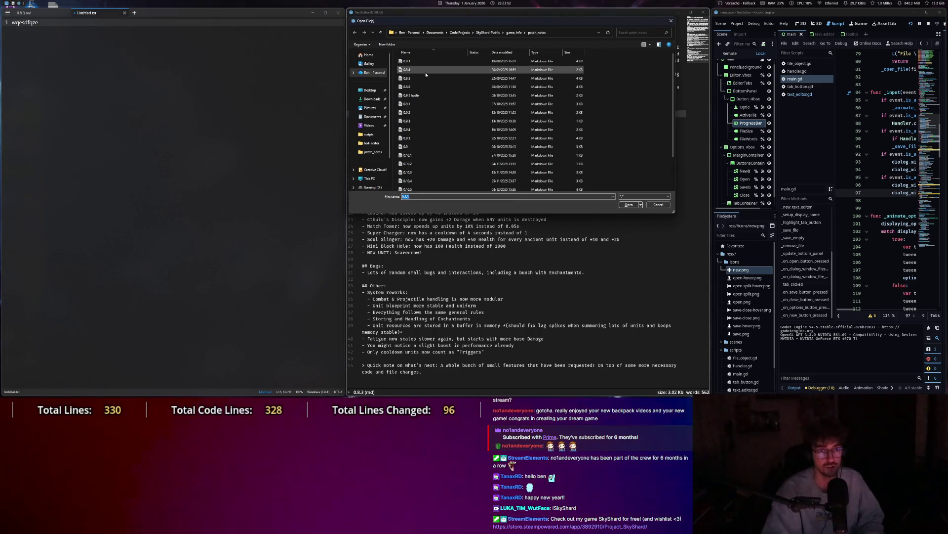
Load 0.8.4.md in TextEditor, close the 0.8.3 split pane with Ctrl+W, and discard Untitled.txt unsaved.
double_click(426, 72)
key("Escape")
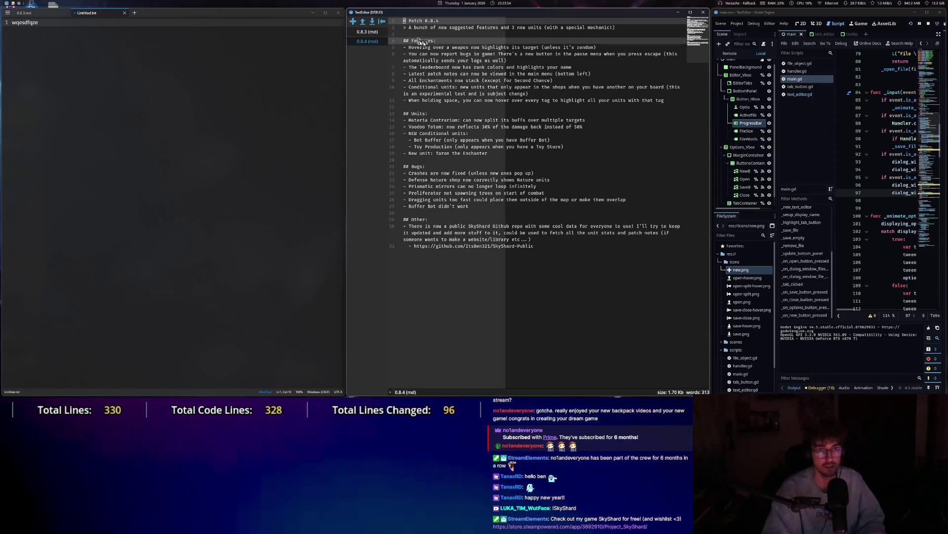
left_click_drag(367, 31, 616, 72)
mouse_move(548, 67)
left_mouse_down()
mouse_move(565, 67)
mouse_move(558, 67)
left_mouse_up()
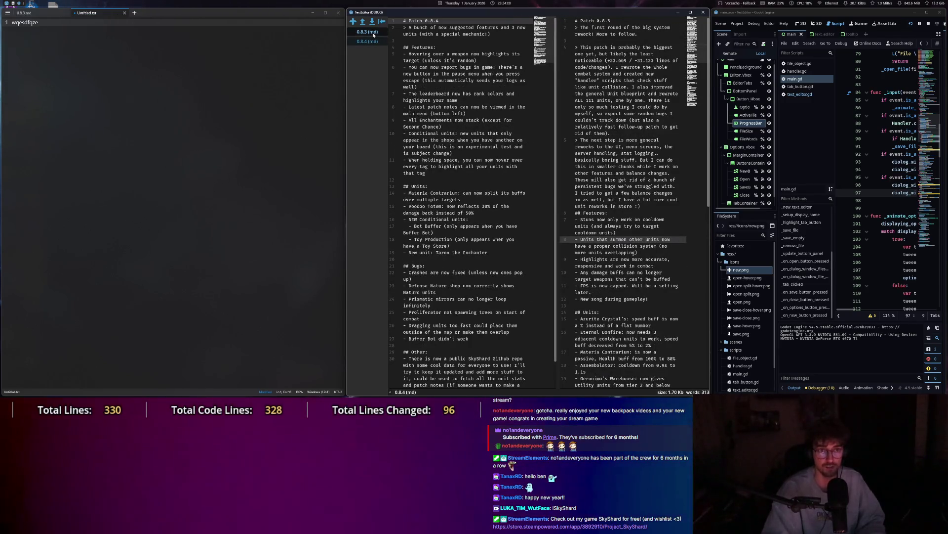
key("ctrl+w")
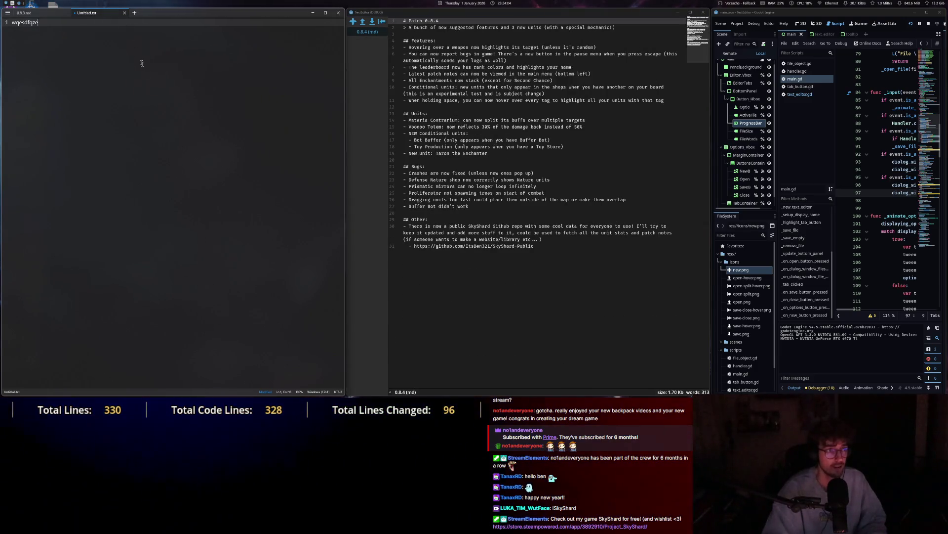
left_click(125, 13)
left_click(177, 219)
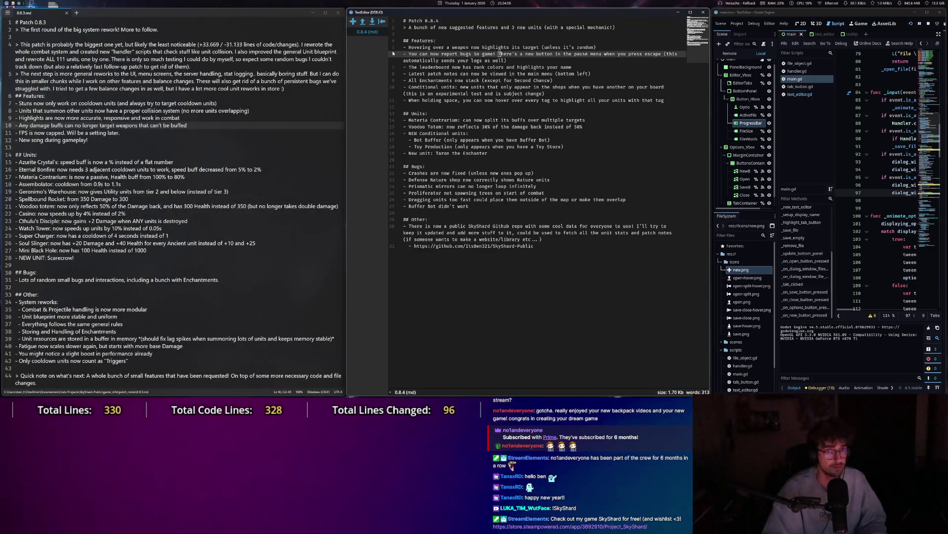
Hide TextEditor's sidebar and place carets in both notes, selecting all then deselecting 0.8.4.
key("Escape")
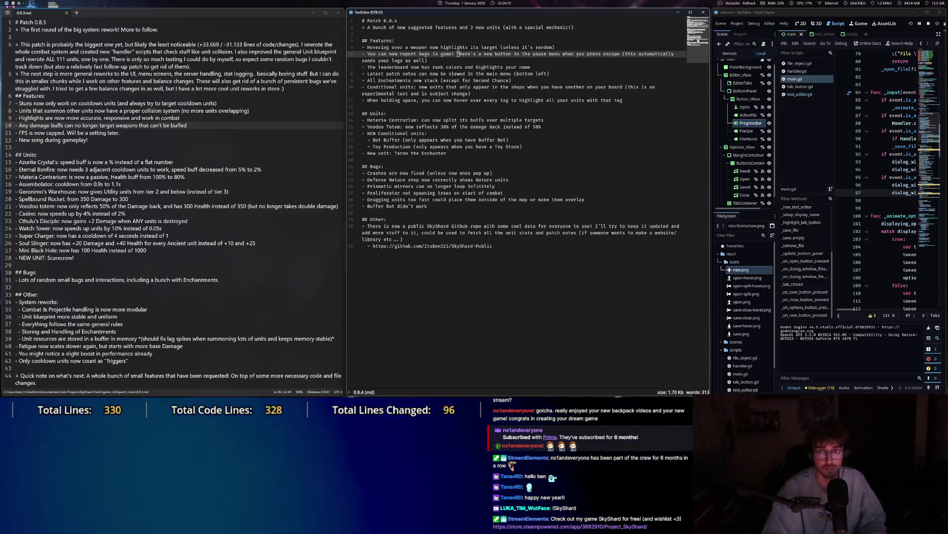
left_click(568, 200)
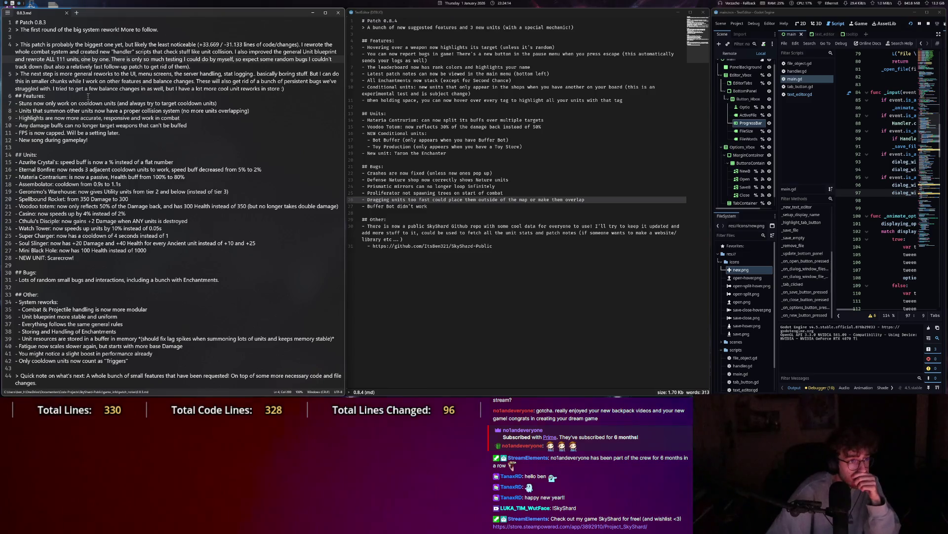
left_click_drag(88, 96, 130, 236)
left_click(474, 222)
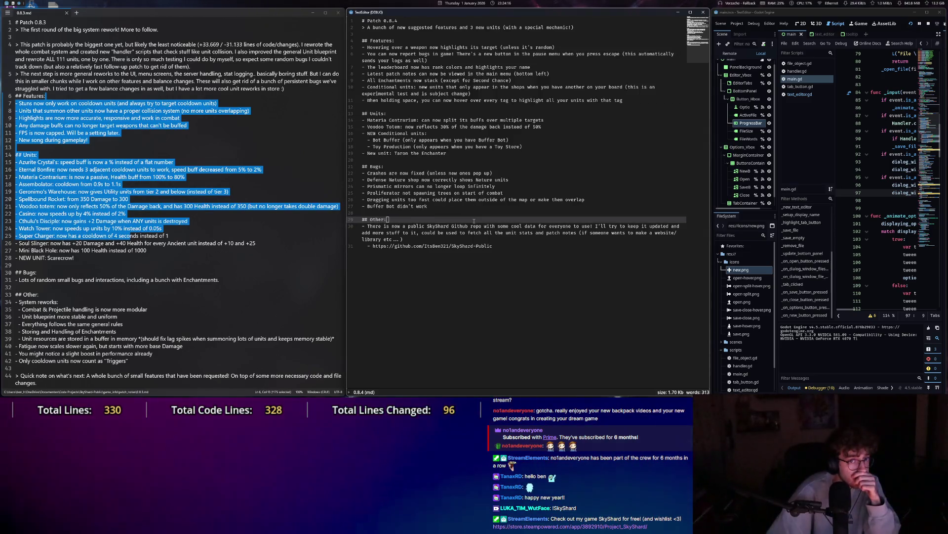
left_click(445, 206)
left_click(129, 198)
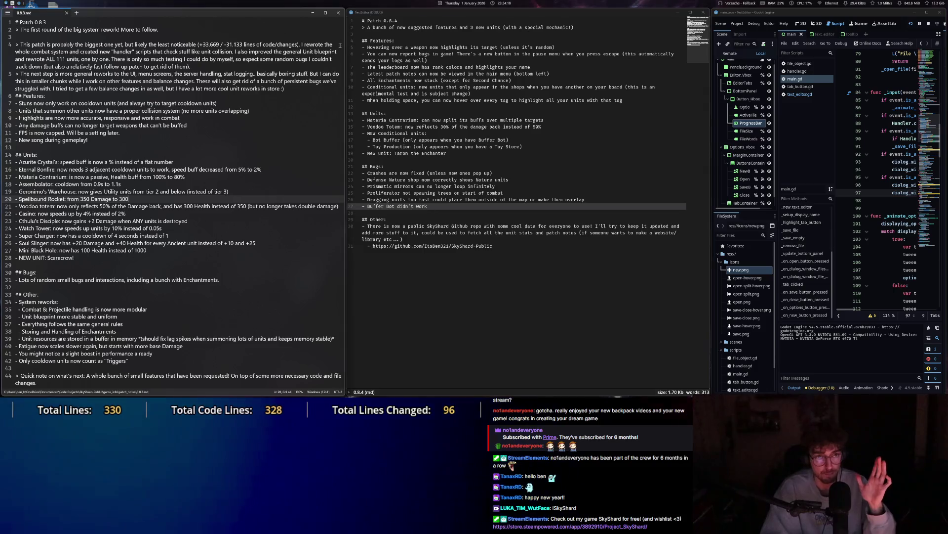
left_click(522, 186)
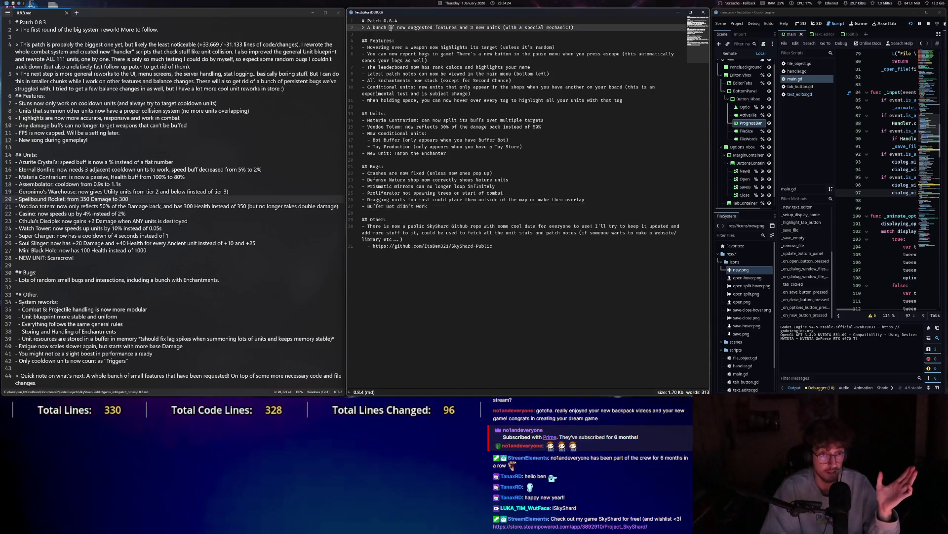
key("ctrl+a")
key("Right")
Select intro lines of the notes and drag a selection onto TextEditor's editing area.
left_click_drag(202, 228, 119, 51)
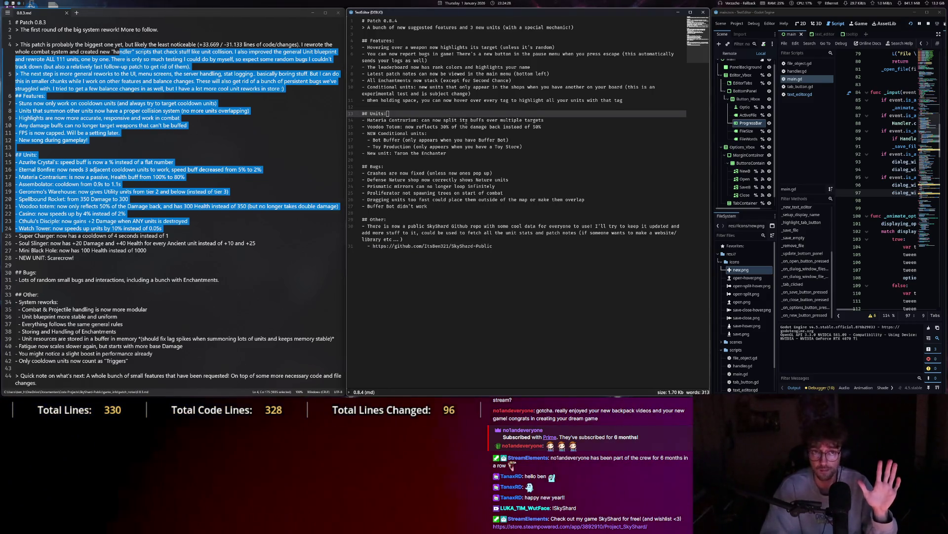
left_click(123, 44)
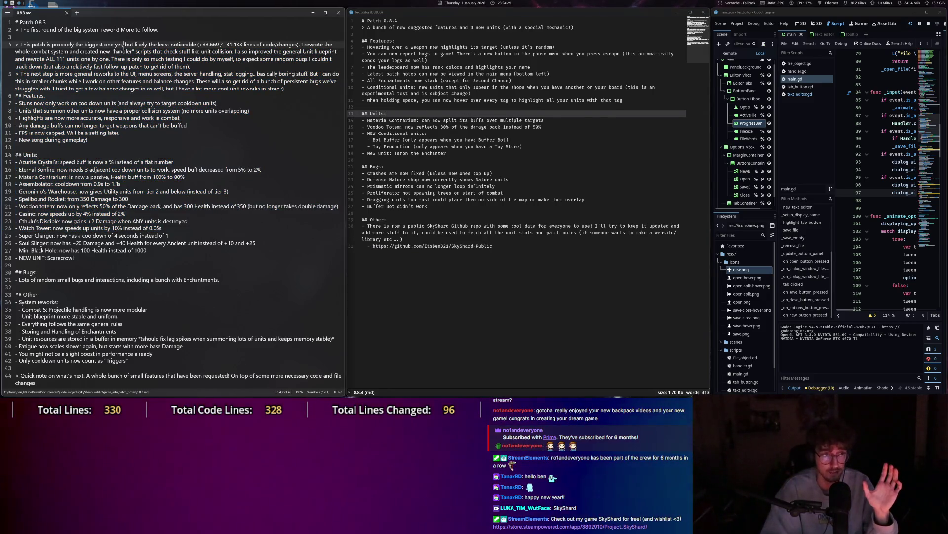
left_click_drag(135, 51, 135, 59)
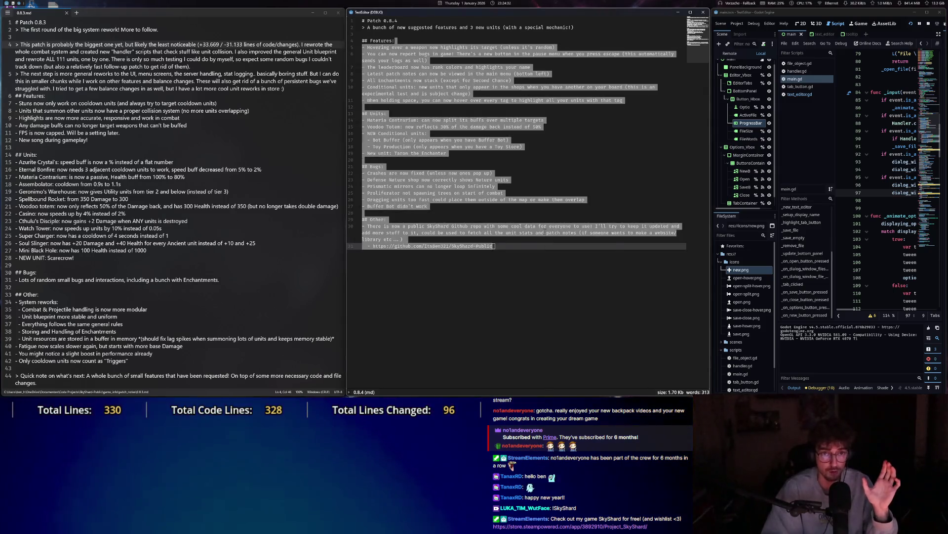
mouse_move(58, 59)
left_mouse_down()
mouse_move(124, 270)
mouse_move(67, 70)
mouse_move(221, 283)
left_mouse_up()
left_click_drag(470, 149, 507, 210)
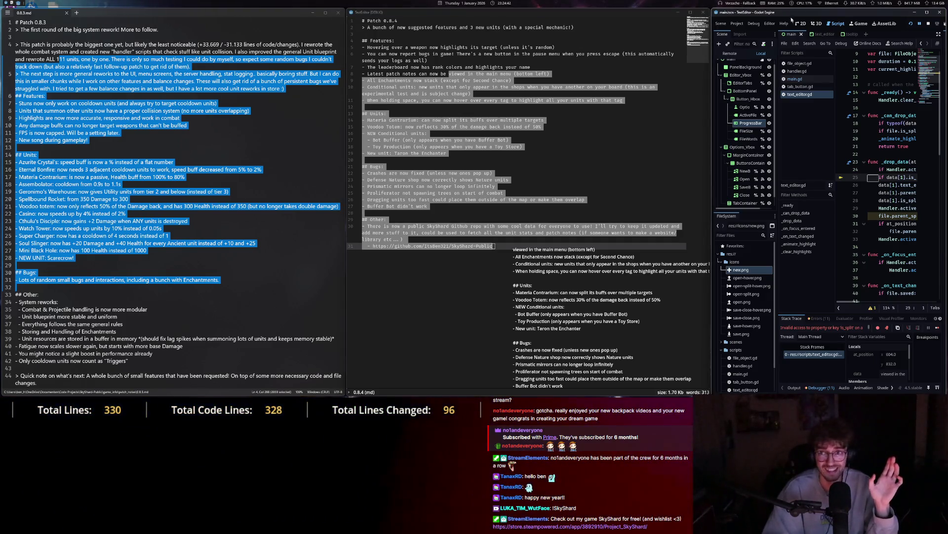
Close the Notepad window holding 0.8.3.md.
left_click(336, 13)
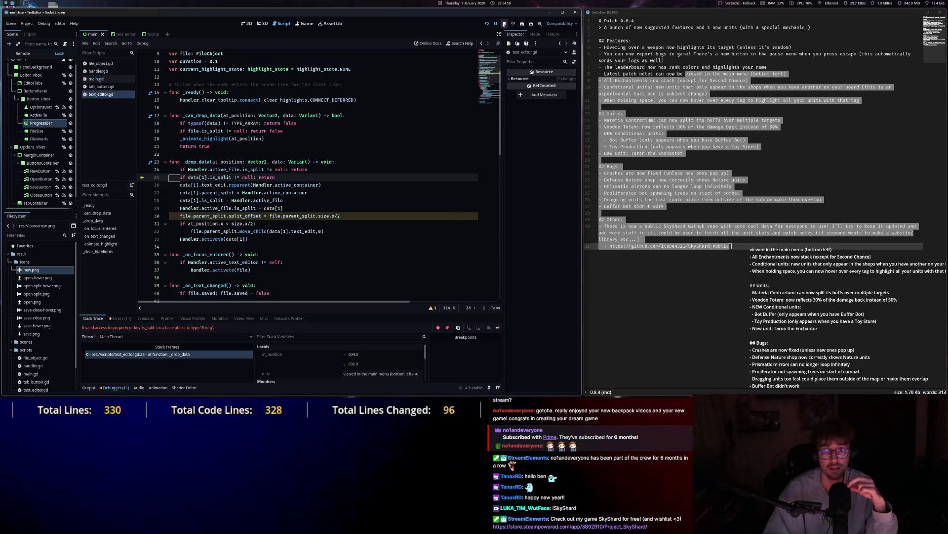
Resume execution after the error and copy the TYPE_ARRAY check line.
left_click(499, 330)
left_click(316, 169)
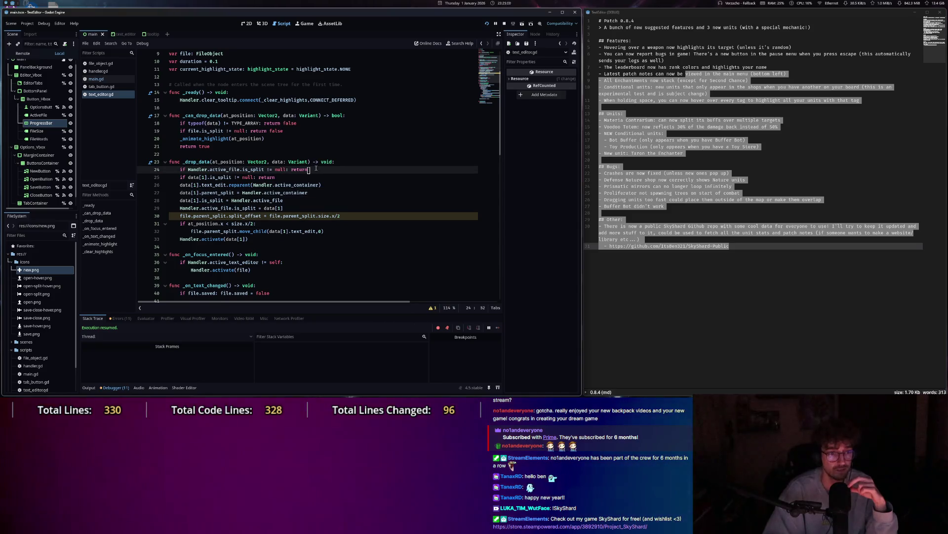
key("Up")
key("Up")
key("Up")
key("Home")
key("shift+End")
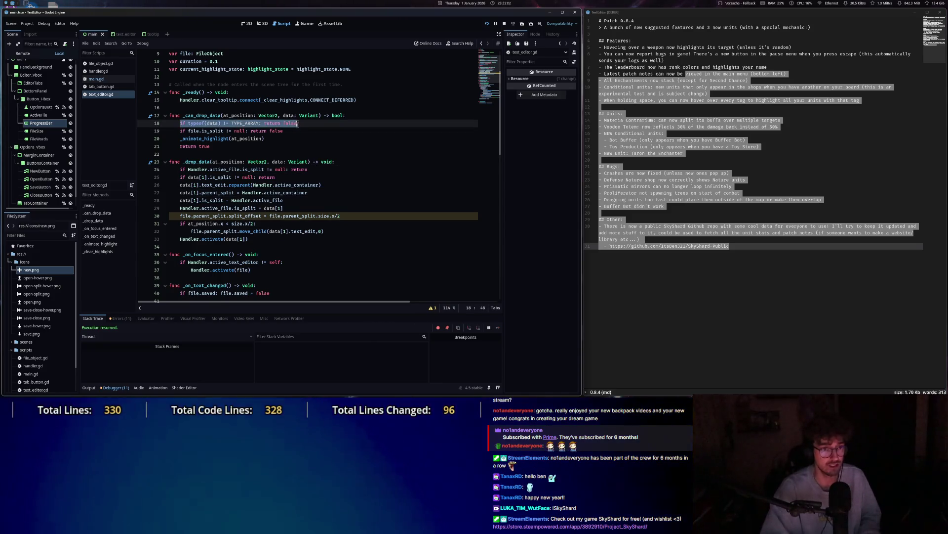
key("ctrl+c")
Add the type check at the top of _drop_data, save, and test dropping notes in the app.
left_click(348, 161)
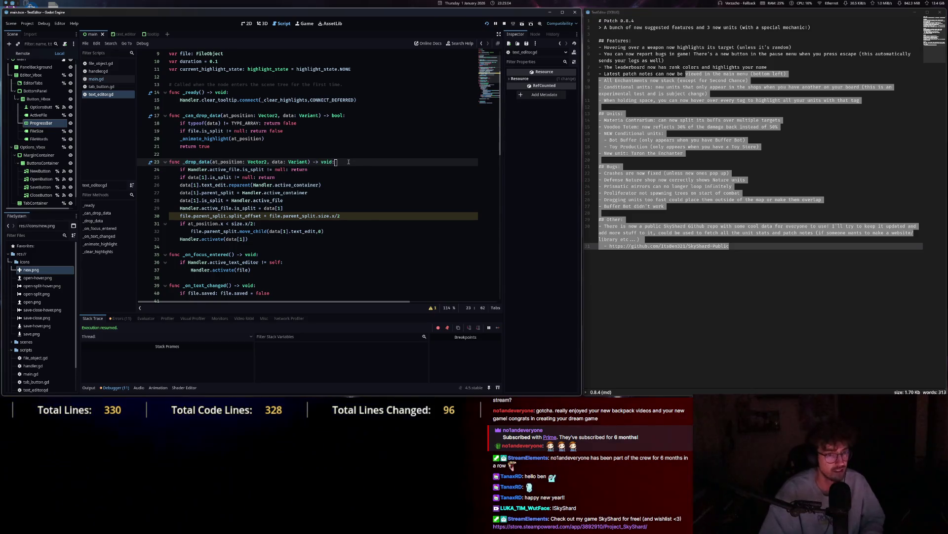
key("Return")
key("BackSpace")
key("BackSpace")
key("ctrl+s")
mouse_move(697, 218)
left_mouse_down()
mouse_move(657, 211)
mouse_move(646, 245)
left_mouse_up()
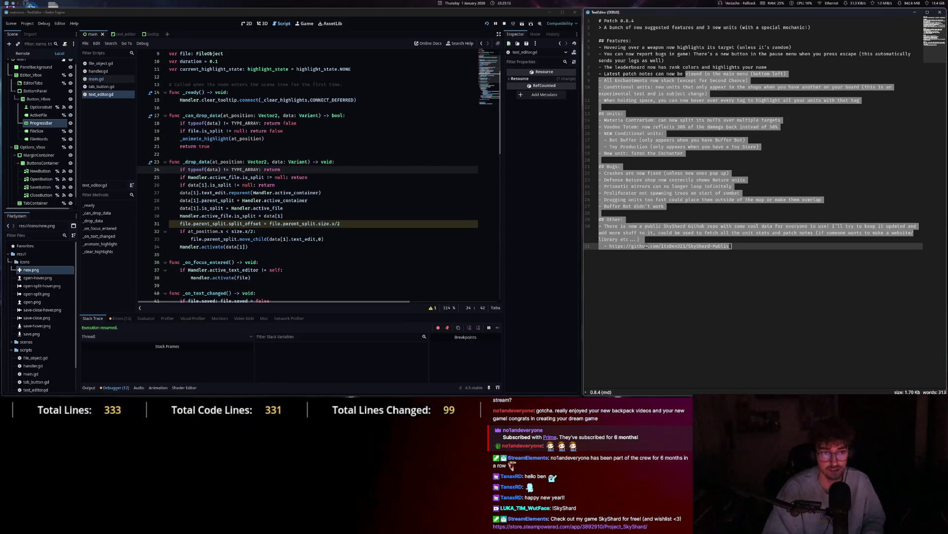
mouse_move(655, 99)
left_mouse_down()
mouse_move(657, 242)
mouse_move(657, 207)
mouse_move(652, 226)
mouse_move(287, 177)
left_mouse_up()
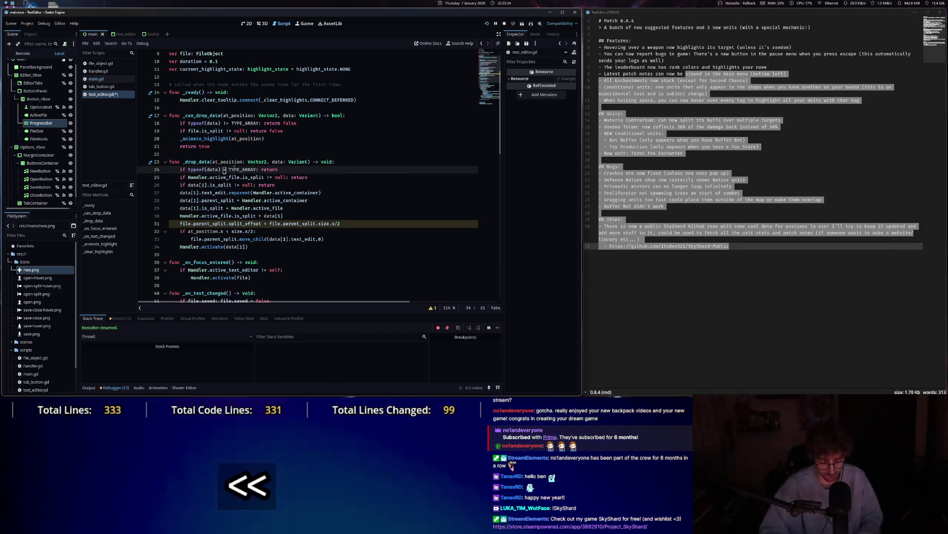
Indent the rest of the _drop_data body under the TYPE_ARRAY check and save.
key("ctrl+space")
type("=")
left_click(289, 169)
key("BackSpace")
key("BackSpace")
key("BackSpace")
mouse_move(250, 246)
left_mouse_down()
mouse_move(232, 245)
mouse_move(179, 182)
left_mouse_up()
key("Tab")
left_click(319, 201)
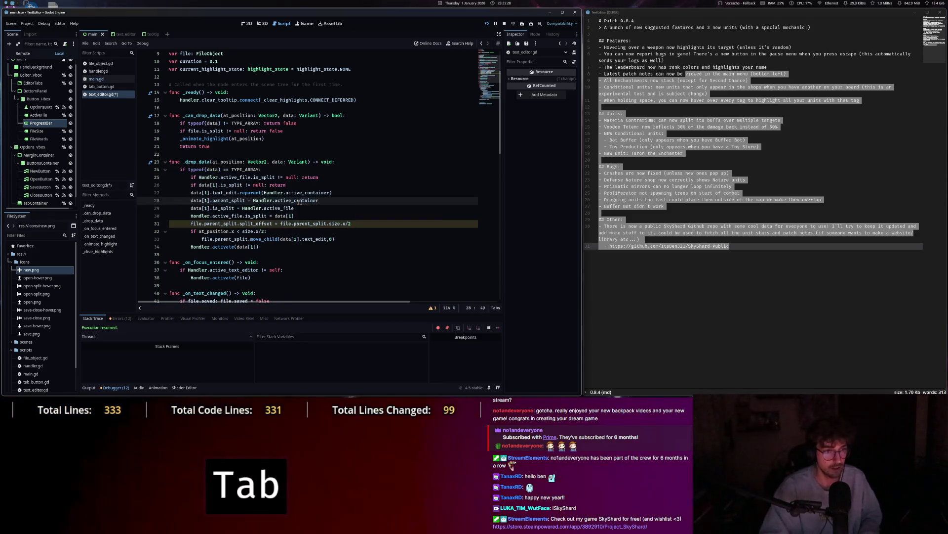
key("ctrl+s")
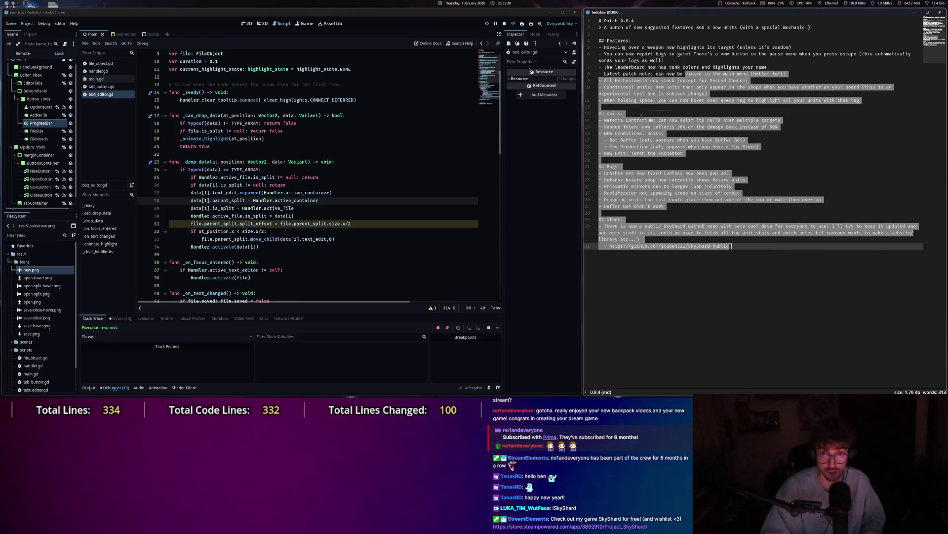
Test moving the Other section below the GitHub link in the app, then undo the moves.
left_click(657, 93)
left_click(737, 241)
left_click_drag(599, 212, 915, 234)
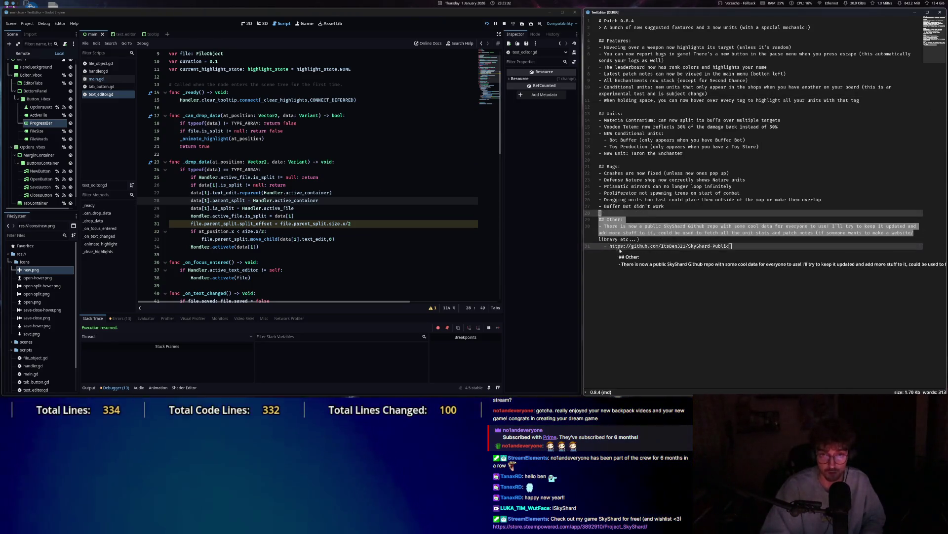
left_click_drag(741, 233, 731, 245)
key("ctrl+z")
key("ctrl+z")
key("ctrl+z")
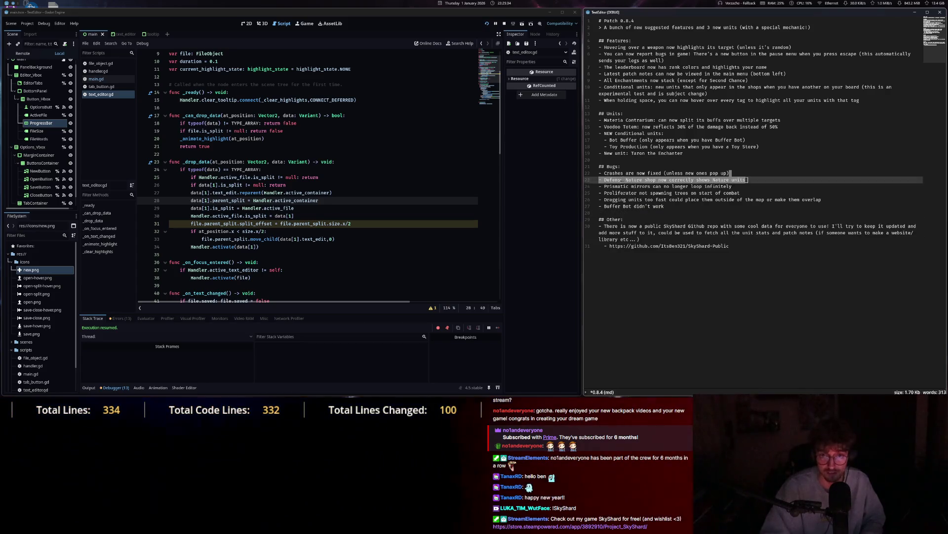
key("ctrl+z")
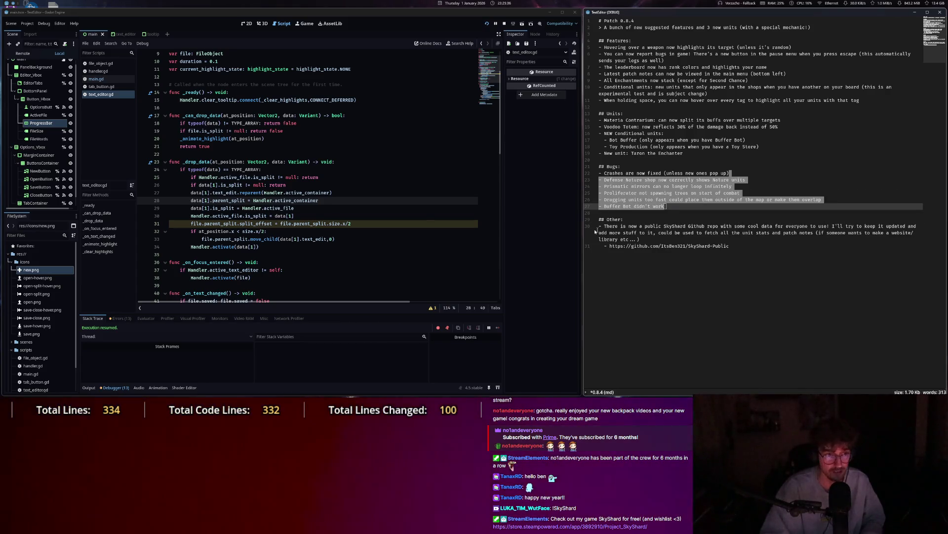
Undo the _drop_data restructuring, save the reverted script, and retest dropping bug lines.
key("ctrl+z")
key("ctrl+z")
key("ctrl+z")
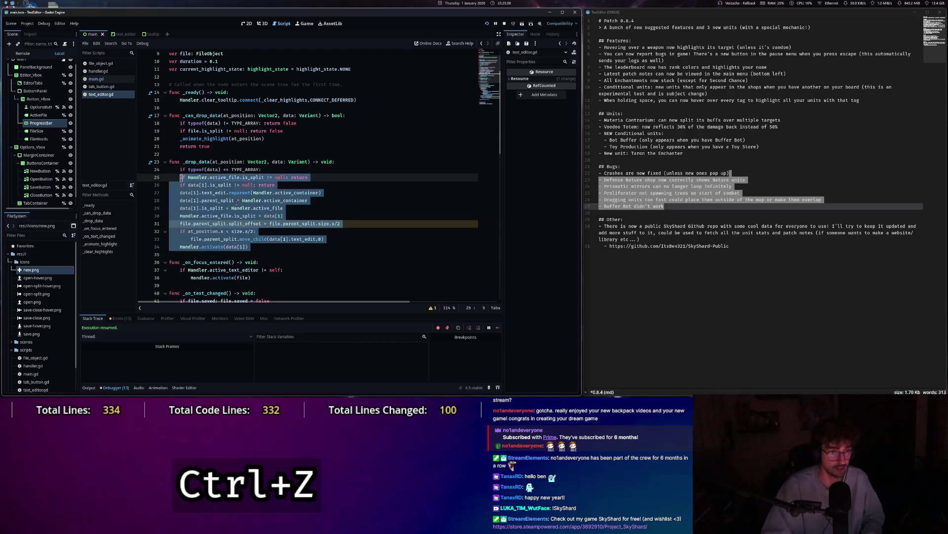
key("ctrl+z")
key("ctrl+z")
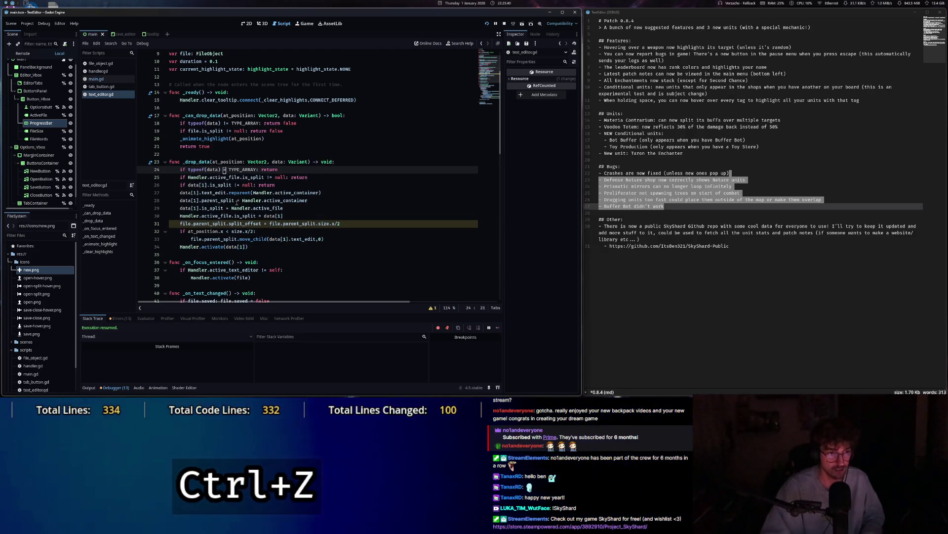
key("ctrl+s")
key("ctrl+z")
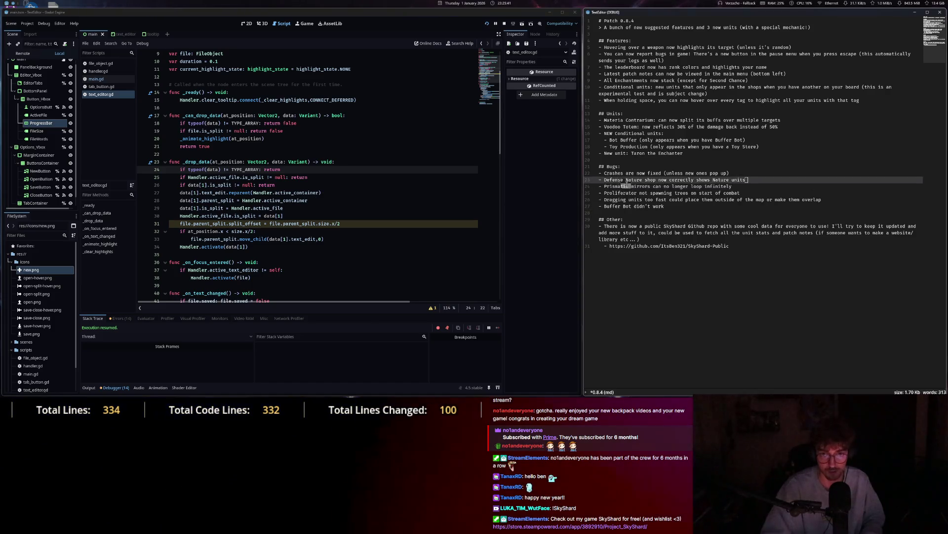
left_click_drag(640, 210, 632, 246)
key("ctrl+z")
key("ctrl+z")
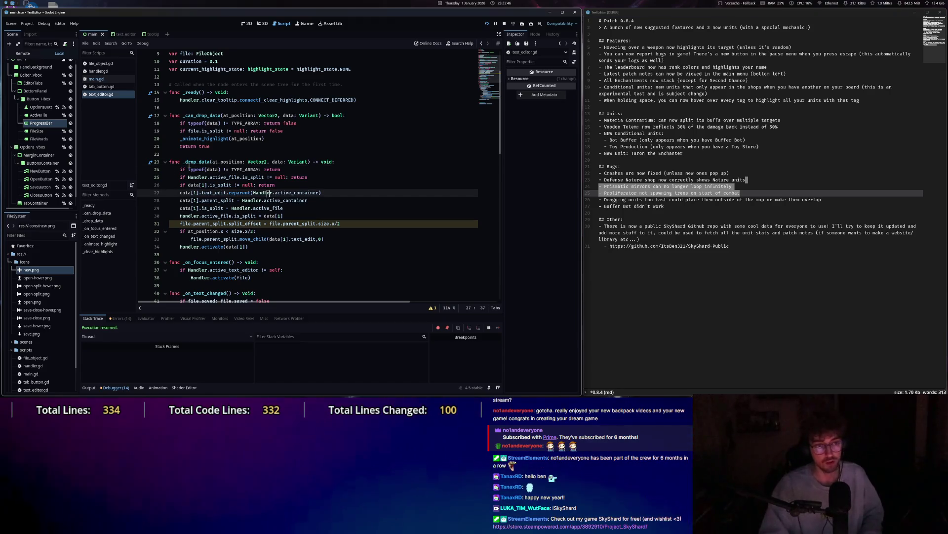
Delete the TYPE_ARRAY check on line 18 and save the script.
left_click_drag(183, 162, 268, 239)
left_click(268, 240)
key("ctrl+z")
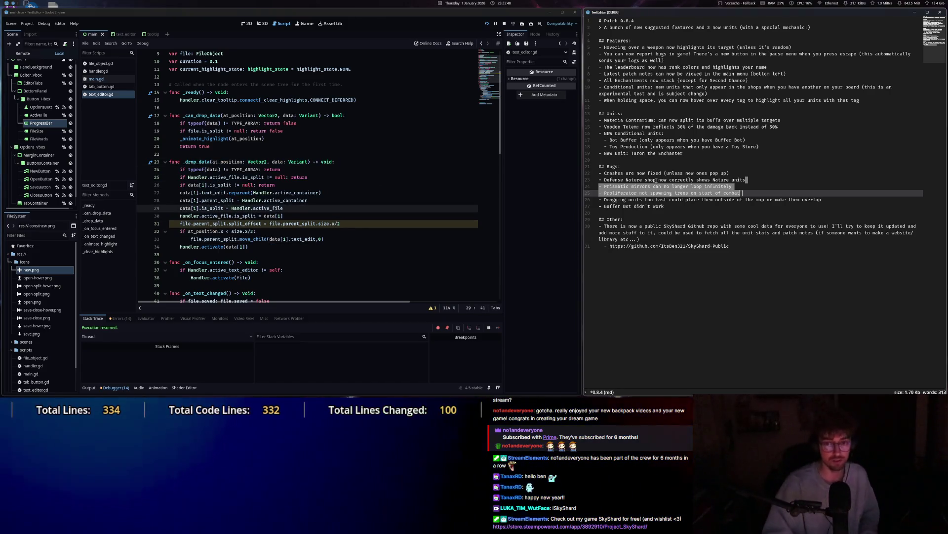
left_click_drag(297, 123, 167, 123)
key("BackSpace")
key("BackSpace")
key("ctrl+s")
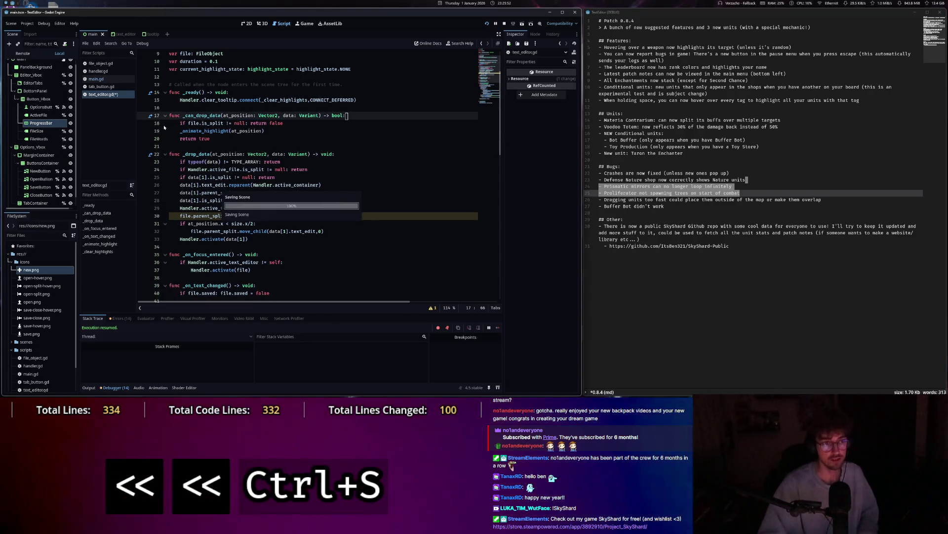
Restore the line 18 type check, save, and retest moving the Prismatic and Proliferator lines.
mouse_move(681, 190)
left_mouse_down()
mouse_move(667, 155)
mouse_move(716, 129)
mouse_move(798, 143)
left_mouse_up()
key("ctrl")
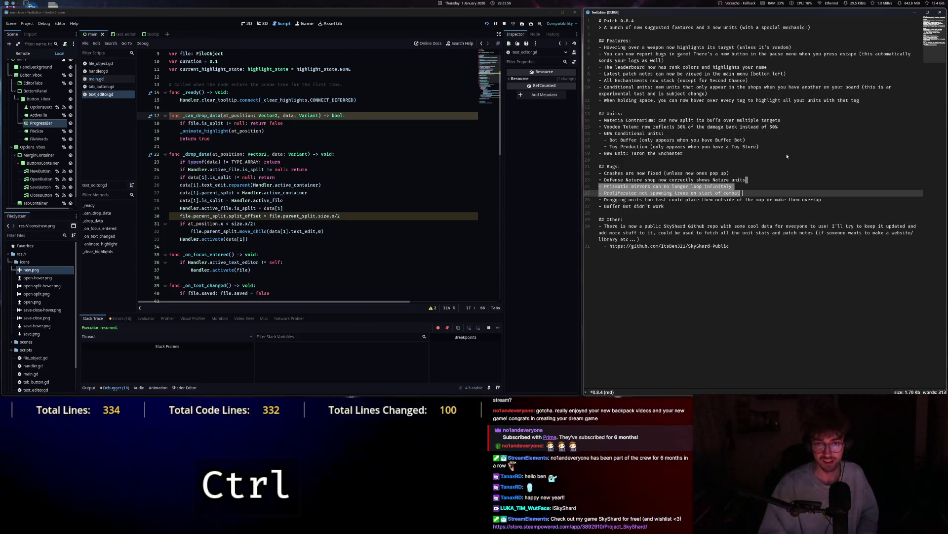
key("ctrl+z")
key("ctrl+s")
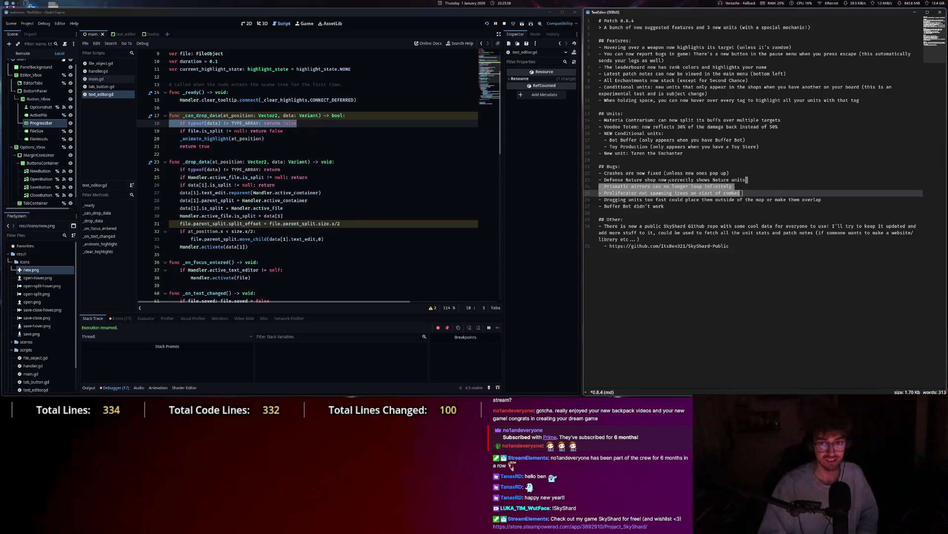
mouse_move(690, 183)
left_mouse_down()
mouse_move(808, 157)
mouse_move(812, 144)
left_mouse_up()
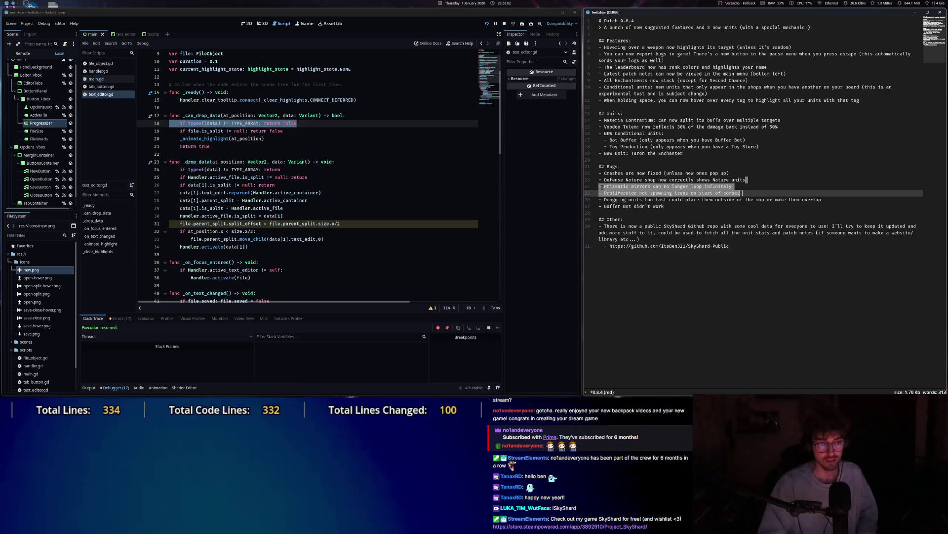
left_click(763, 147)
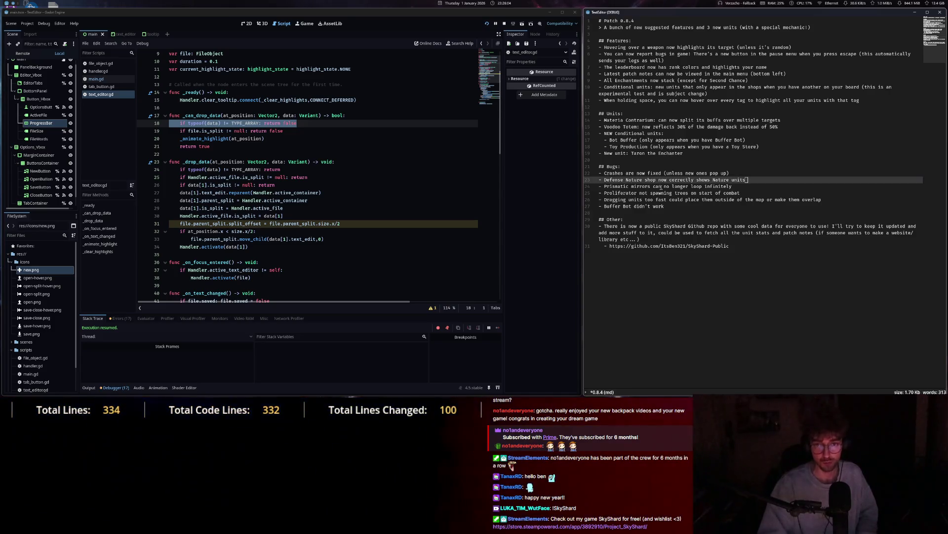
left_click_drag(606, 175, 653, 205)
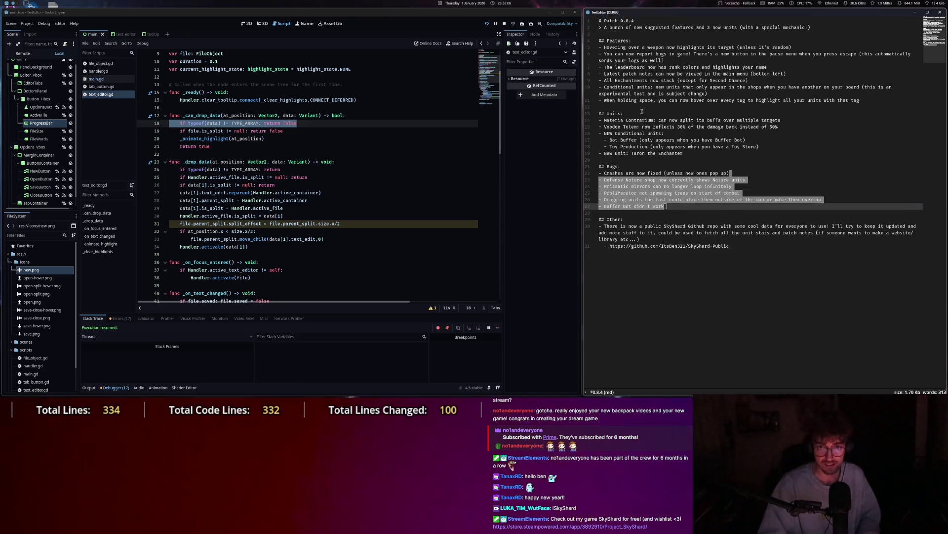
key("Escape")
left_click_drag(658, 169, 688, 193)
left_click_drag(652, 134, 607, 35)
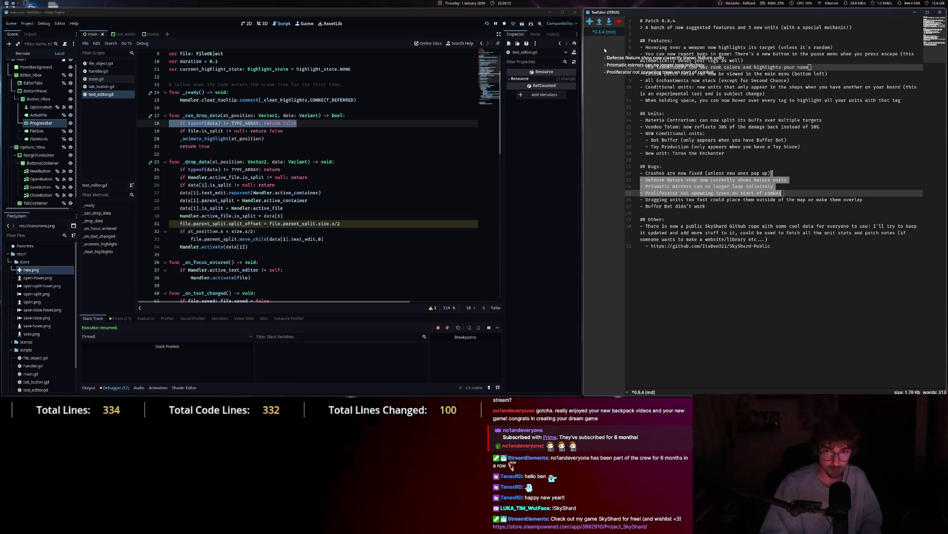
mouse_move(657, 182)
left_mouse_down()
mouse_move(710, 215)
mouse_move(865, 199)
left_mouse_up()
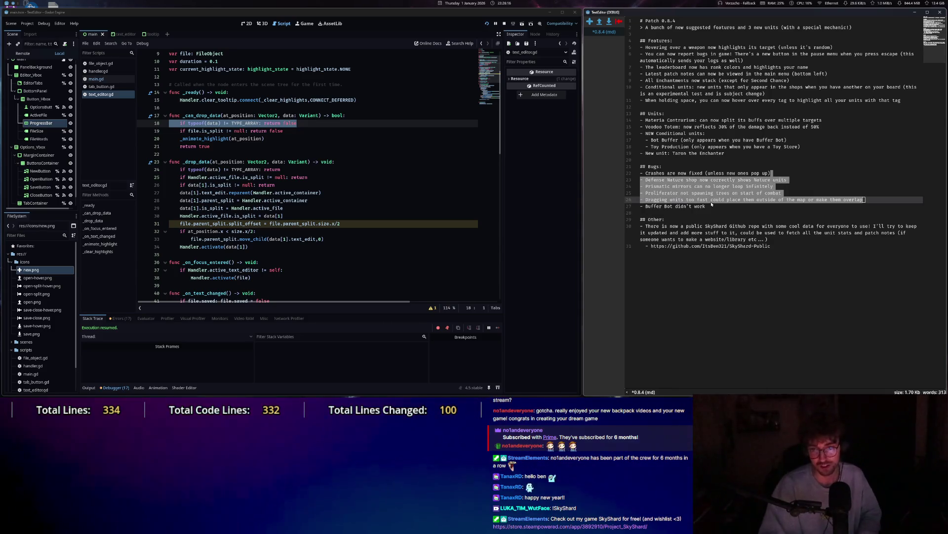
key("ctrl+c")
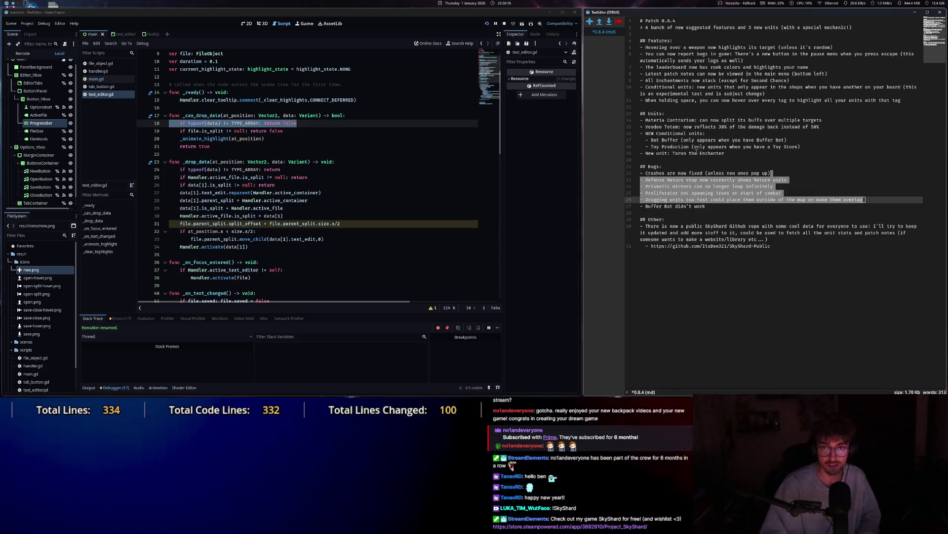
left_click(831, 73)
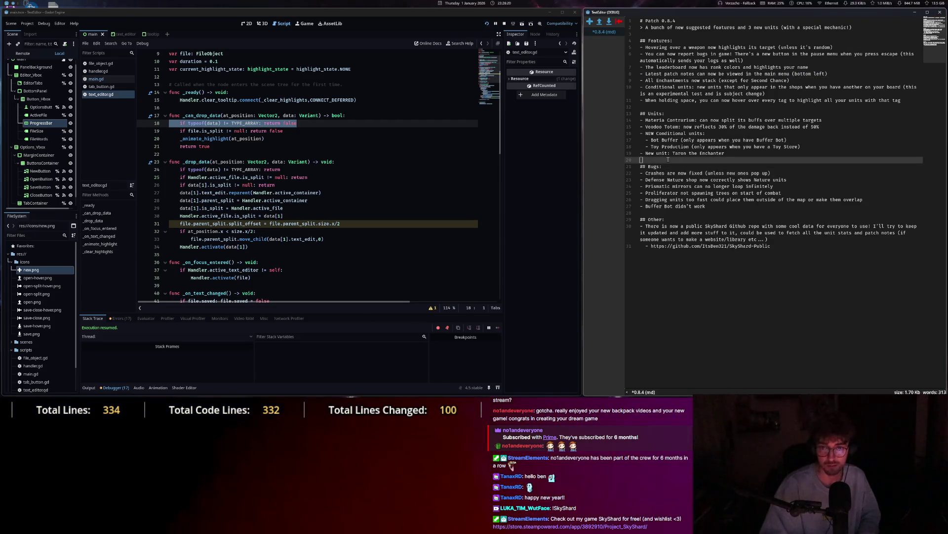
key("ctrl+v")
key("ctrl+z")
key("ctrl+c")
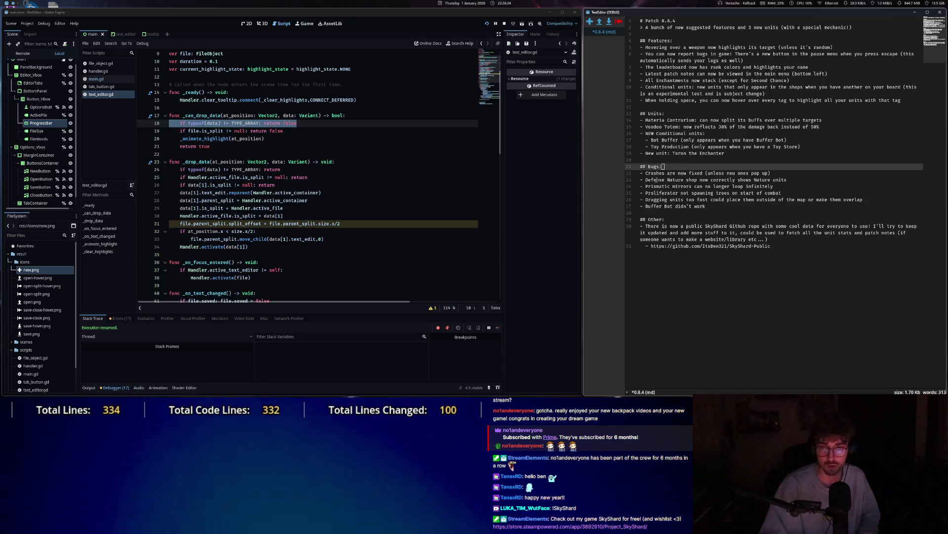
key("ctrl+c")
left_click(684, 219)
left_click_drag(707, 134, 776, 187)
key("ctrl+c")
left_click(671, 106)
key("ctrl+v")
key("ctrl+z")
key("ctrl+c")
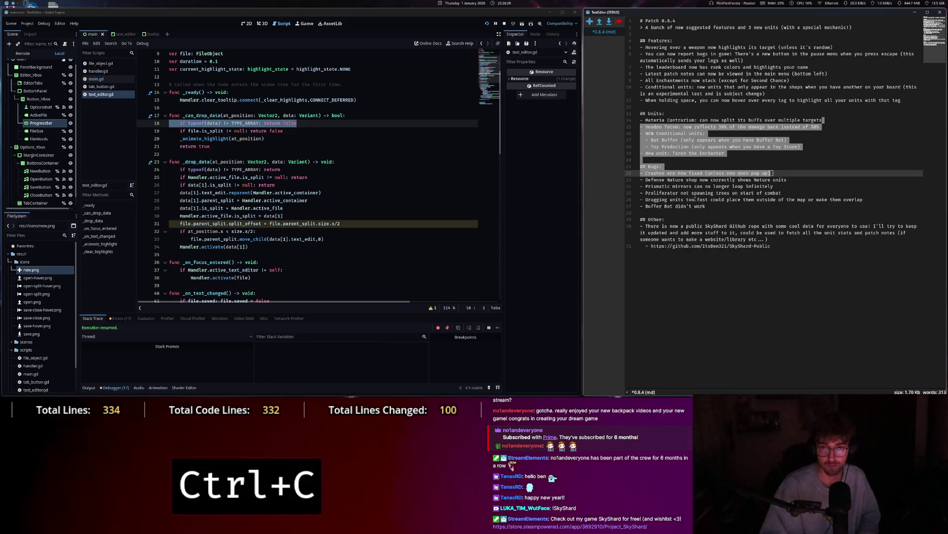
left_click(801, 181)
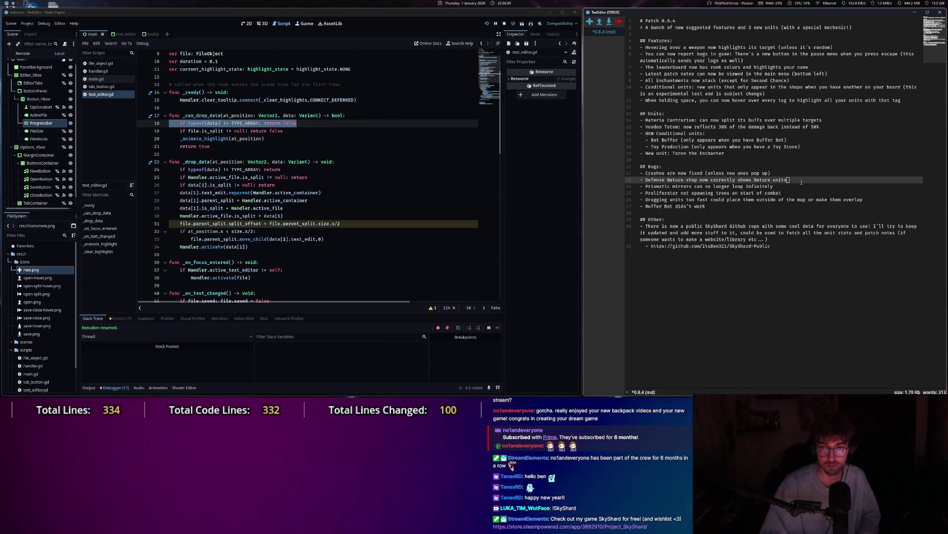
left_click_drag(697, 140, 791, 236)
key("ctrl+c")
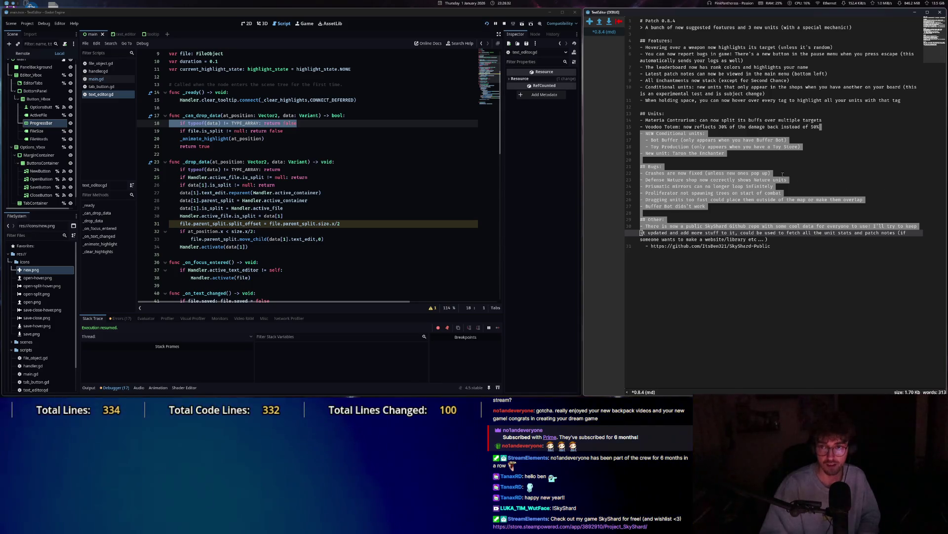
left_click(834, 48)
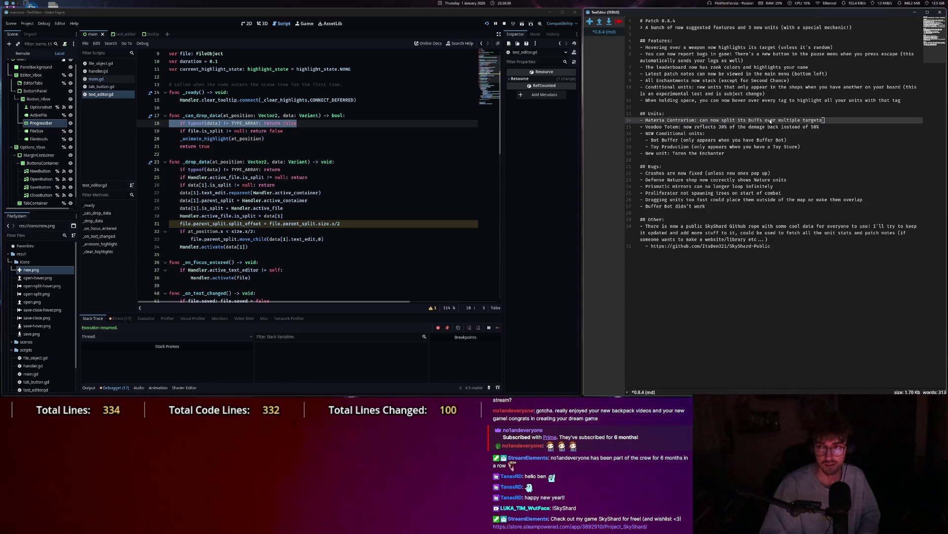
mouse_move(888, 86)
left_mouse_down()
mouse_move(904, 101)
mouse_move(864, 200)
left_mouse_up()
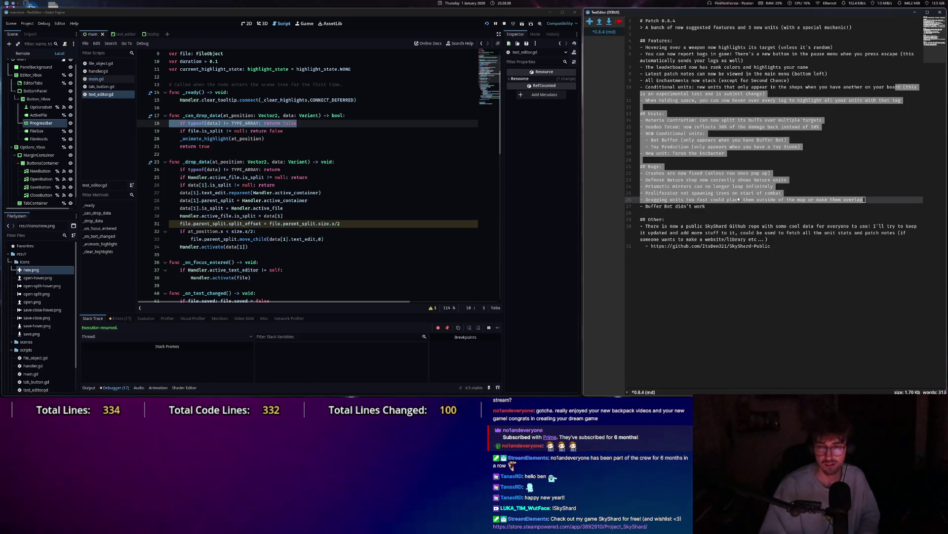
left_click_drag(810, 67, 641, 213)
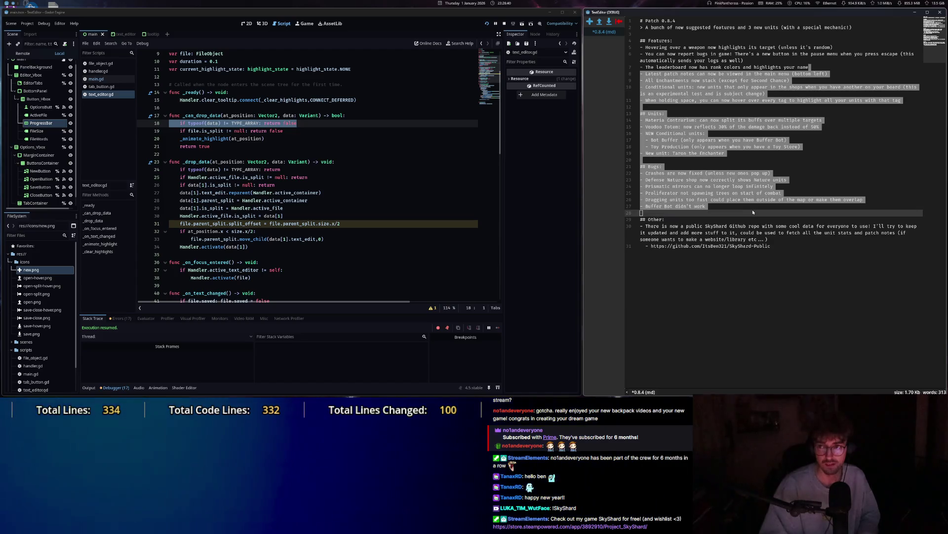
key("ctrl+c")
mouse_move(692, 163)
left_mouse_down()
mouse_move(733, 114)
mouse_move(723, 204)
left_mouse_up()
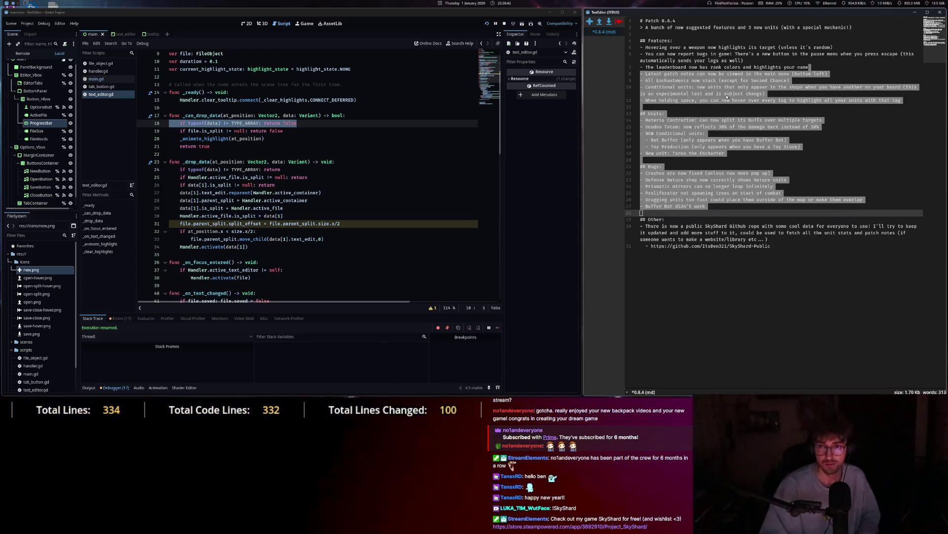
key("ctrl+z")
key("ctrl+c")
mouse_move(821, 127)
left_mouse_down()
mouse_move(790, 94)
mouse_move(790, 145)
mouse_move(776, 186)
left_mouse_up()
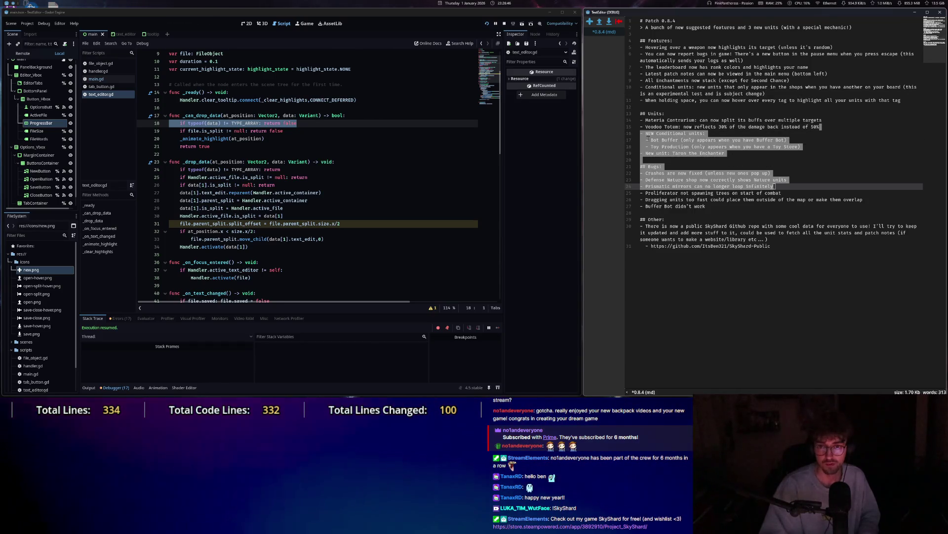
key("ctrl+c")
left_click_drag(664, 114, 708, 206)
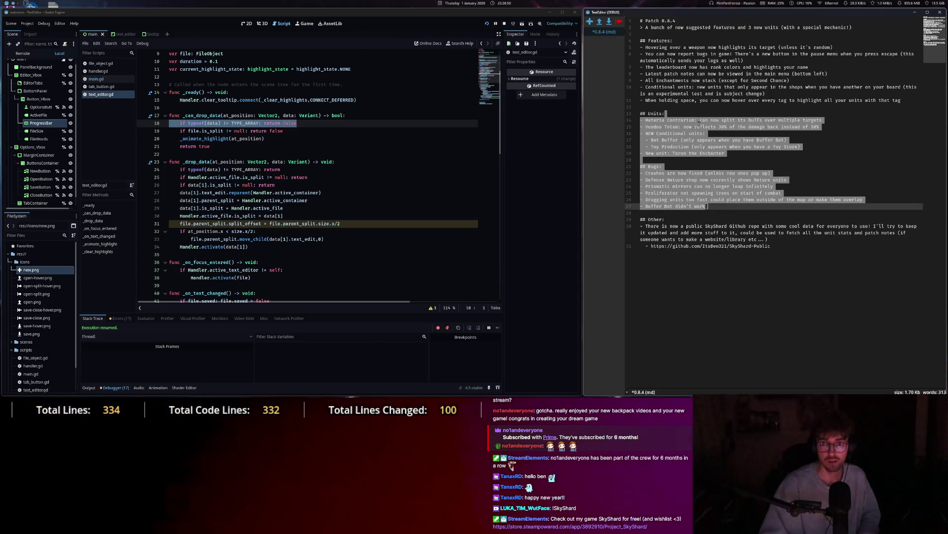
left_click(718, 109)
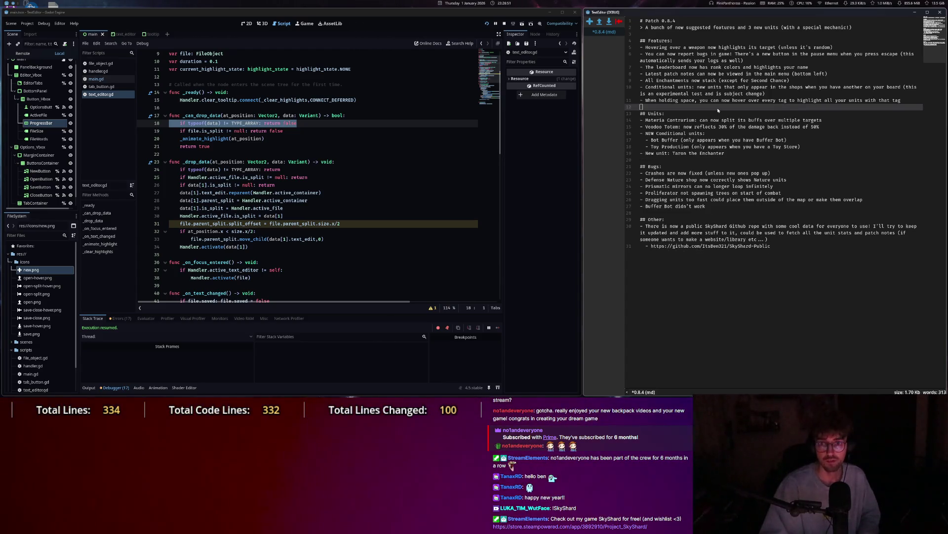
left_click(941, 12)
left_click(465, 147)
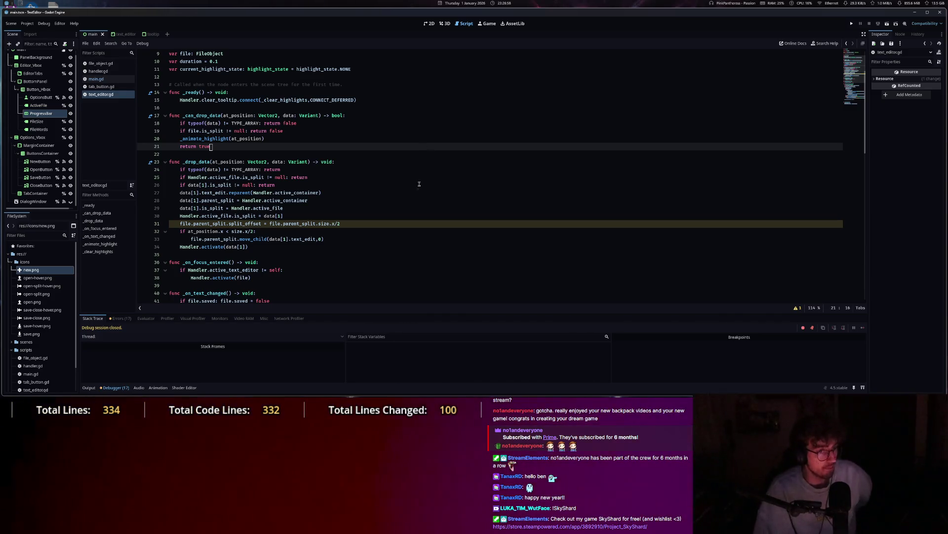
left_click(401, 207)
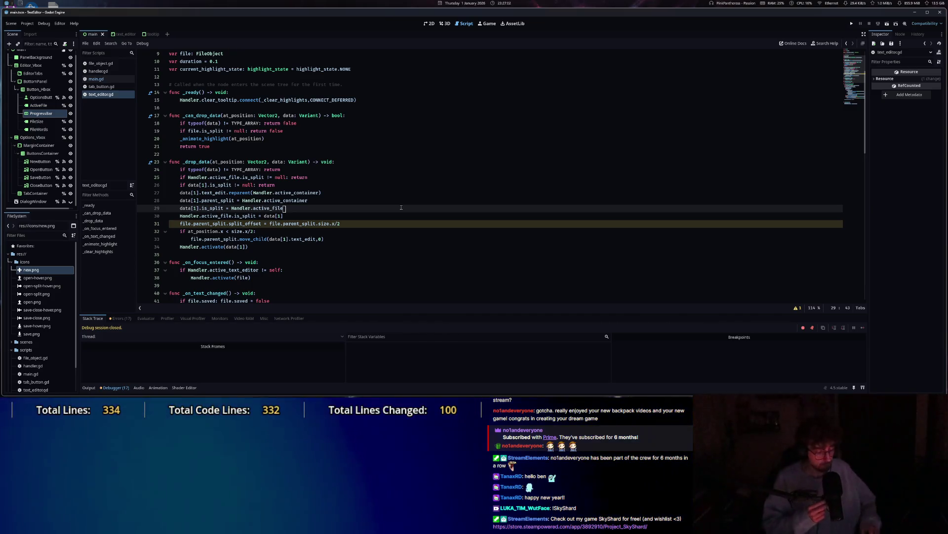
key("super+n")
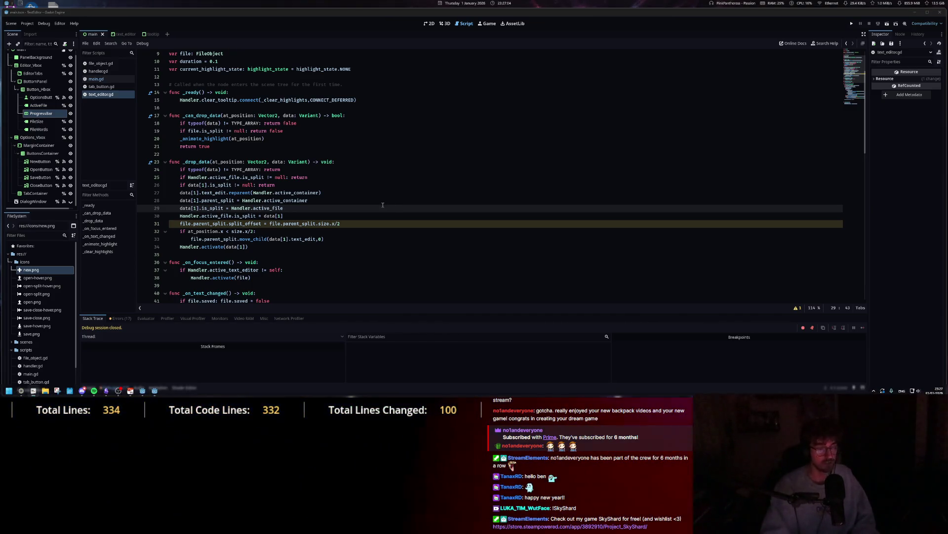
Type test text 'qdzqzd', try Ctrl+W, cancel the save prompt, and clear the text.
type("qdzqzd")
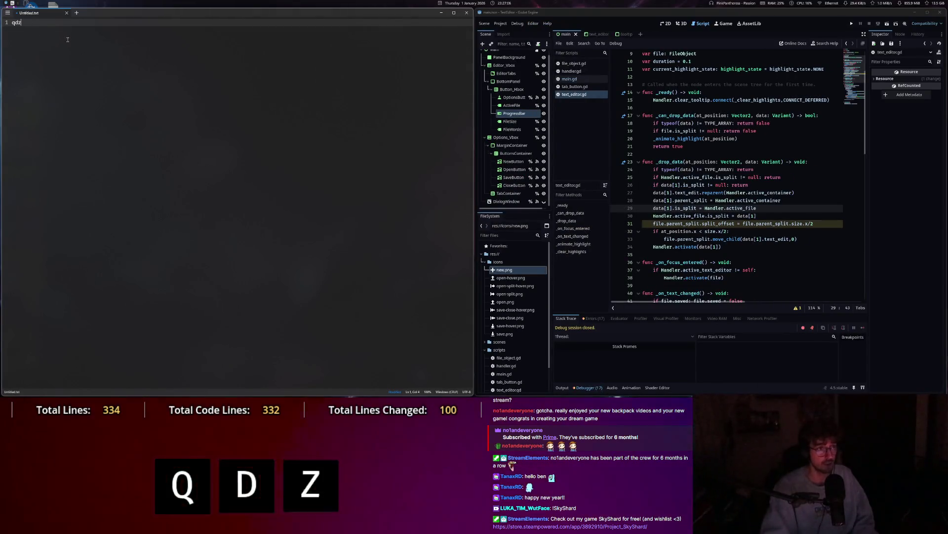
key("ctrl+w")
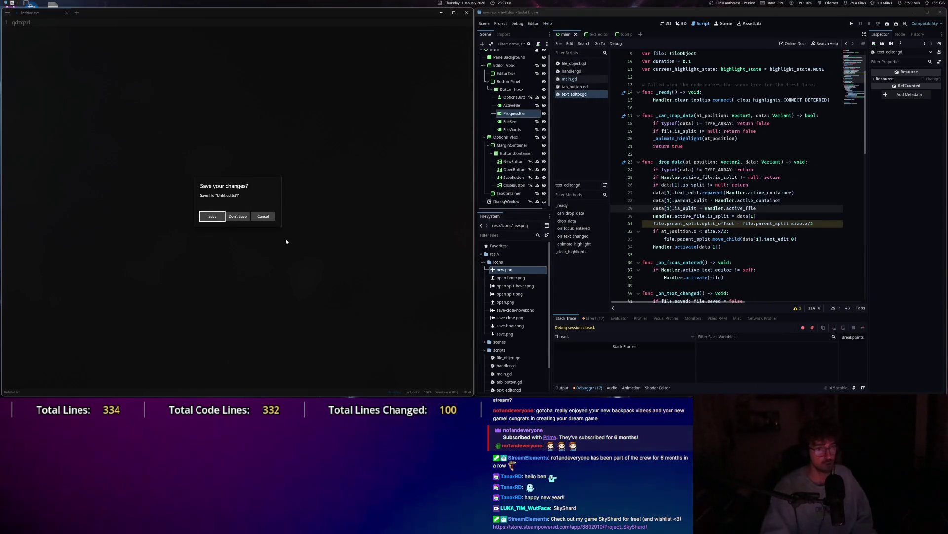
key("Escape")
key("ctrl+a")
key("BackSpace")
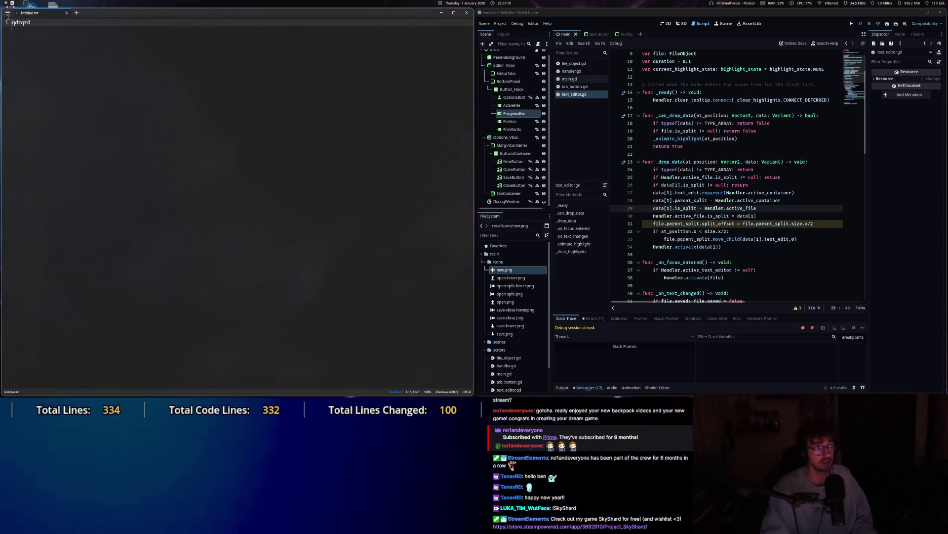
Browse Notepad's advanced settings, then close Notepad with Don't Save.
left_click(7, 12)
left_click(23, 152)
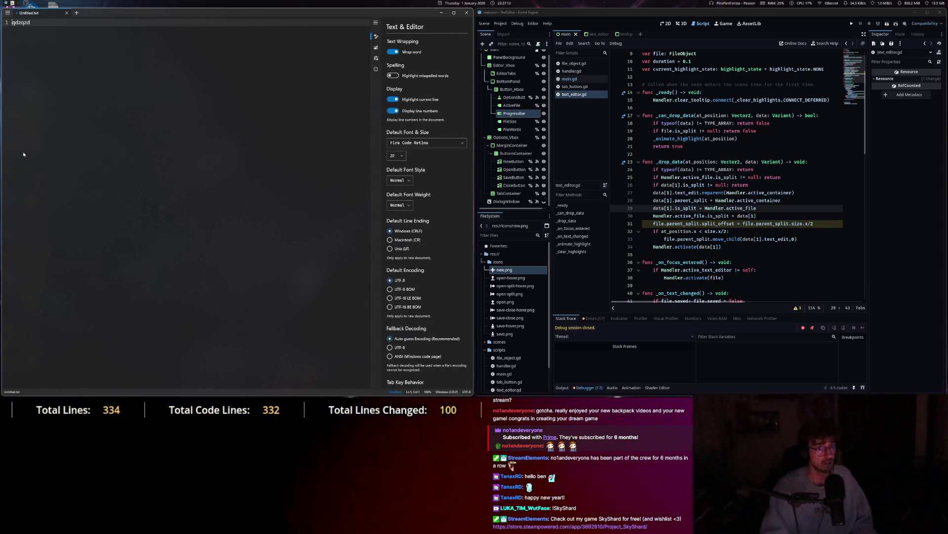
left_click(376, 61)
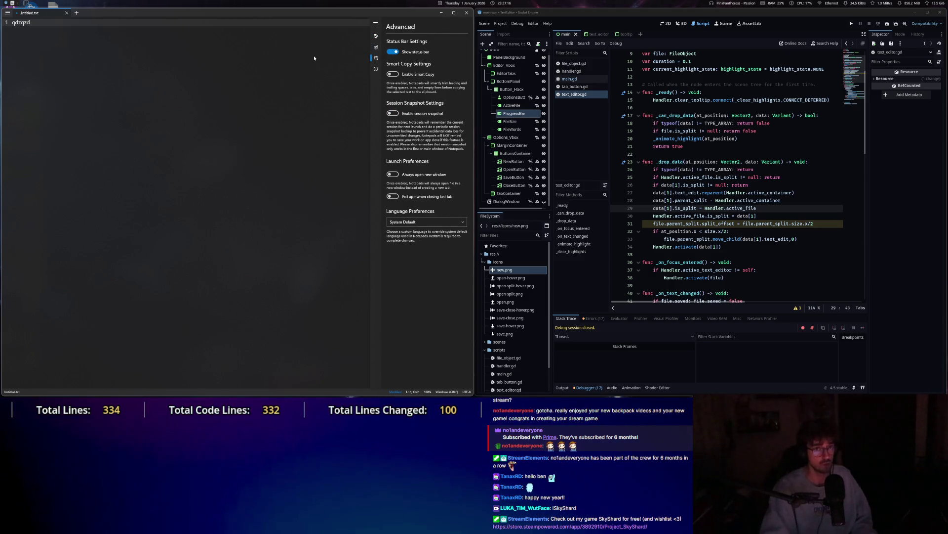
left_click(467, 13)
left_click(241, 216)
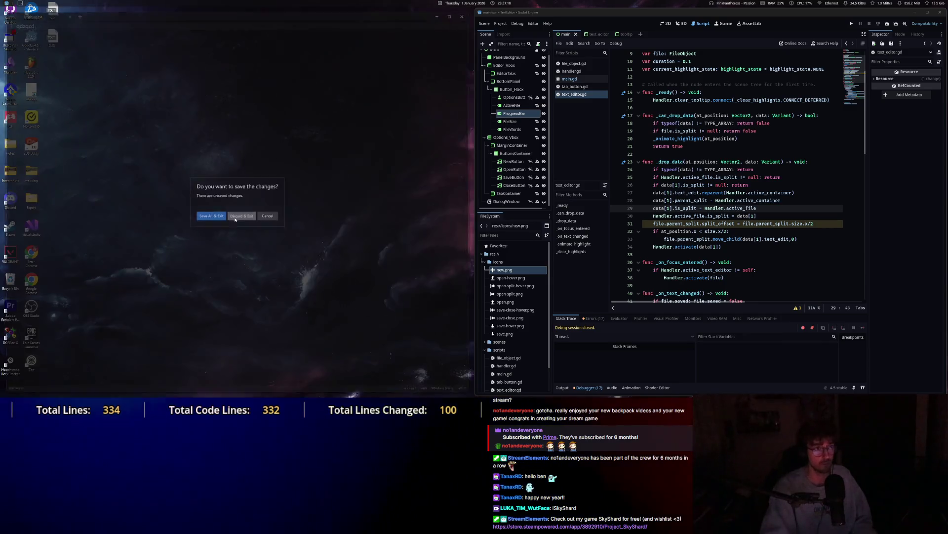
Launch the Zen browser from the app launcher.
key("alt+space")
type("zen")
key("Return")
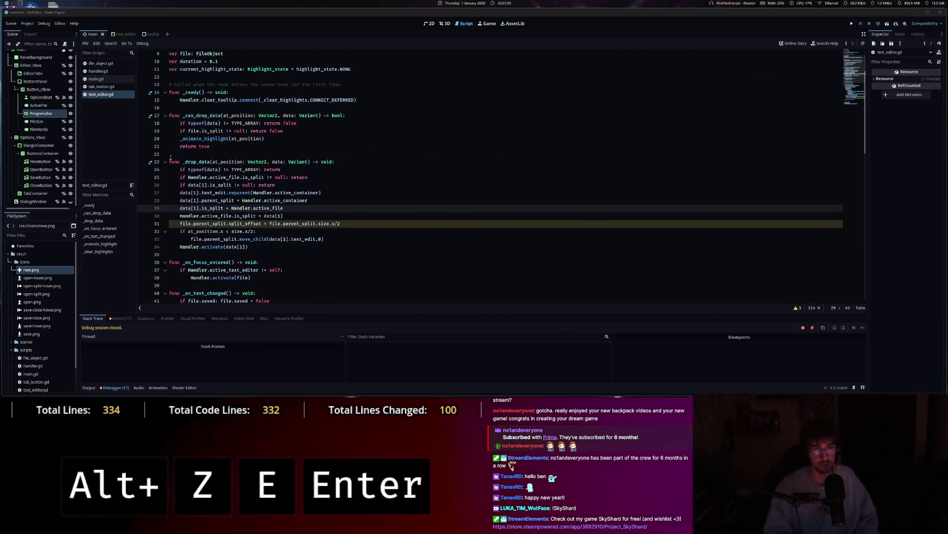
On chatgpt.com, ask what the most common text editor shortcuts are, including advanced ones.
type("chat")
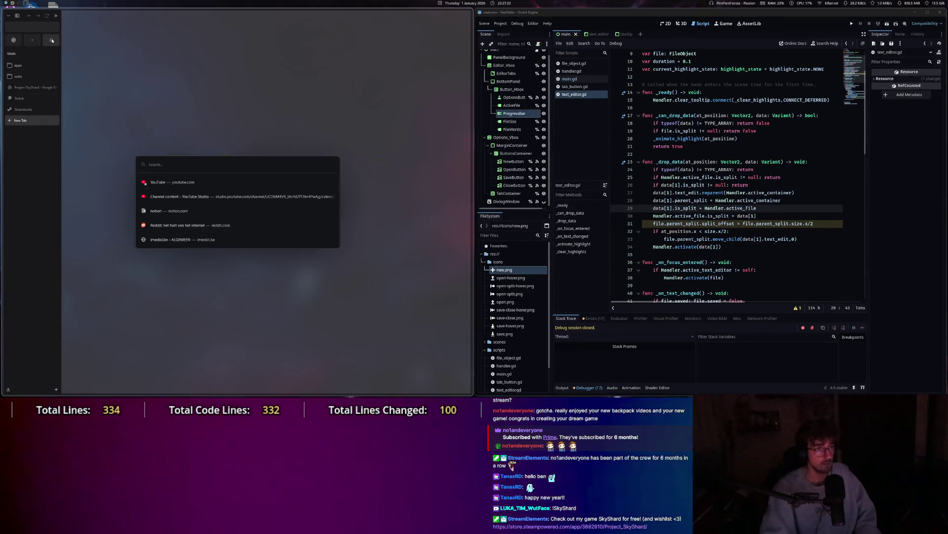
key("Return")
type("wha")
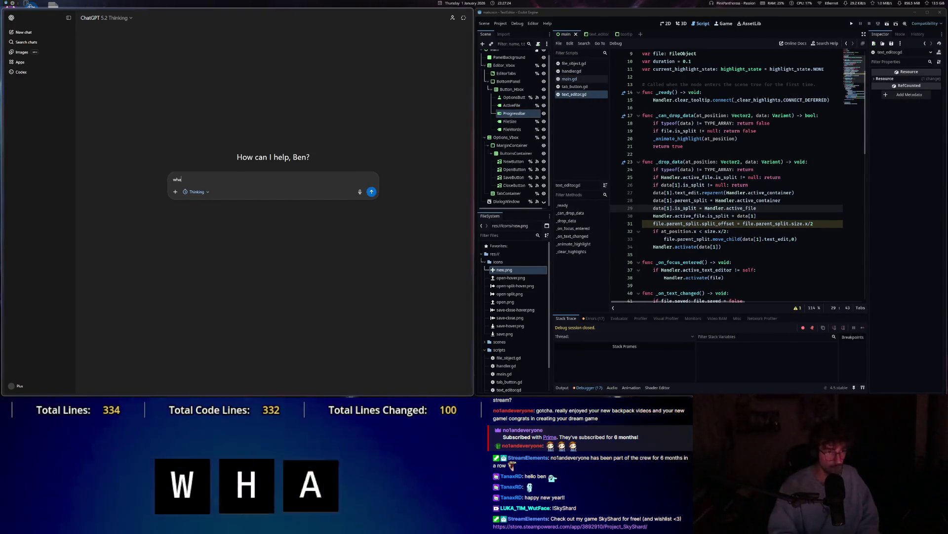
type("t are the most common ")
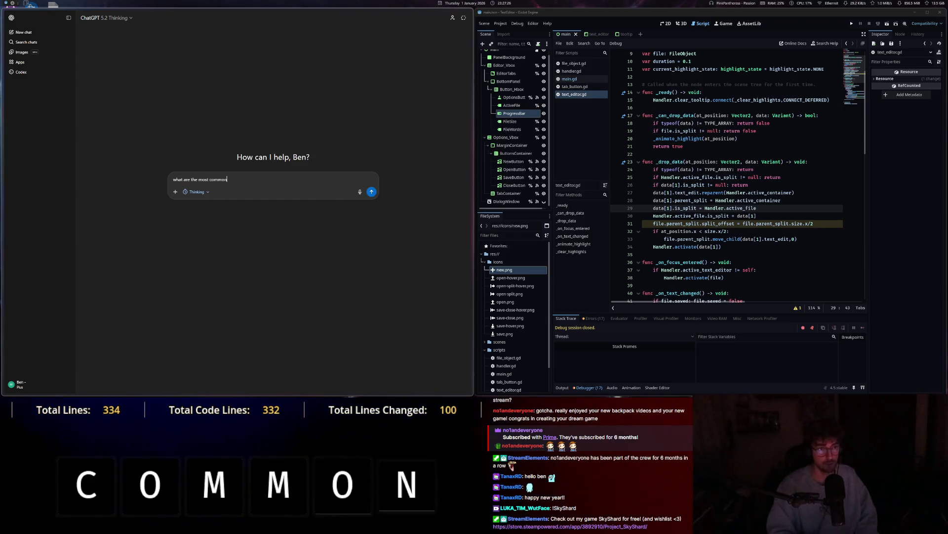
type("shortcuts people us")
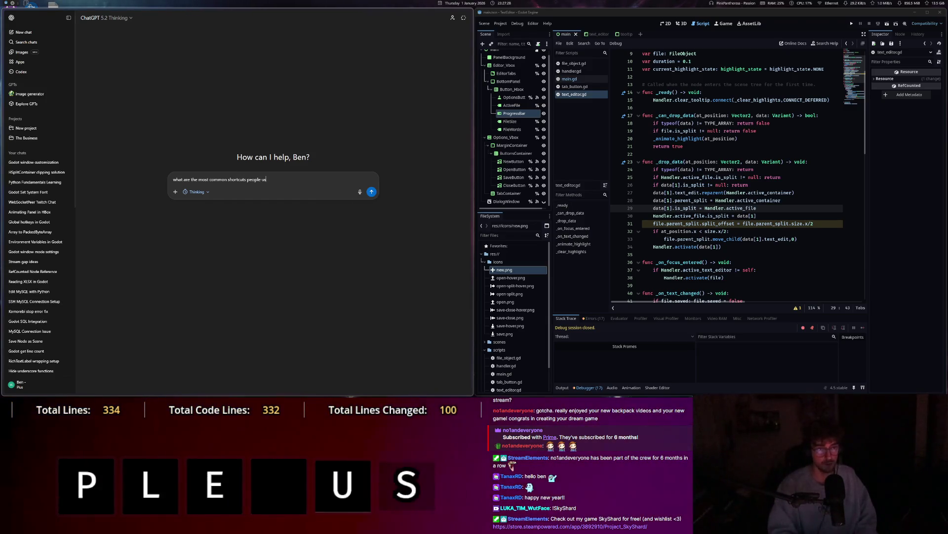
type("e in a text eid")
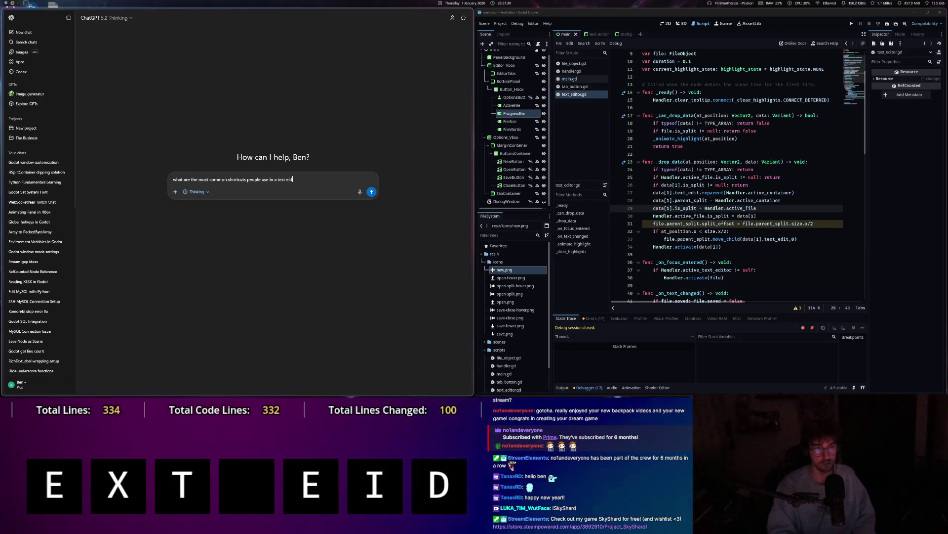
key("BackSpace")
key("BackSpace")
type("ditor? you can a")
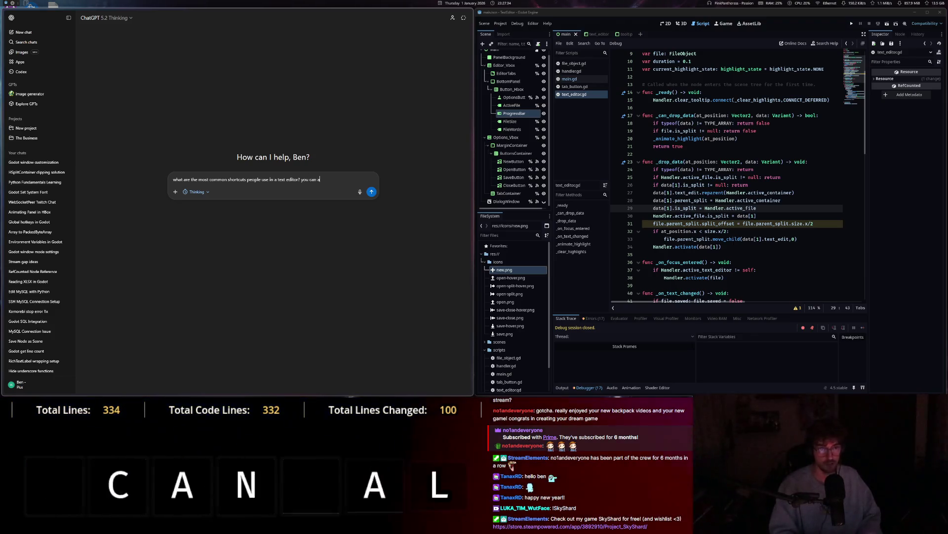
type("lso throw in some adv")
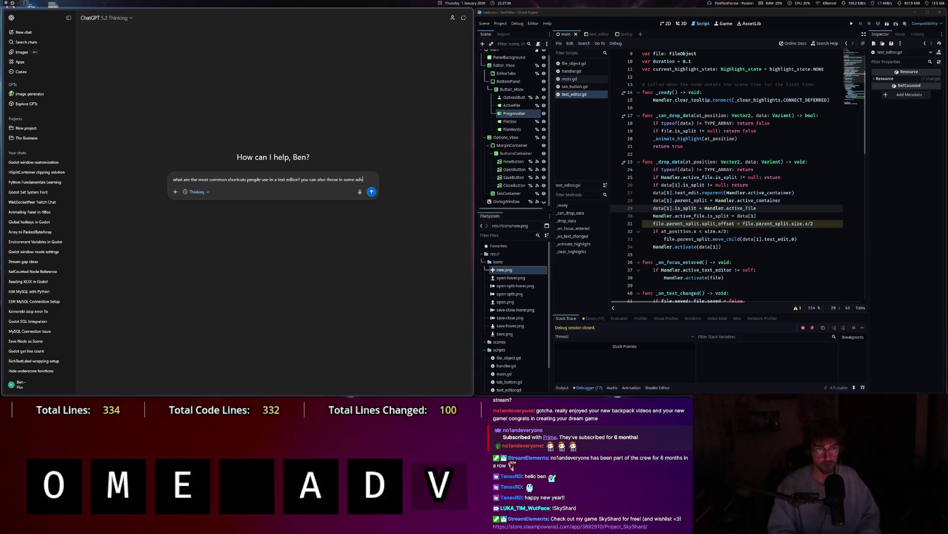
type("anced ones")
key("Return")
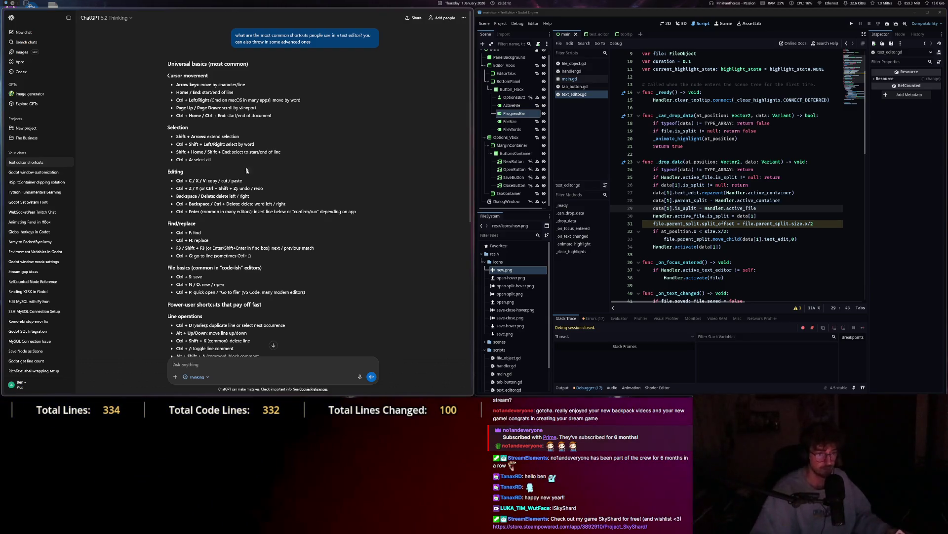
Read through the answer and type the follow-up 'is there one to quickly close a file?'.
scroll(246, 171, "down", 2)
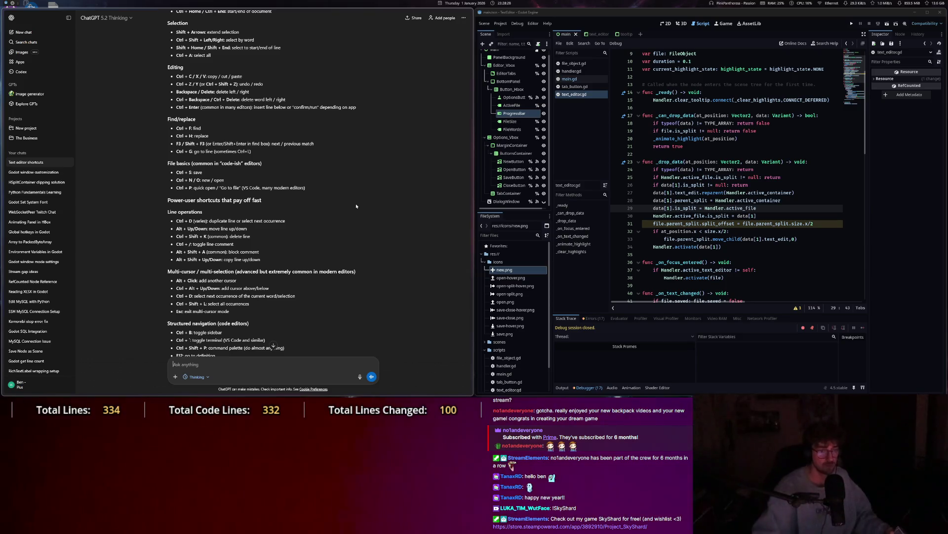
scroll(356, 206, "down", 2)
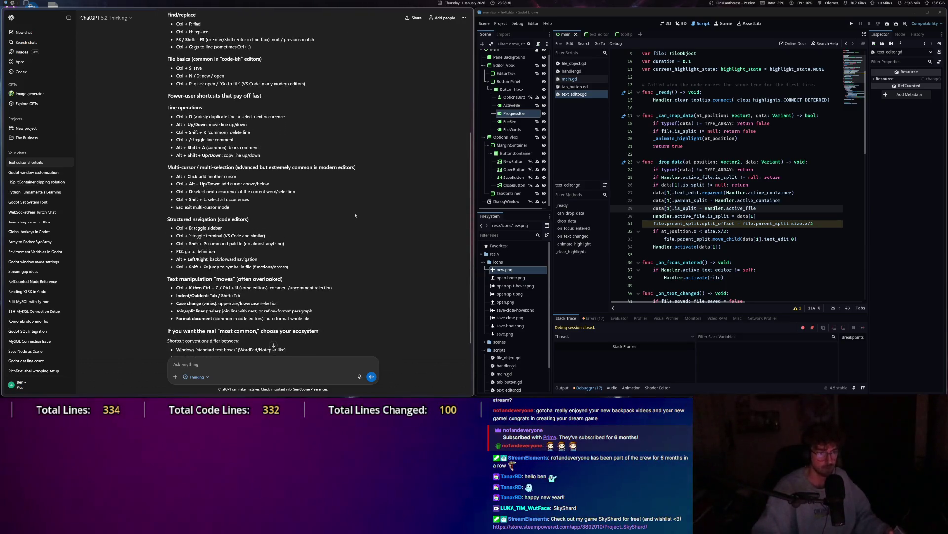
scroll(356, 215, "down", 2)
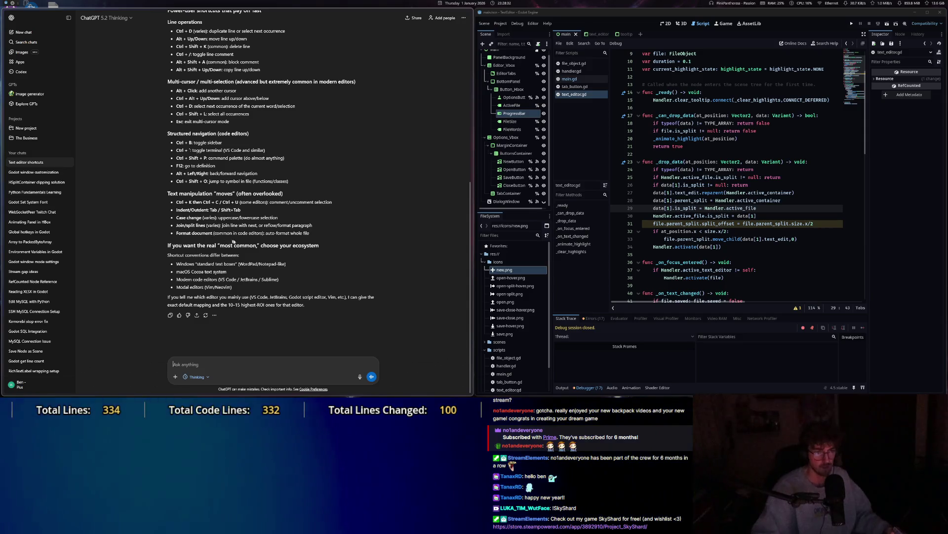
scroll(299, 198, "up", 6)
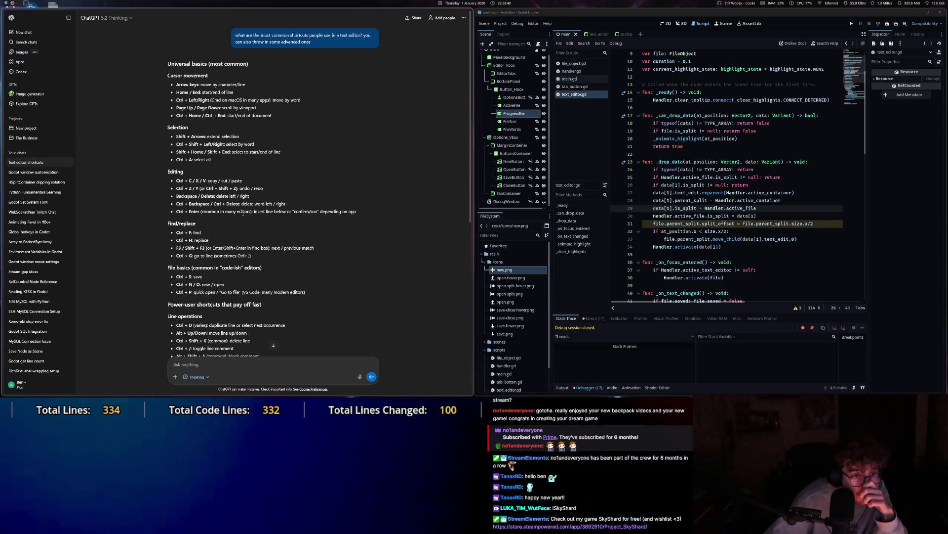
scroll(180, 142, "down", 2)
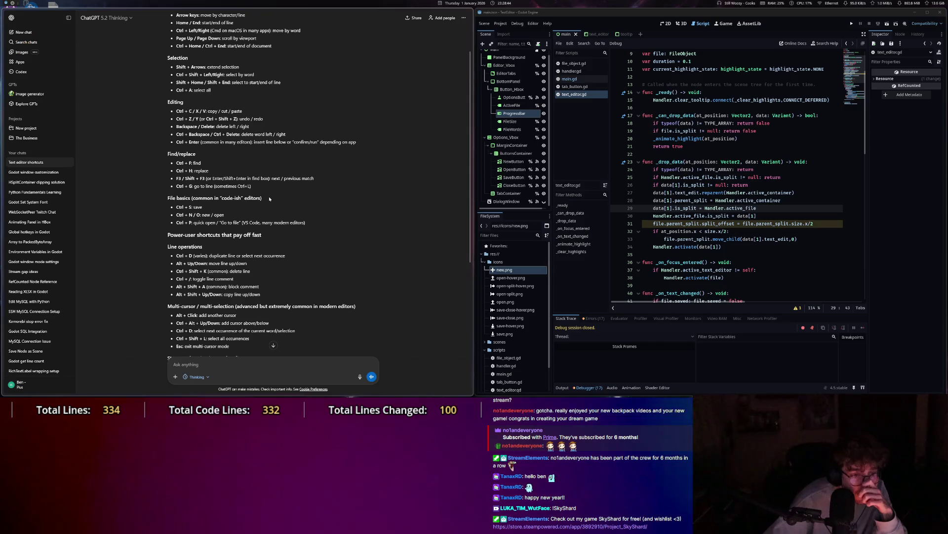
scroll(269, 199, "down", 6)
type("is")
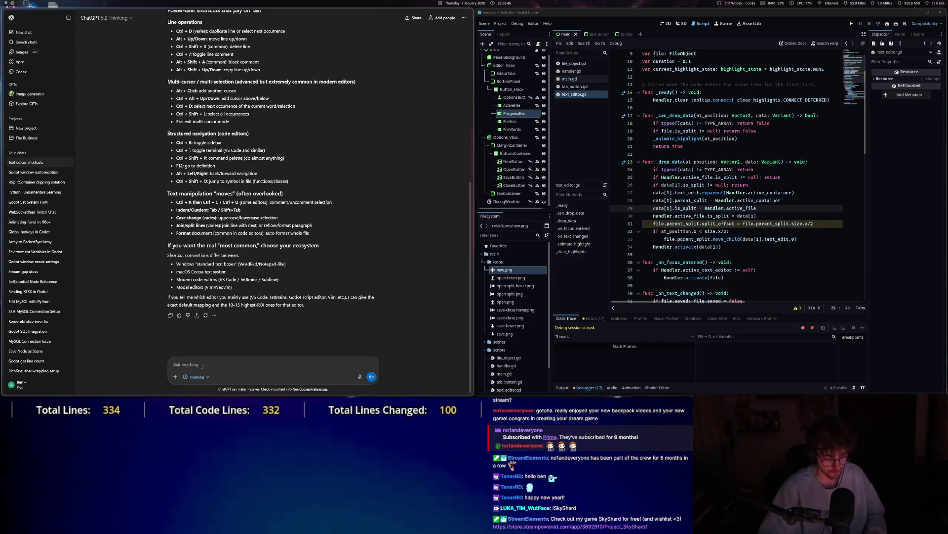
type(" there one to ")
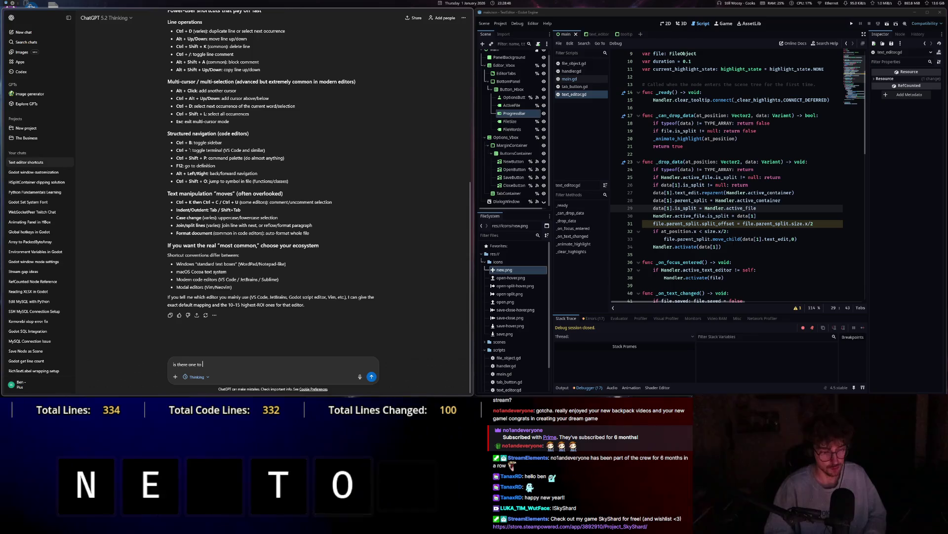
type("quickly close a file?")
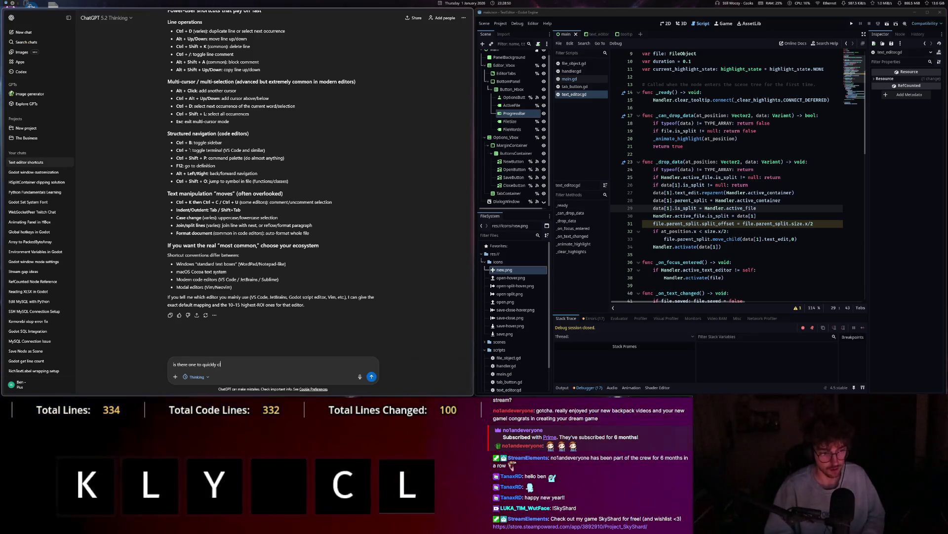
key("Return")
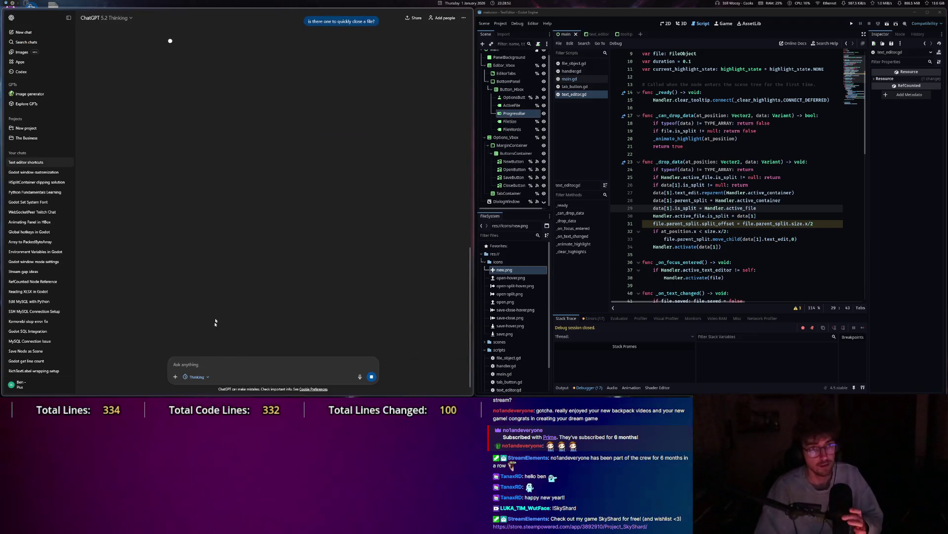
scroll(223, 312, "up", 3)
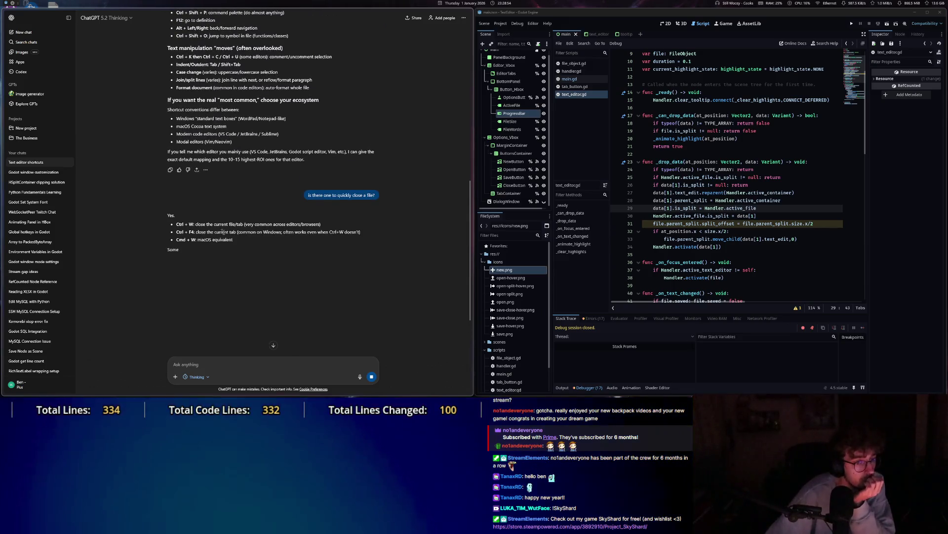
left_click_drag(213, 223, 279, 223)
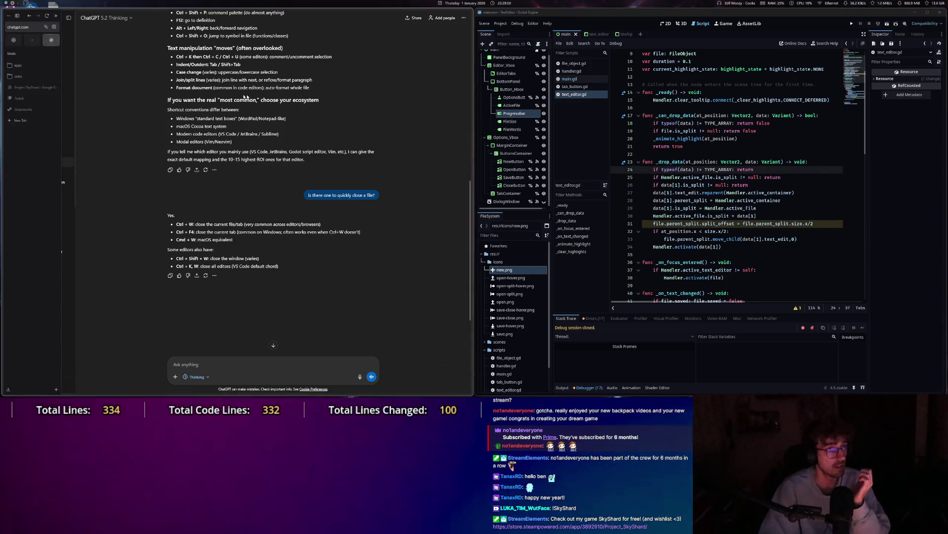
key("alt+space")
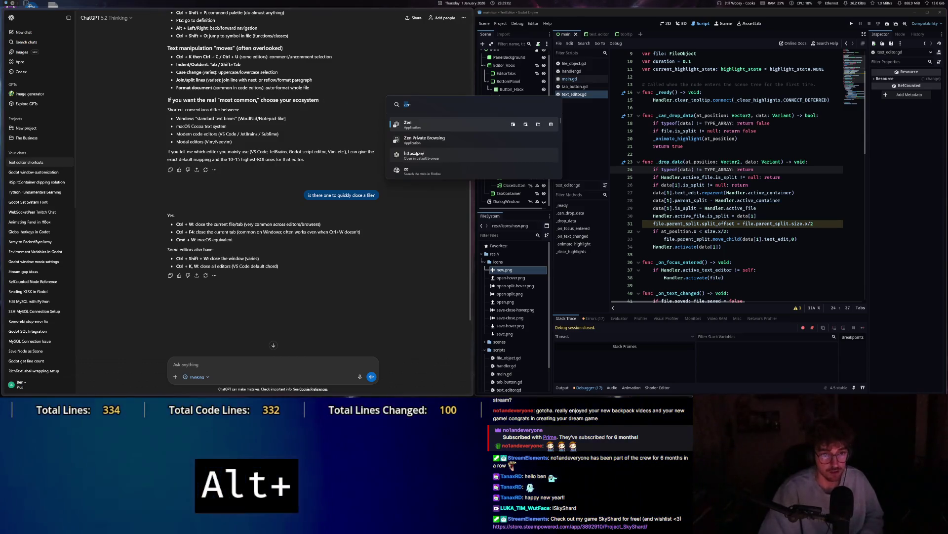
type("zen")
key("Escape")
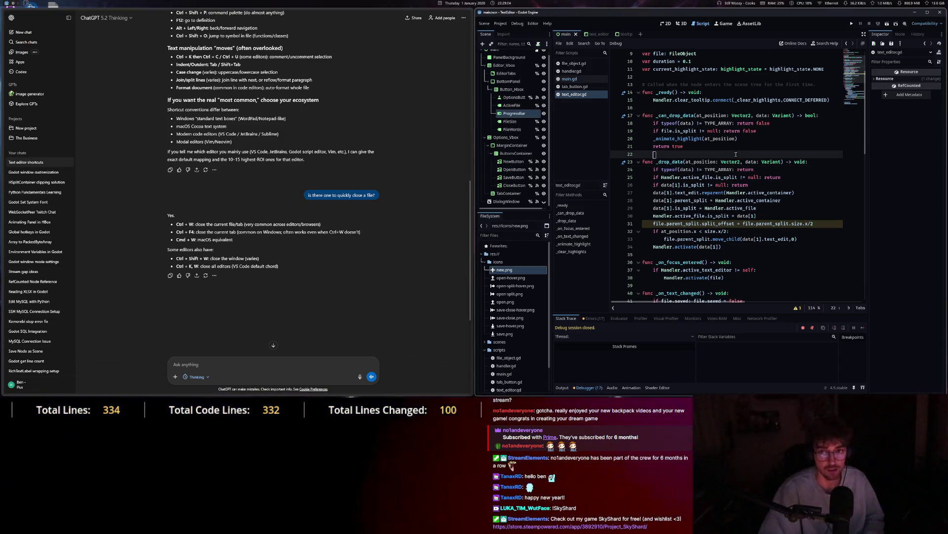
Run the project to test Ctrl+W, then close the app and the ChatGPT browser window.
left_click(852, 24)
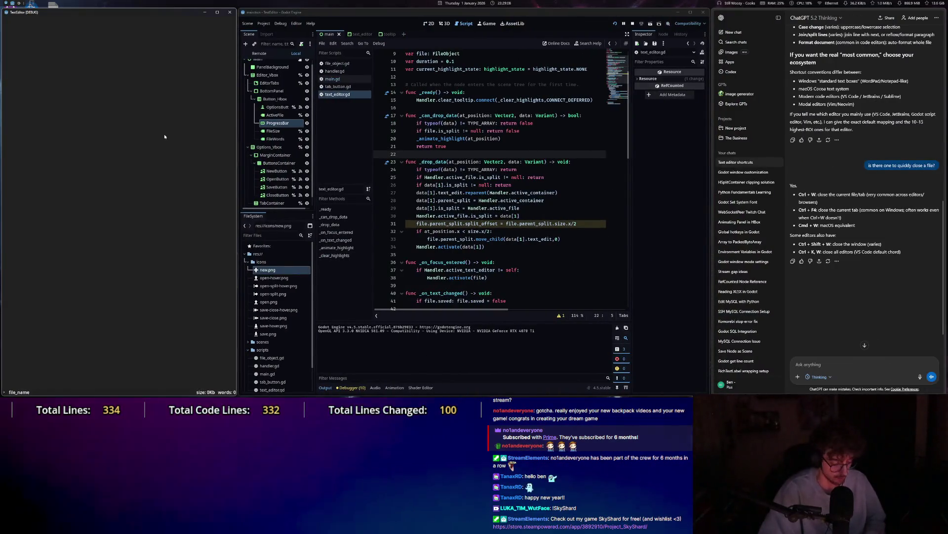
key("ctrl+w")
left_click(230, 13)
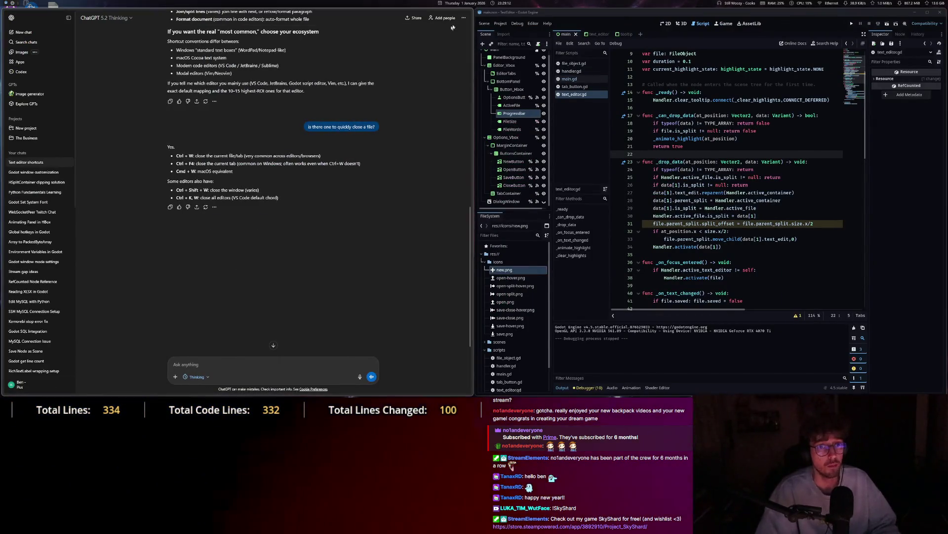
left_click(467, 14)
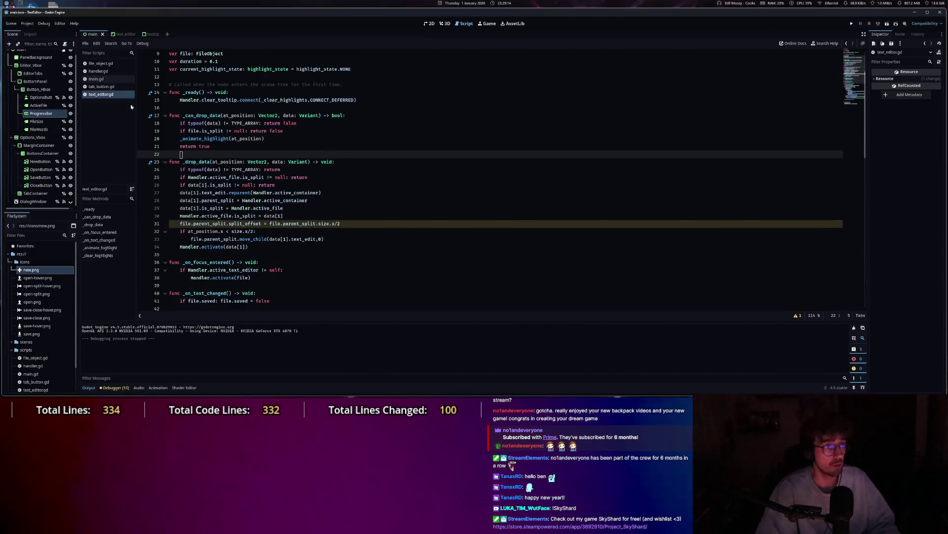
In Project Settings > Input Map, add a new action named 'Ctrl+W'.
left_click(27, 23)
left_click(39, 32)
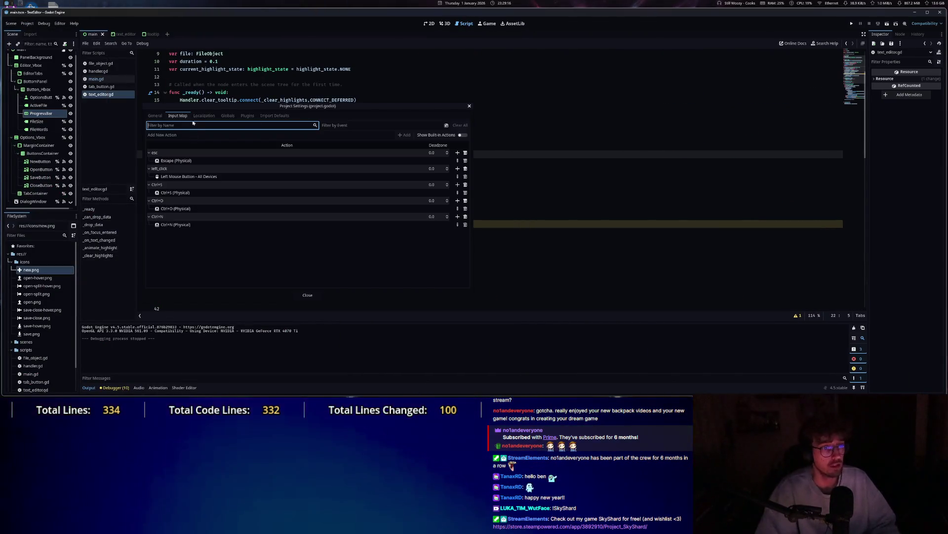
left_click(216, 132)
key("ctrl+w")
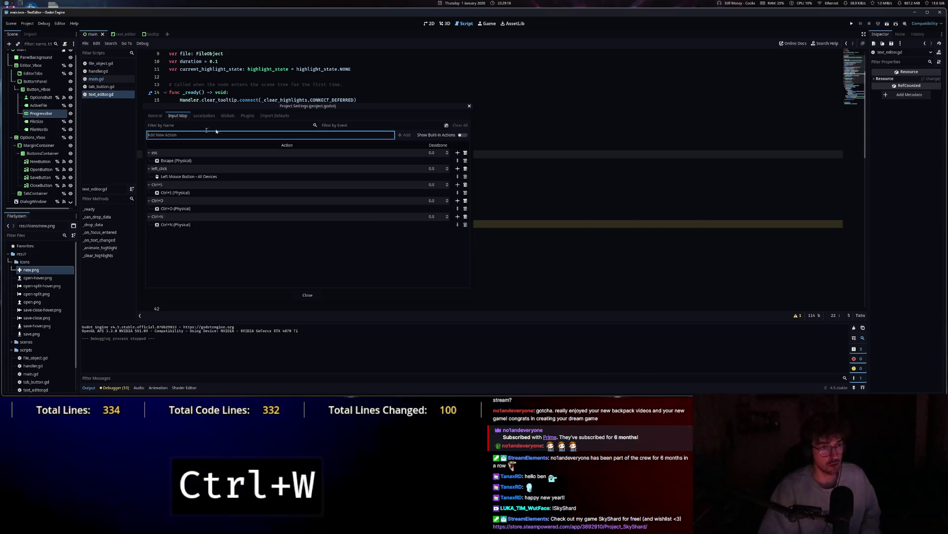
type("Ctrl+")
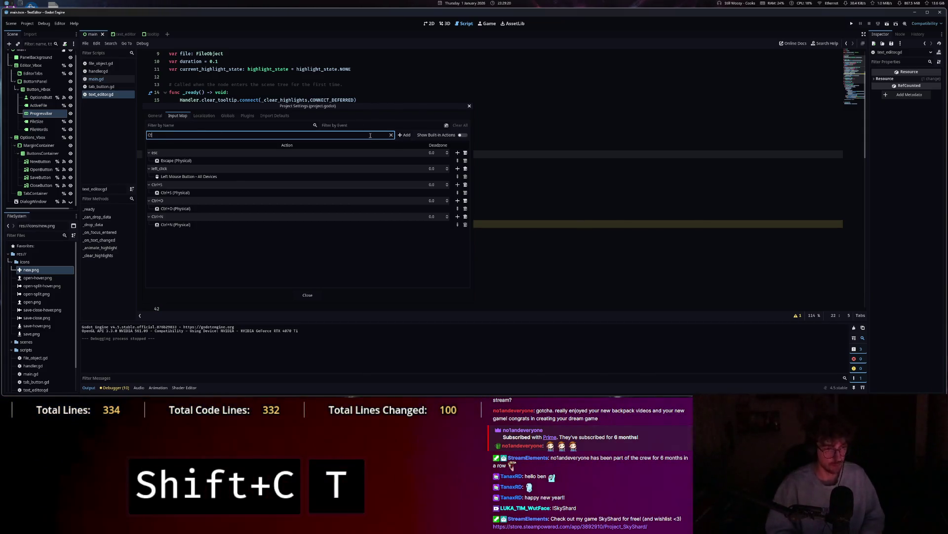
key("ctrl+w")
type("W")
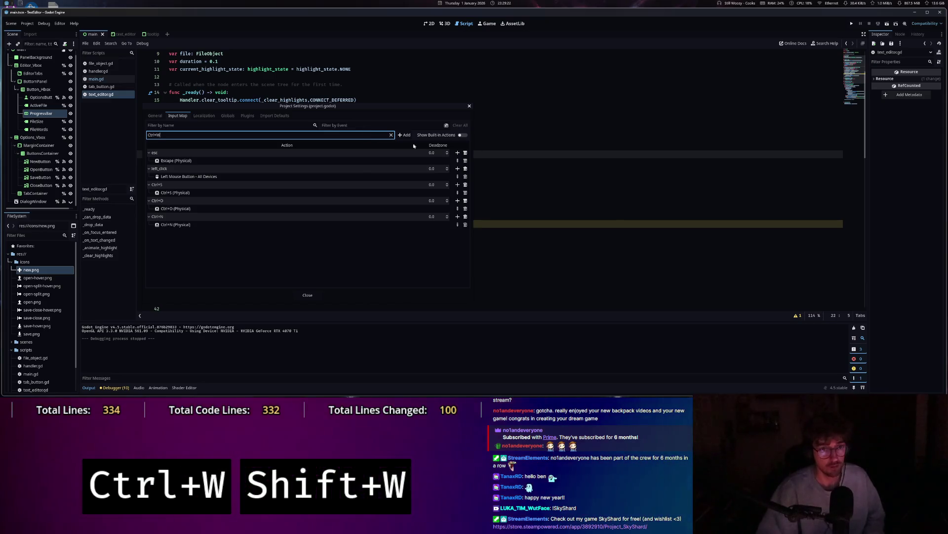
key("Return")
left_click(433, 233)
Set the Ctrl+W action's deadzone to 0.0 and add an input event to it.
type("0.0")
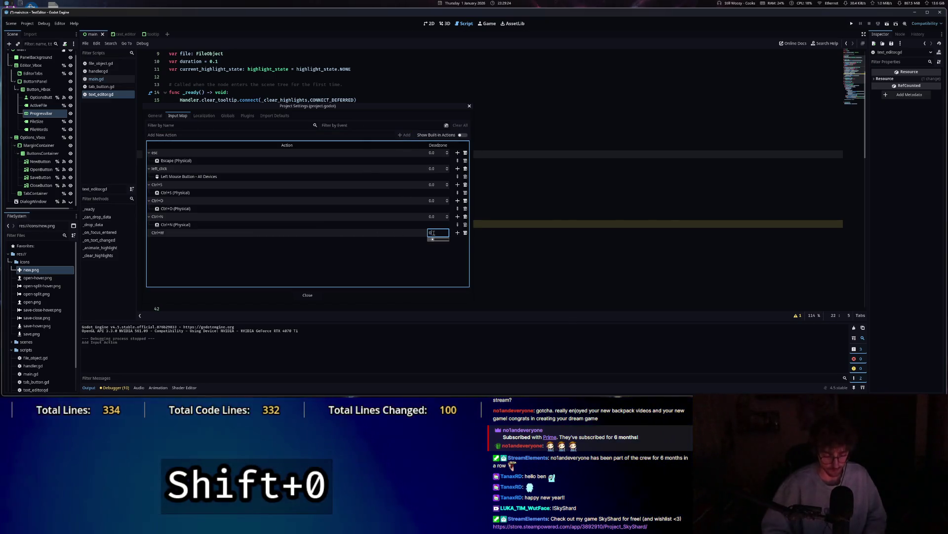
key("Return")
left_click(458, 232)
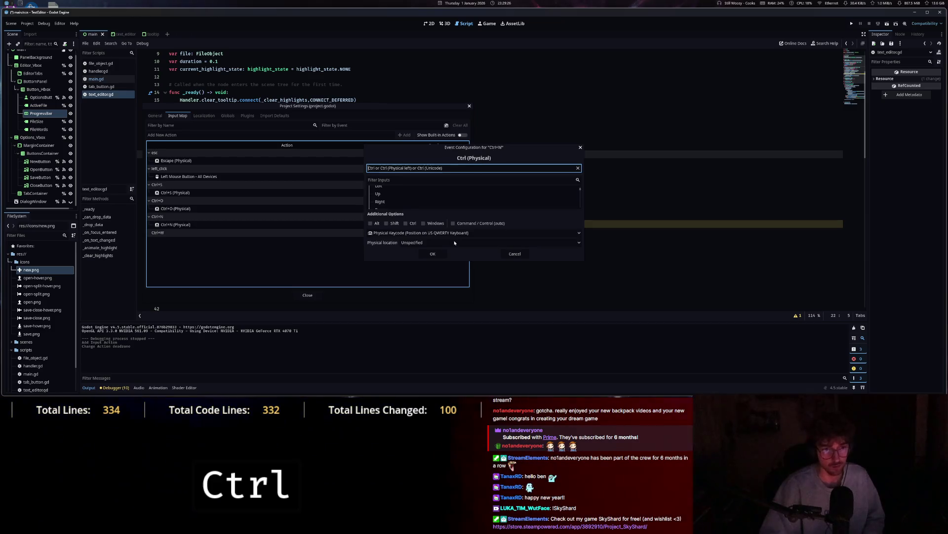
left_click(430, 254)
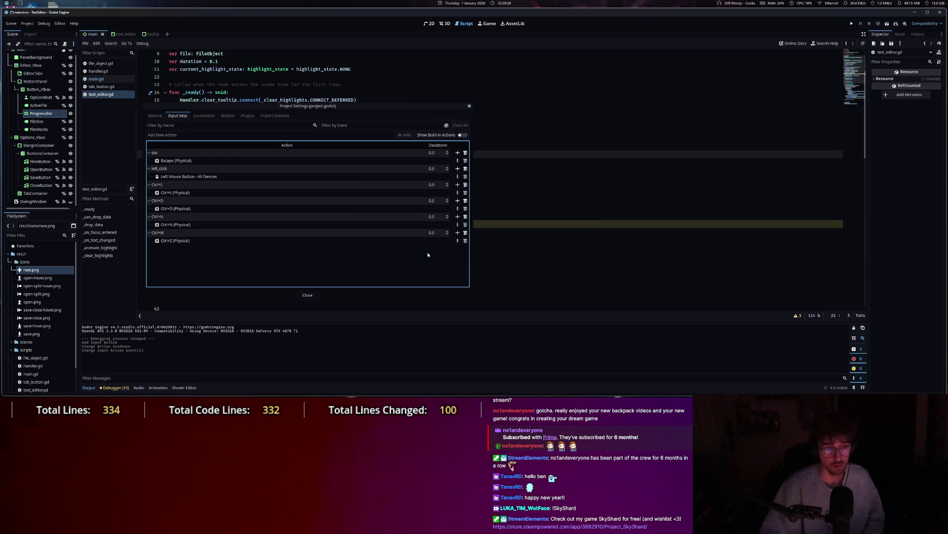
Reopen the event and capture Ctrl+W under Key Label and Latin-equivalent keycode matching.
double_click(239, 245)
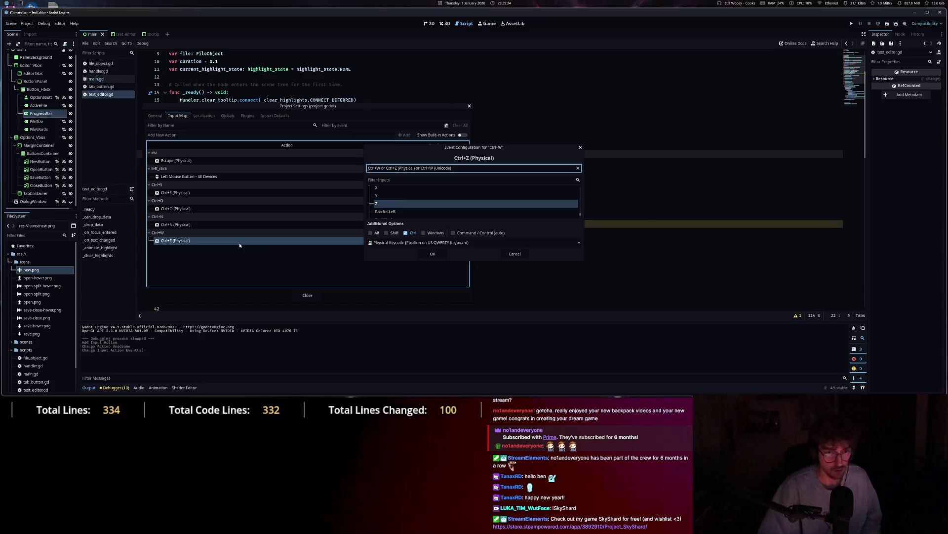
key("ctrl+w")
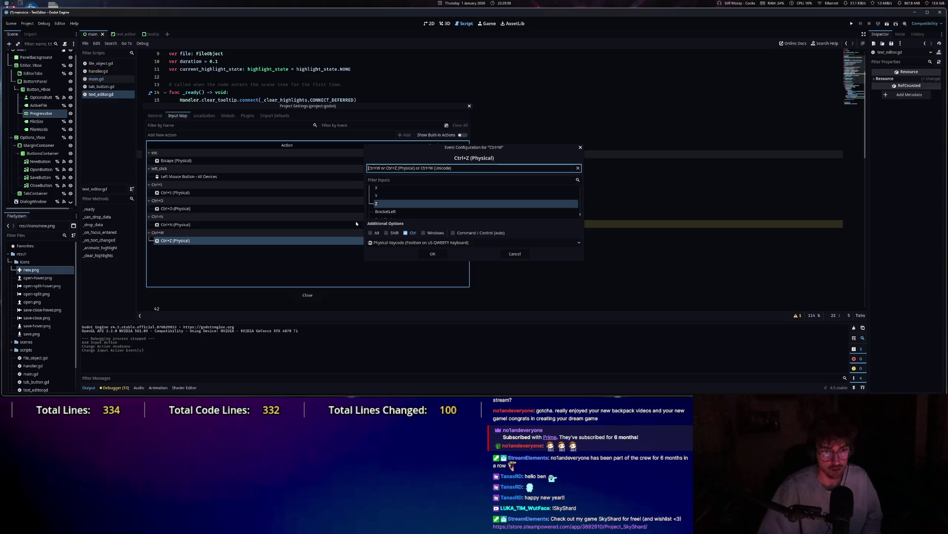
key("ctrl+a")
key("ctrl+z")
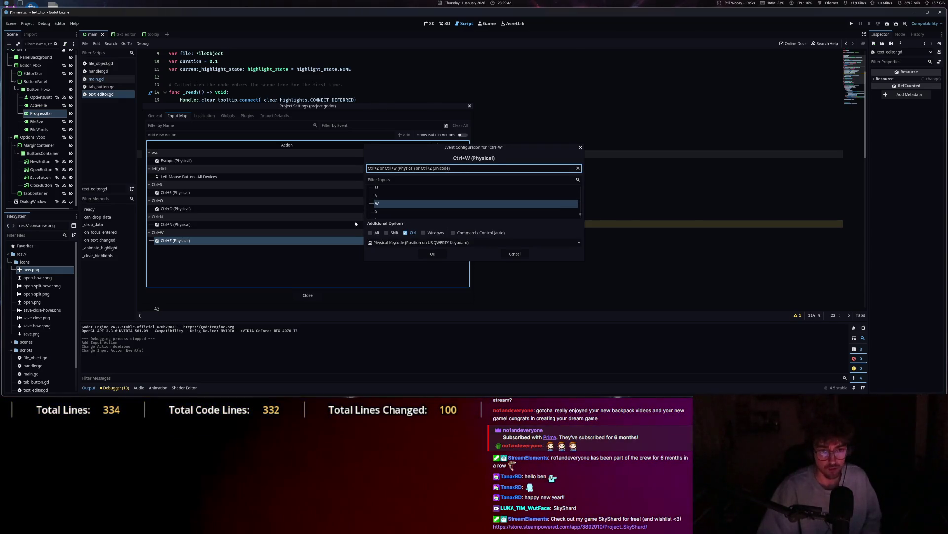
key("ctrl+w")
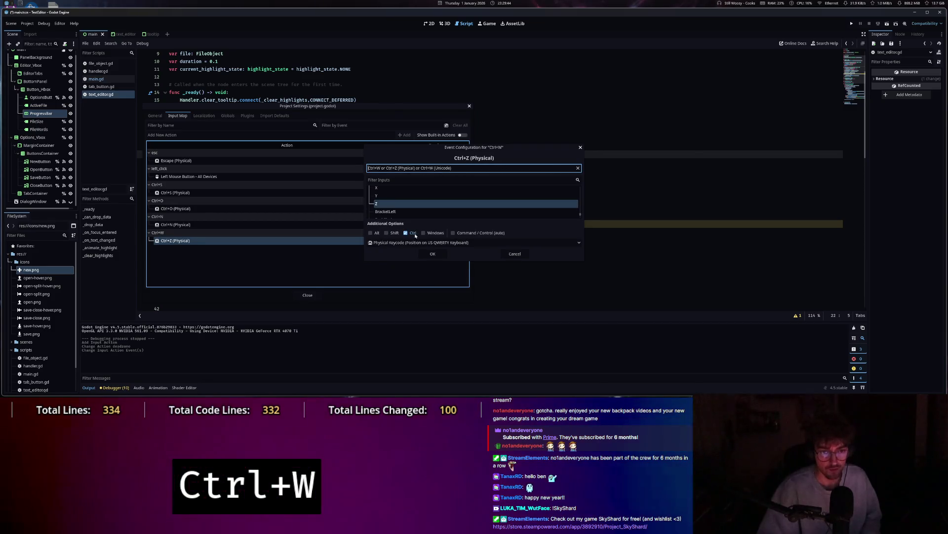
left_click(413, 242)
left_click(410, 267)
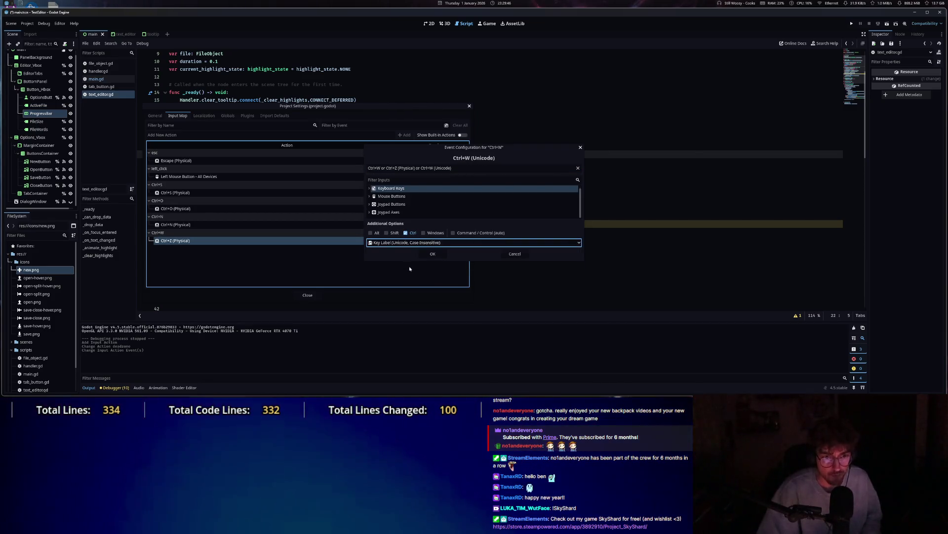
key("ctrl+w")
left_click(395, 242)
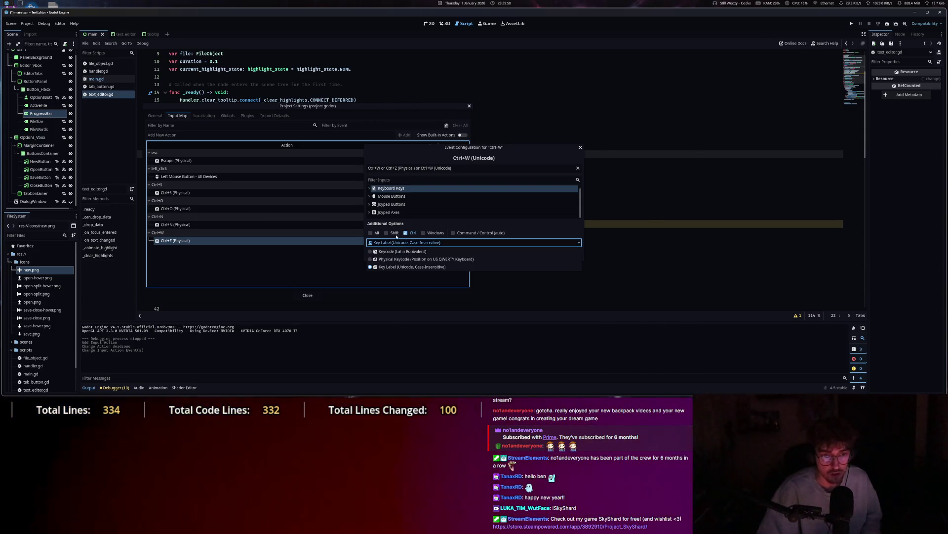
left_click(394, 252)
key("ctrl+w")
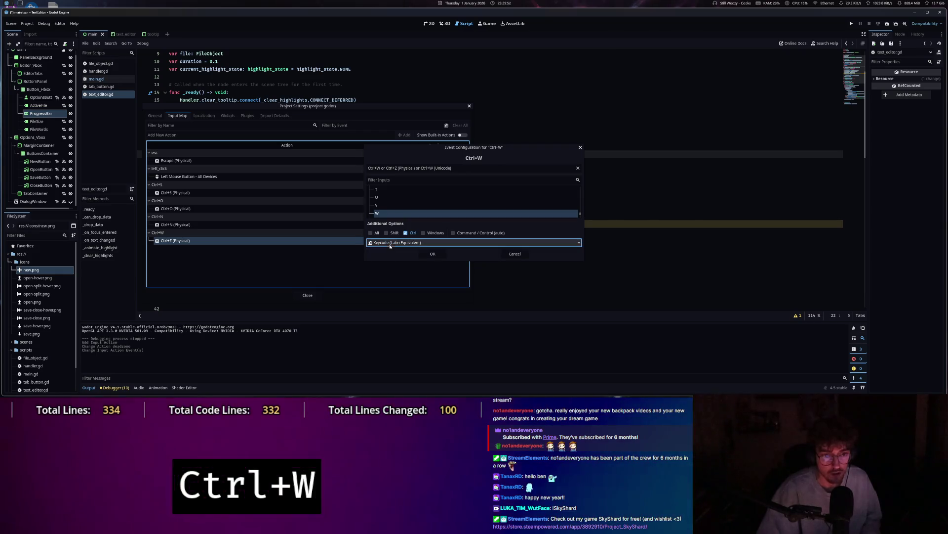
Retry capturing Ctrl+W under physical key matching, picking W from the key list.
left_click(390, 243)
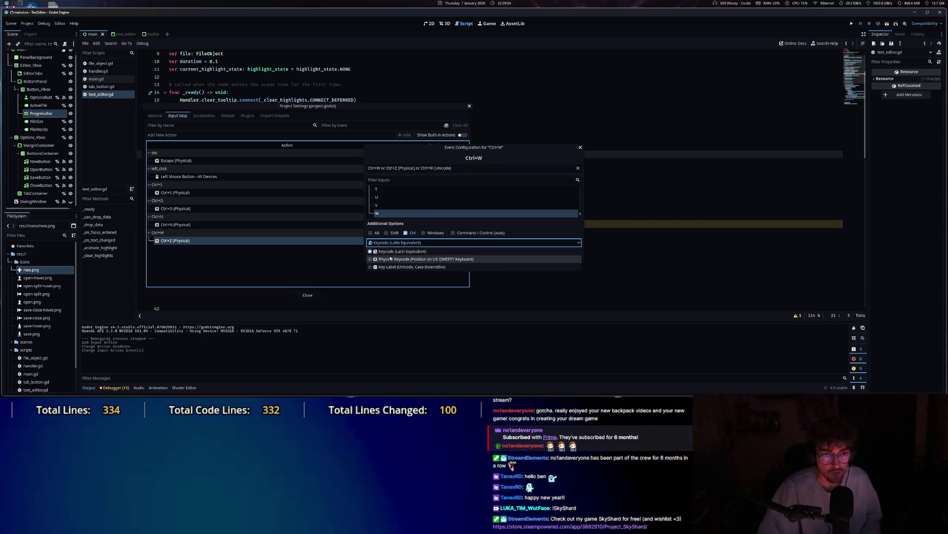
left_click(390, 257)
key("ctrl+w")
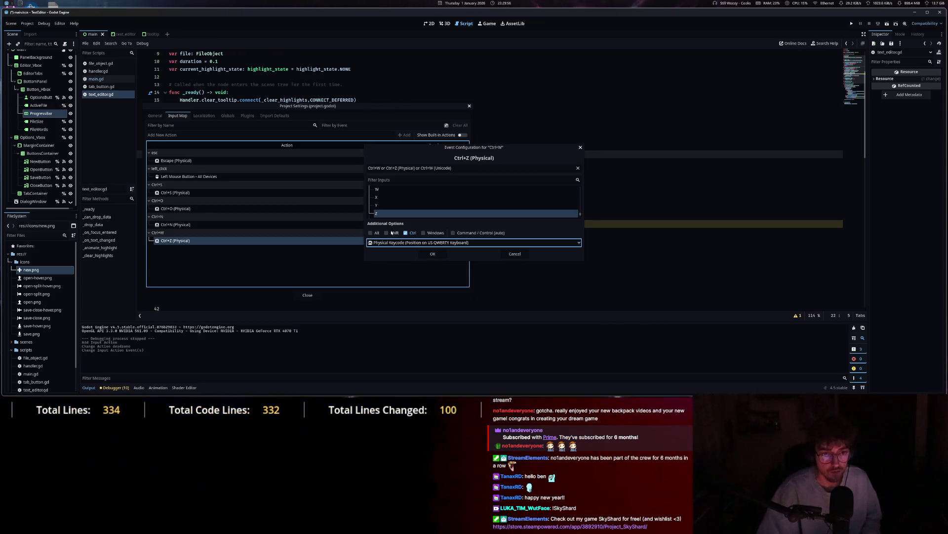
left_click(385, 190)
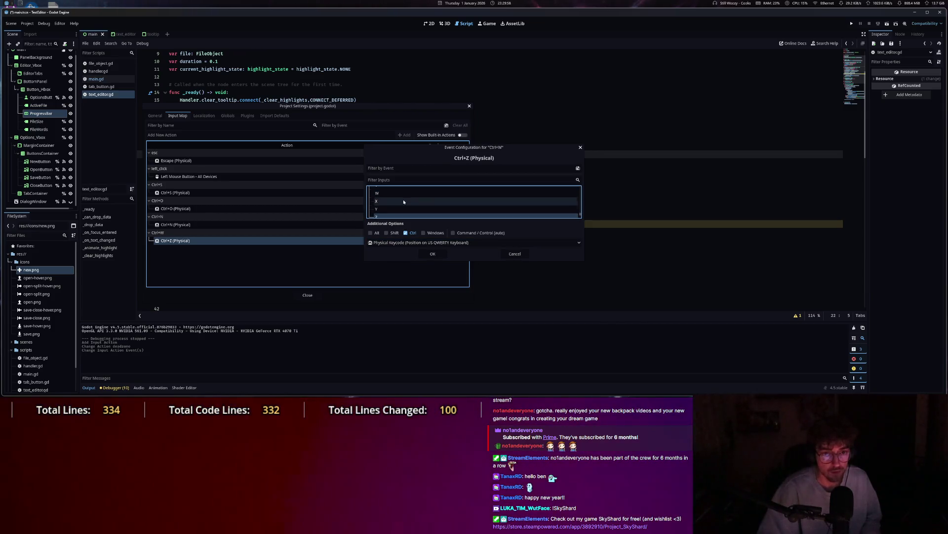
key("ctrl+w")
left_click(402, 168)
key("ctrl+w")
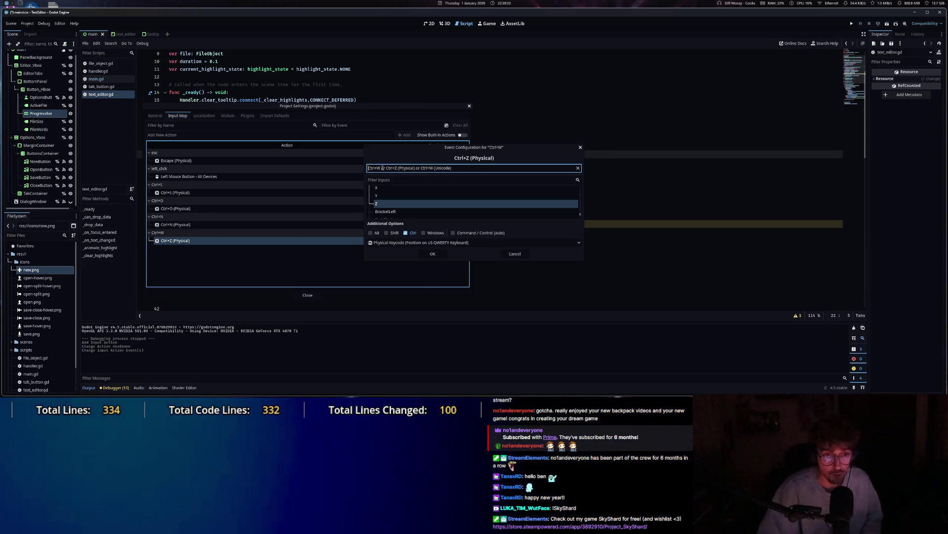
left_click(380, 167)
key("ctrl+w")
scroll(388, 215, "up", 1)
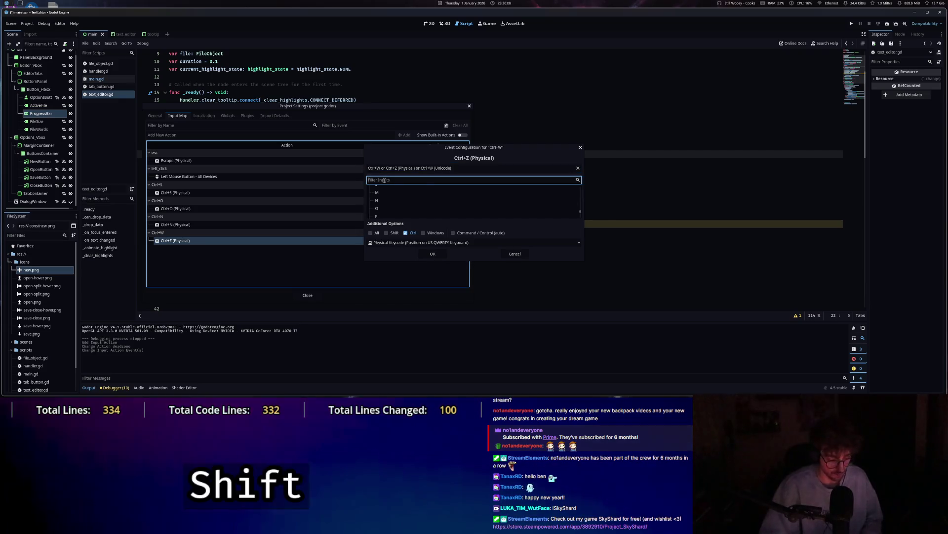
type("X")
key("BackSpace")
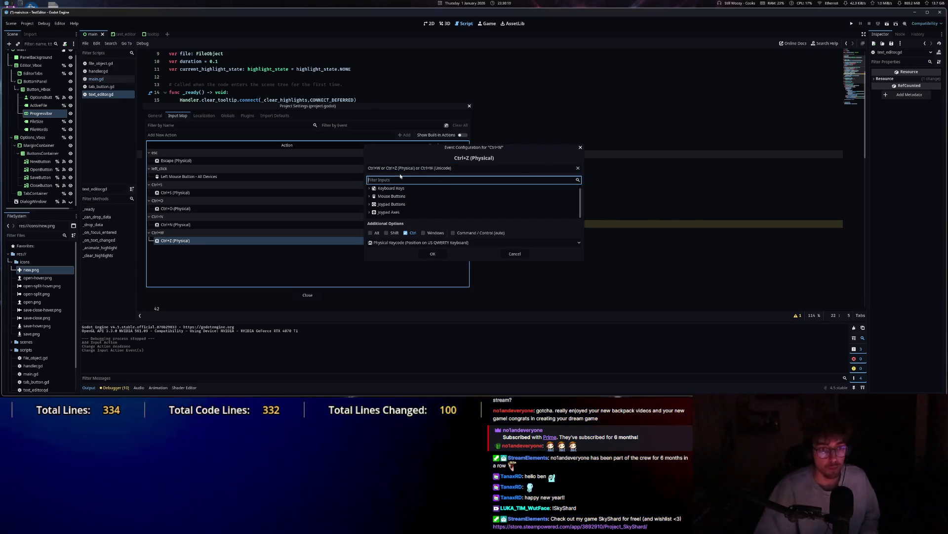
Capture Ctrl+W as a Keycode (Latin Equivalent) event and confirm it with OK.
left_click(399, 168)
key("ctrl")
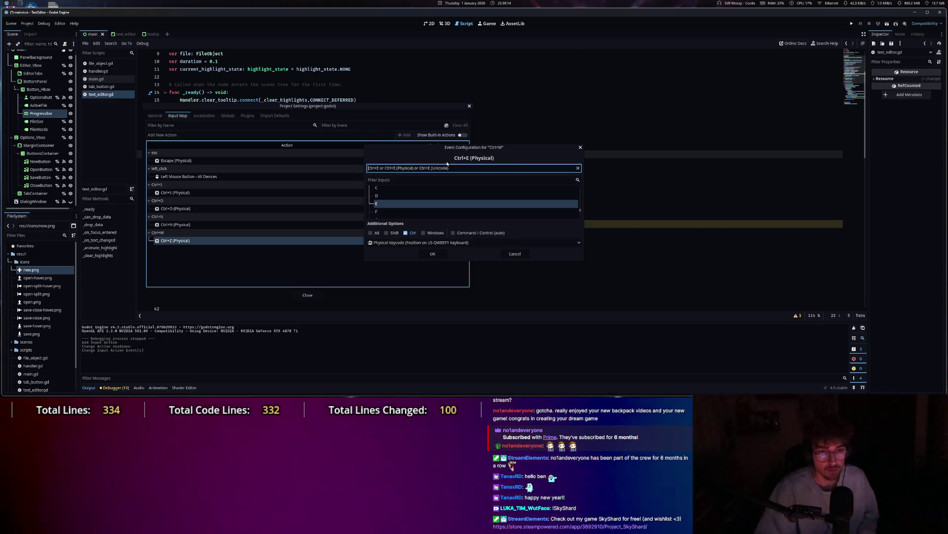
key("ctrl+w")
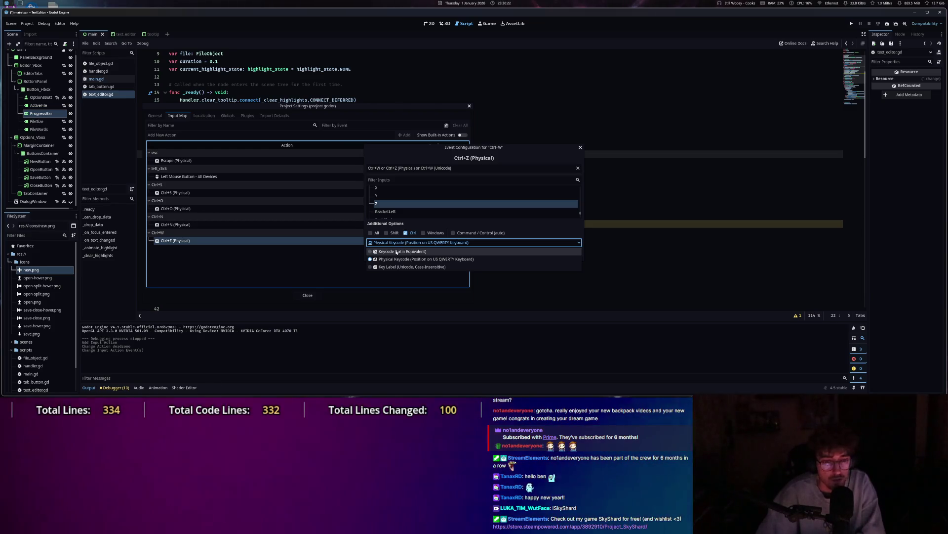
left_click(393, 252)
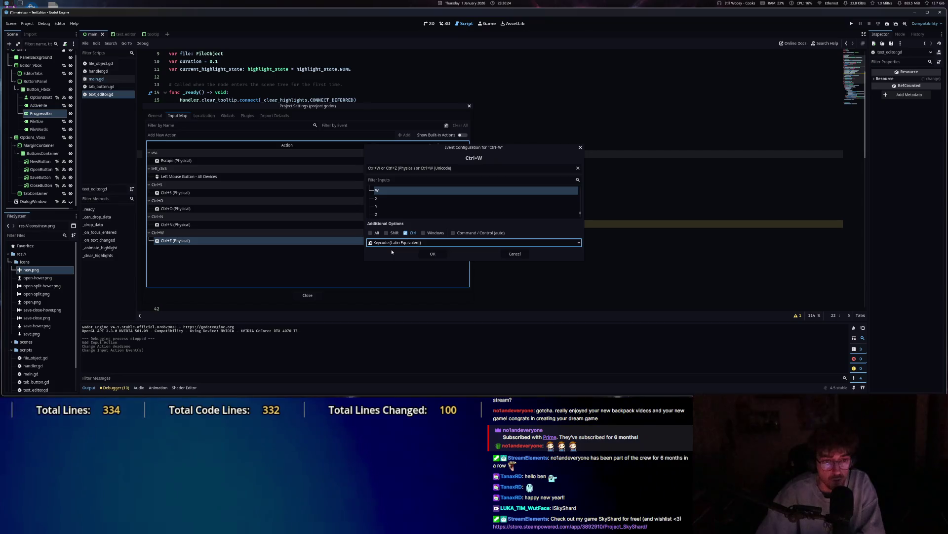
left_click(432, 254)
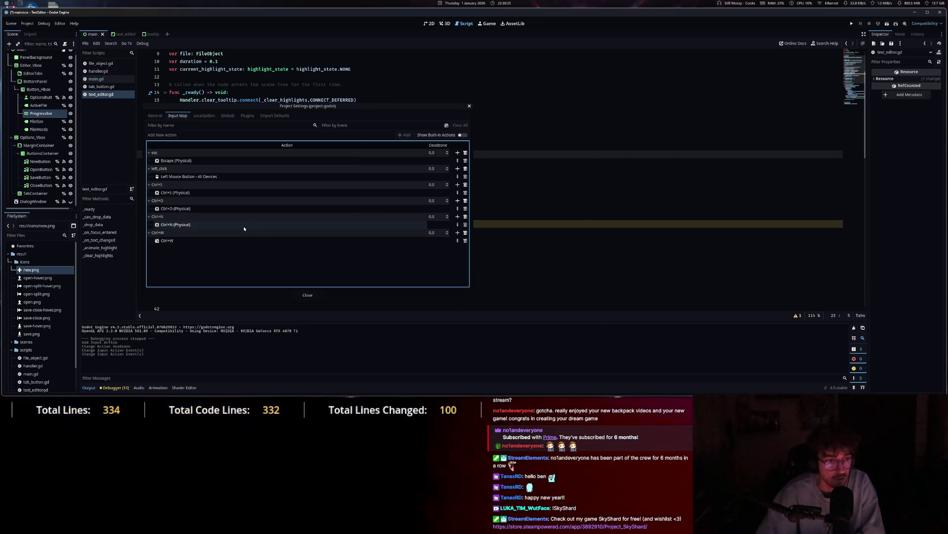